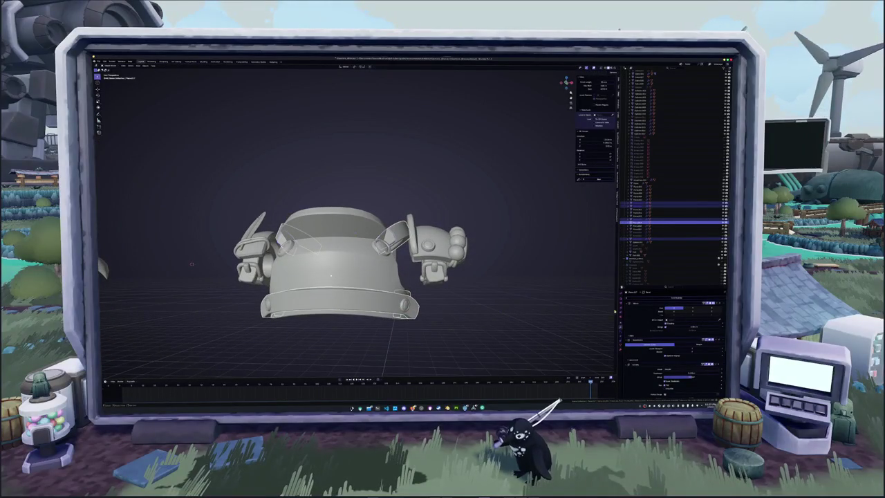
# - Select and inspect the helmet armour parts from several angles with see-through shading on
pyautogui.scroll(2, 471, 301)
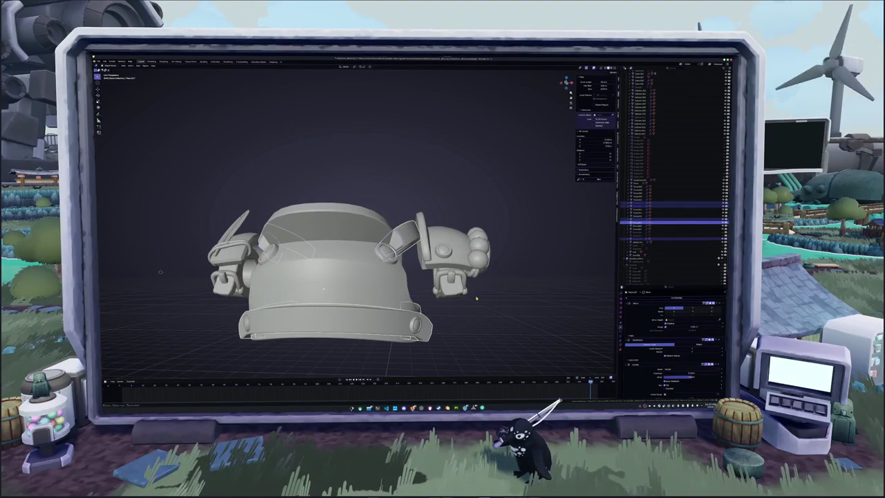
pyautogui.click(476, 299)
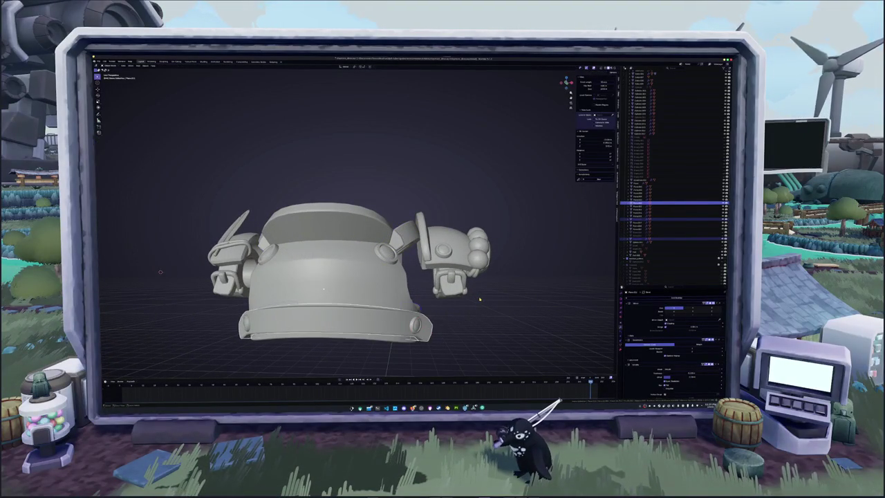
pyautogui.moveTo(479, 299); pyautogui.dragTo(453, 305, button='middle')
pyautogui.click(437, 289)
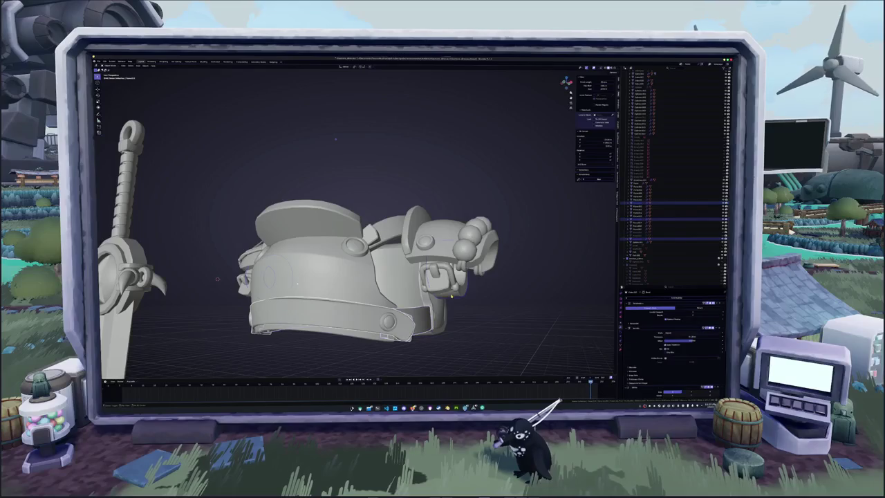
pyautogui.moveTo(335, 138)
pyautogui.mouseDown(button='middle')
pyautogui.moveTo(411, 126)
pyautogui.moveTo(410, 142)
pyautogui.moveTo(497, 99)
pyautogui.moveTo(344, 114)
pyautogui.moveTo(343, 91)
pyautogui.moveTo(357, 172)
pyautogui.mouseUp(button='middle')
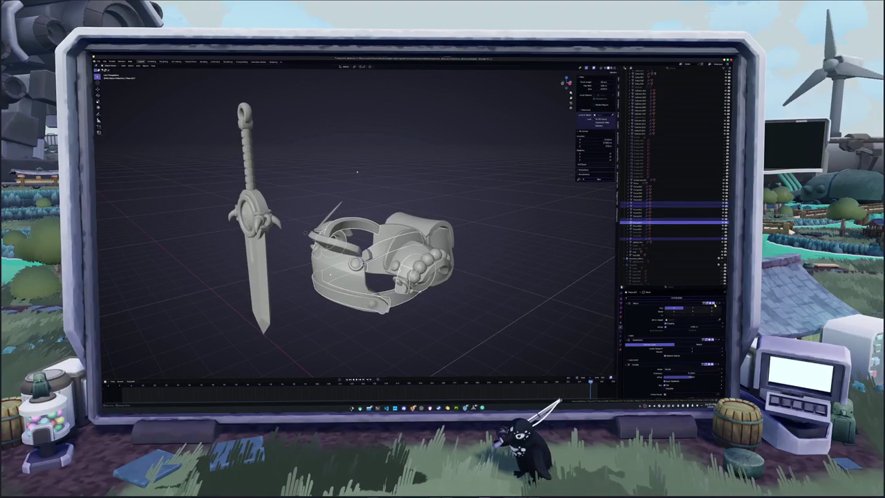
pyautogui.scroll(-2, 674, 332)
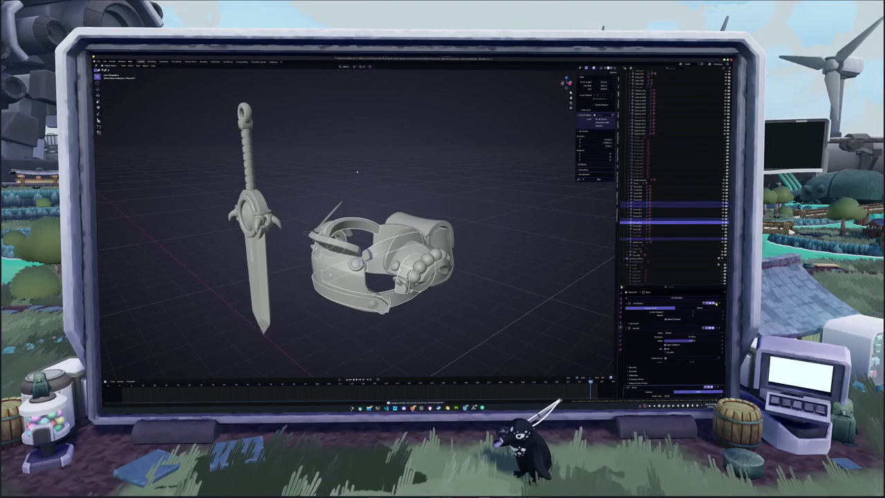
pyautogui.scroll(-2, 713, 306)
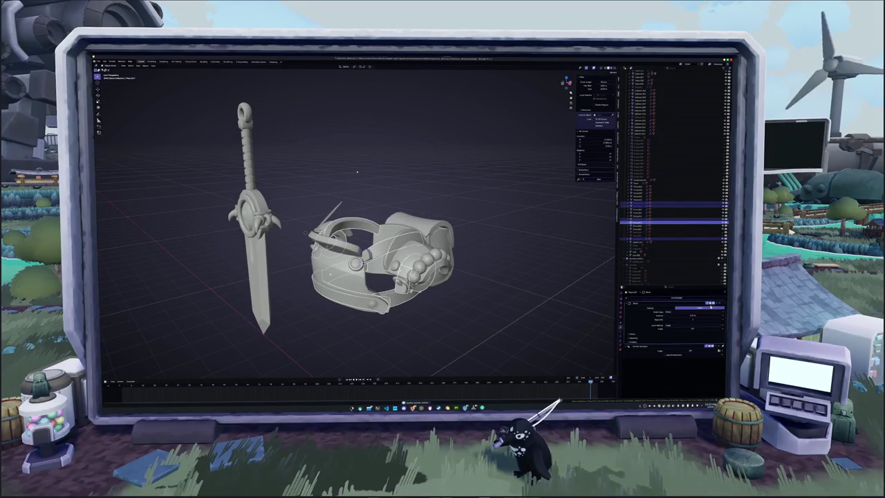
pyautogui.scroll(2, 356, 145)
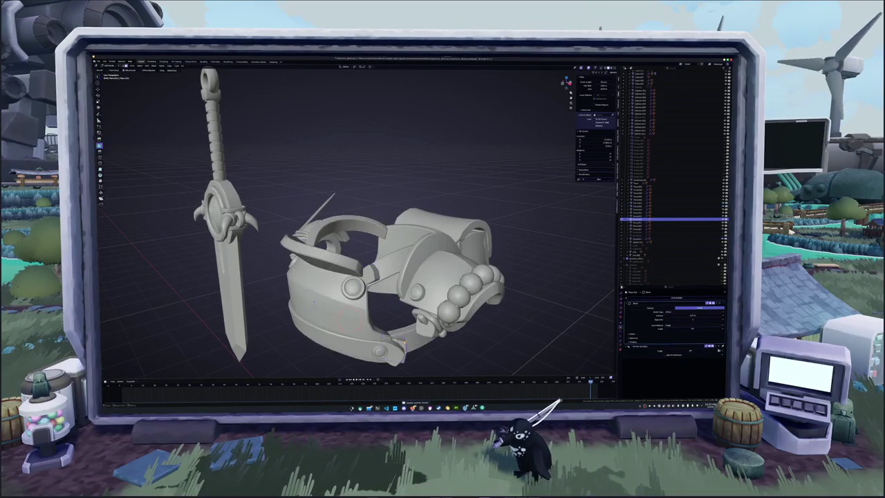
pyautogui.hotkey('alt', 'z')
pyautogui.moveTo(355, 145); pyautogui.dragTo(226, 247, button='middle')
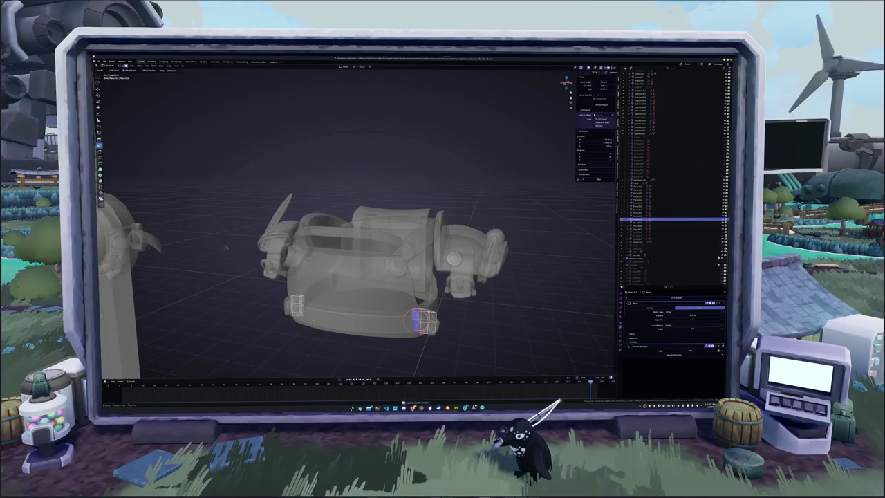
pyautogui.moveTo(226, 247)
pyautogui.mouseDown(button='middle')
pyautogui.moveTo(237, 238)
pyautogui.moveTo(203, 261)
pyautogui.mouseUp(button='middle')
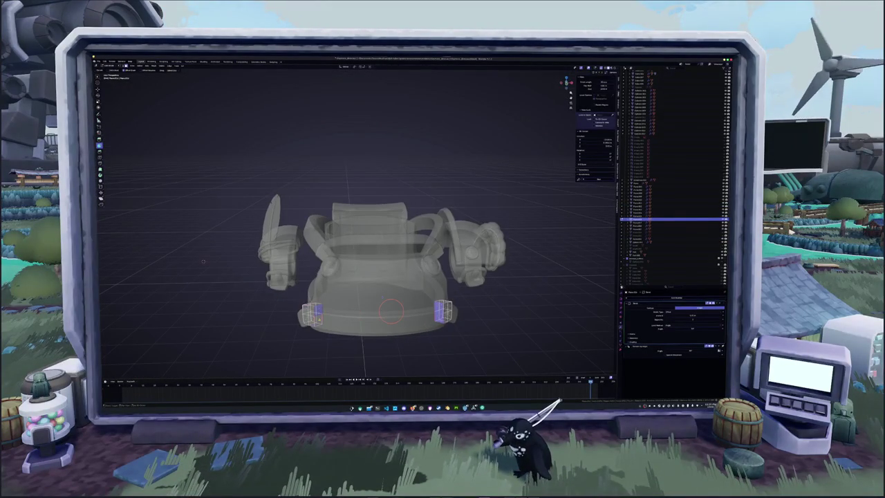
# - Leave Edit Mode and move the selected small armour parts into a collection
pyautogui.press('Tab')
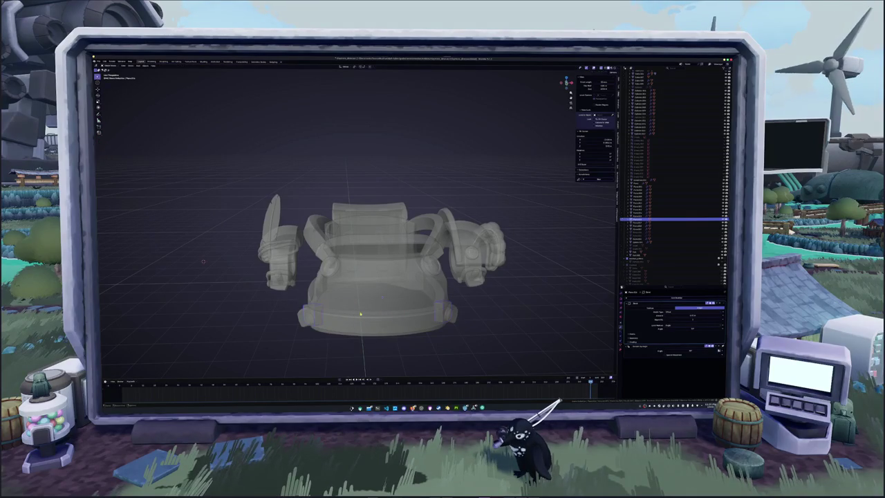
pyautogui.press('m')
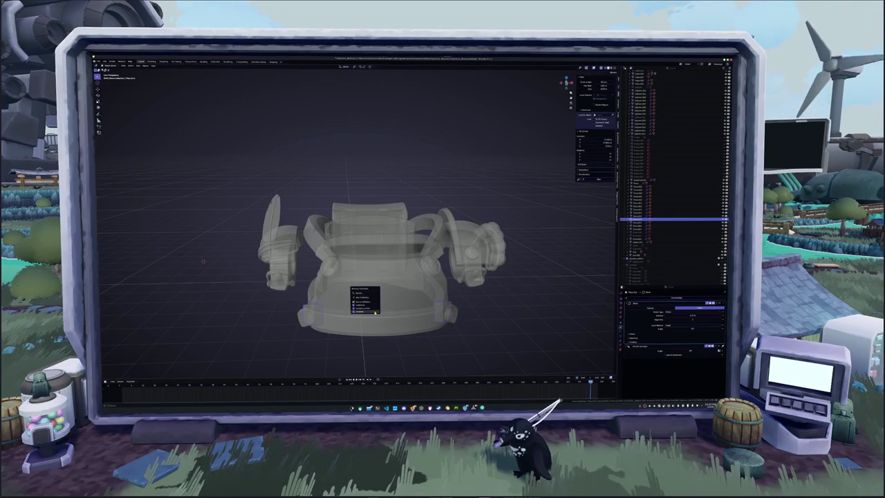
pyautogui.click(374, 313)
# - Select the armour's bottom ring and inspect its mesh in Edit Mode from high and low views
pyautogui.click(435, 320)
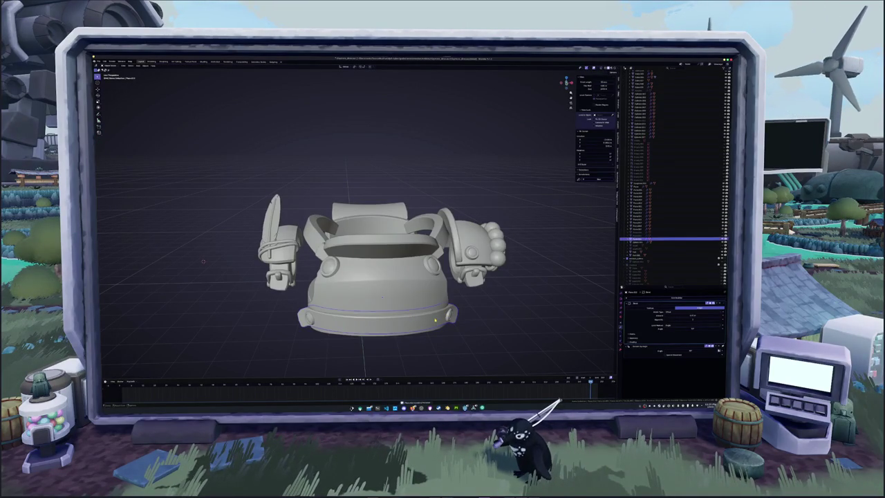
pyautogui.press('Tab')
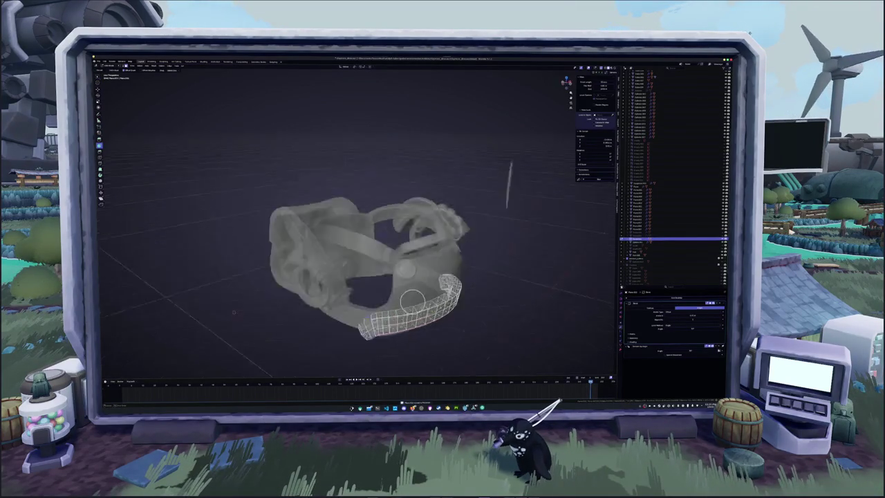
pyautogui.moveTo(434, 319); pyautogui.dragTo(413, 312, button='middle')
pyautogui.scroll(5, 414, 312)
pyautogui.scroll(2, 413, 312)
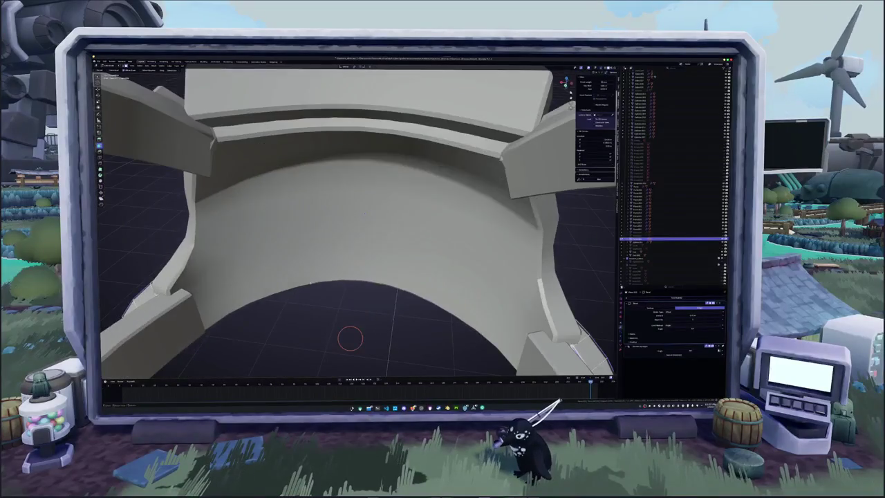
pyautogui.scroll(-2, 302, 295)
pyautogui.moveTo(256, 203)
pyautogui.mouseDown(button='middle')
pyautogui.moveTo(285, 317)
pyautogui.moveTo(311, 297)
pyautogui.mouseUp(button='middle')
pyautogui.press('Tab')
pyautogui.scroll(-5, 284, 318)
pyautogui.scroll(1, 312, 298)
pyautogui.scroll(5, 329, 291)
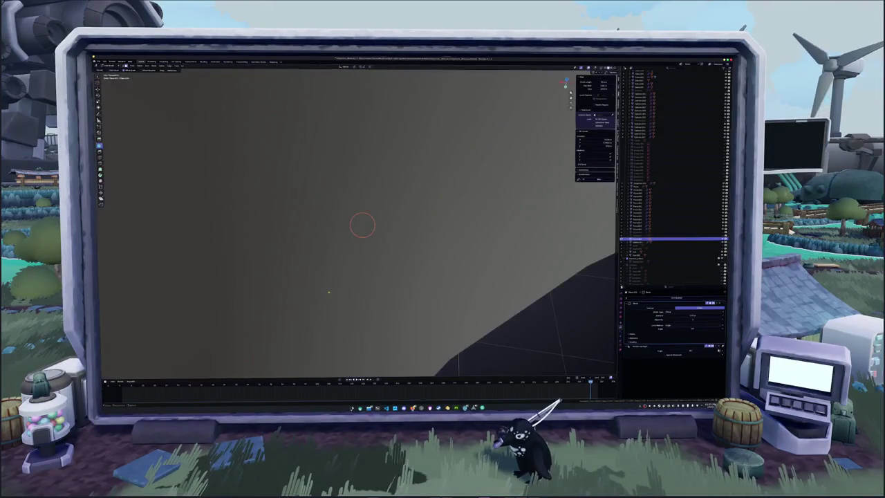
pyautogui.scroll(-4, 328, 293)
pyautogui.scroll(-3, 328, 292)
pyautogui.scroll(-2, 329, 292)
# - Raise the arc piece straight up along the Z axis
pyautogui.press('g')
pyautogui.press('z')
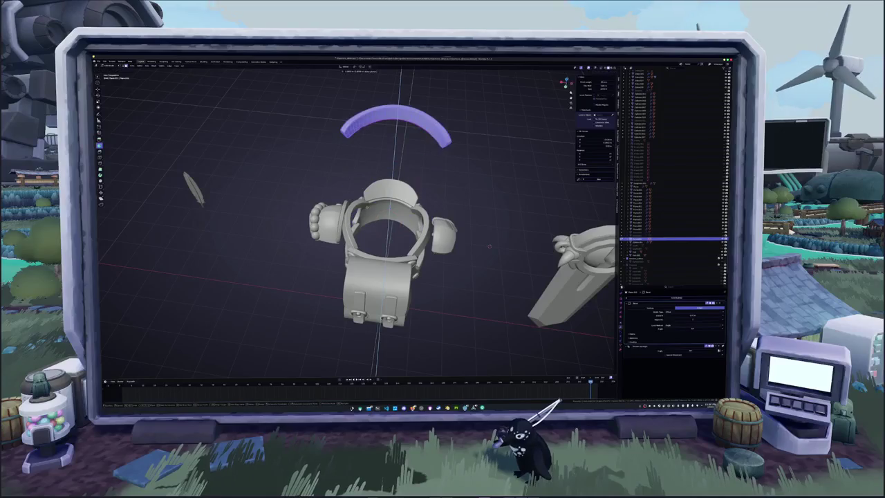
pyautogui.click(365, 233)
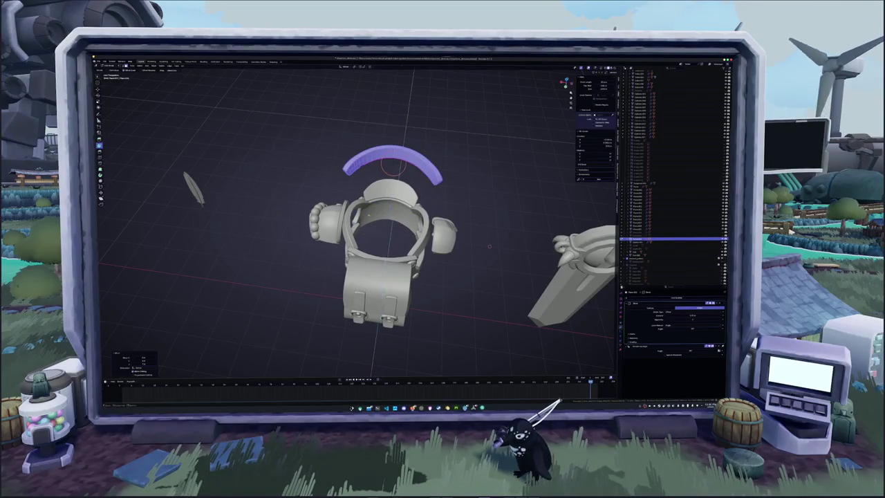
pyautogui.moveTo(365, 234); pyautogui.dragTo(339, 223, button='middle')
pyautogui.scroll(4, 338, 223)
# - Select the arc's inner face loop in Edit Mode, then leave Edit Mode
pyautogui.press('Tab')
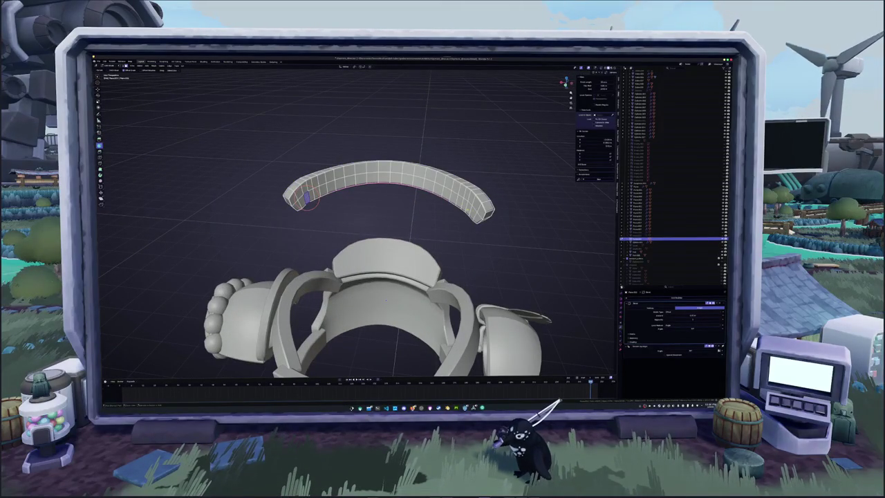
pyautogui.keyDown('alt'); pyautogui.click(387, 192); pyautogui.keyUp('alt')
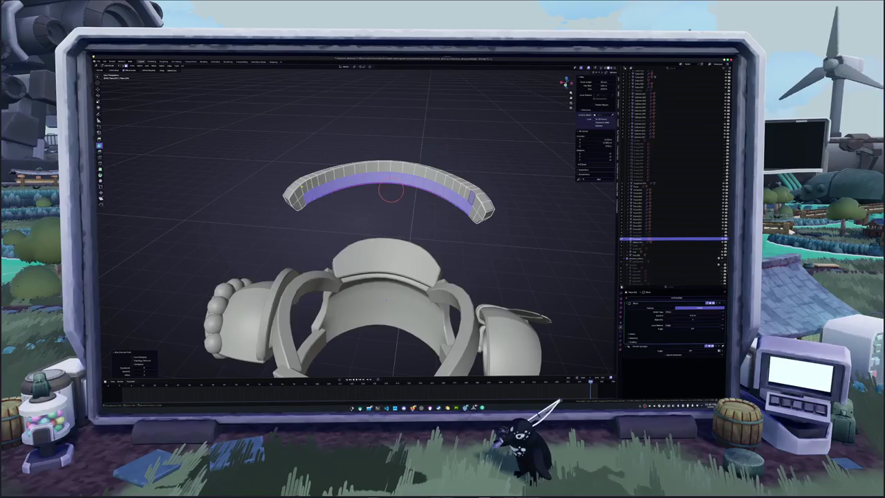
pyautogui.press('Tab')
pyautogui.press('Tab')
pyautogui.moveTo(387, 207); pyautogui.dragTo(305, 187, button='middle')
pyautogui.scroll(-3, 306, 187)
# - Lower the arc along Z back onto the armour's lower rim, then delete the ring
pyautogui.press('g')
pyautogui.press('z')
pyautogui.click(482, 298)
pyautogui.moveTo(482, 298)
pyautogui.mouseDown(button='middle')
pyautogui.moveTo(361, 229)
pyautogui.moveTo(359, 207)
pyautogui.moveTo(301, 230)
pyautogui.moveTo(338, 274)
pyautogui.mouseUp(button='middle')
pyautogui.scroll(4, 381, 274)
pyautogui.scroll(-5, 360, 207)
pyautogui.press('x')
pyautogui.click(339, 274)
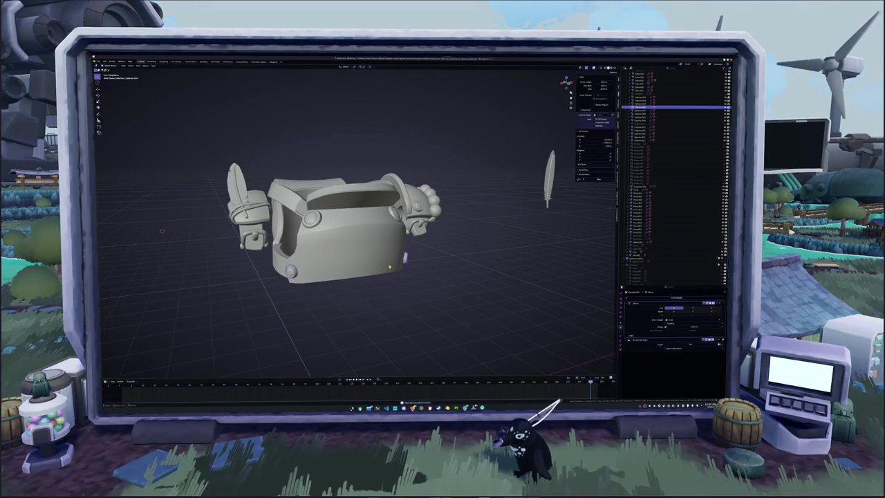
# - Convert the armour piece and its round studs to meshes, then clear the selection
pyautogui.press('x')
pyautogui.rightClick(408, 262)
pyautogui.click(441, 264)
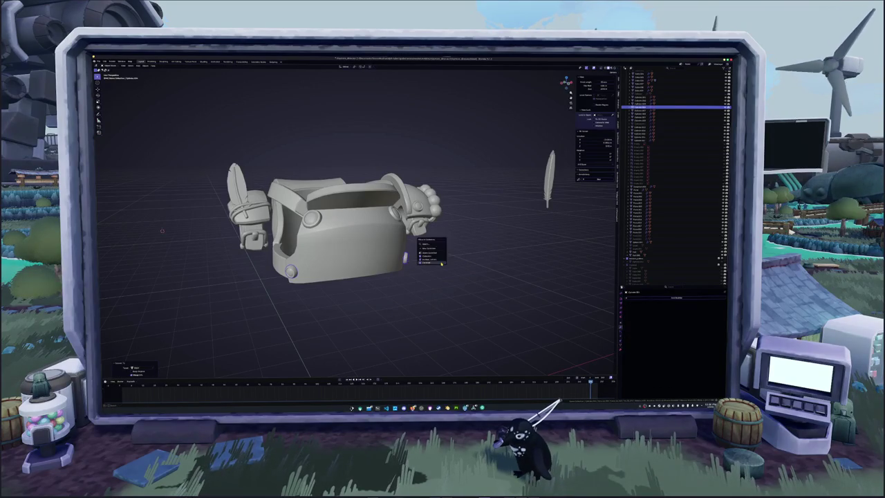
pyautogui.moveTo(441, 263); pyautogui.dragTo(210, 234, button='middle')
pyautogui.keyDown('shift'); pyautogui.moveTo(391, 248); pyautogui.dragTo(356, 268, button='middle'); pyautogui.keyUp('shift')
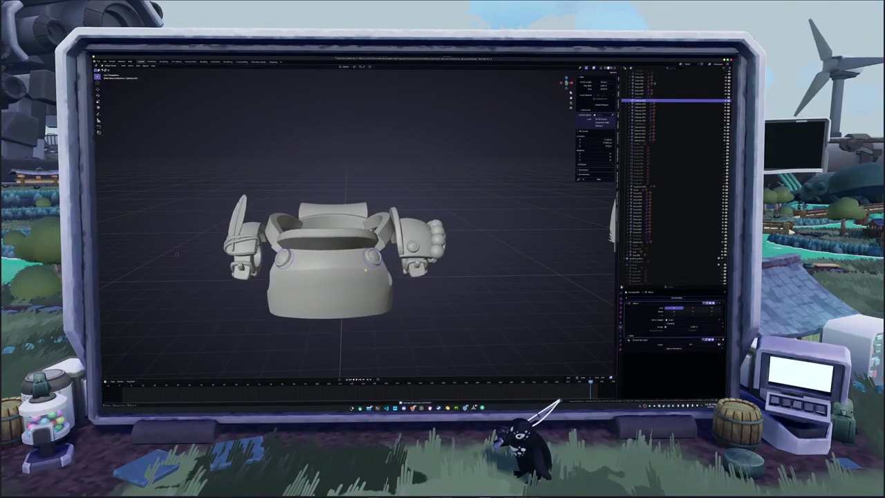
pyautogui.rightClick(357, 268)
pyautogui.click(390, 268)
pyautogui.hotkey('alt', 'a')
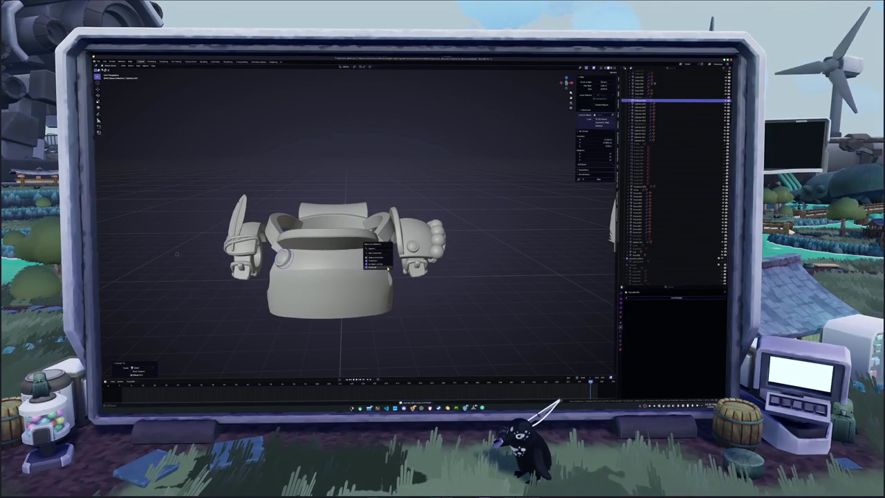
# - In see-through view, move the selected armour part into a collection
pyautogui.moveTo(177, 253)
pyautogui.mouseDown(button='middle')
pyautogui.moveTo(280, 226)
pyautogui.moveTo(309, 243)
pyautogui.moveTo(229, 339)
pyautogui.moveTo(314, 293)
pyautogui.moveTo(378, 240)
pyautogui.mouseUp(button='middle')
pyautogui.hotkey('alt', 'z')
pyautogui.rightClick(315, 294)
pyautogui.press('Escape')
pyautogui.press('m')
pyautogui.click(330, 279)
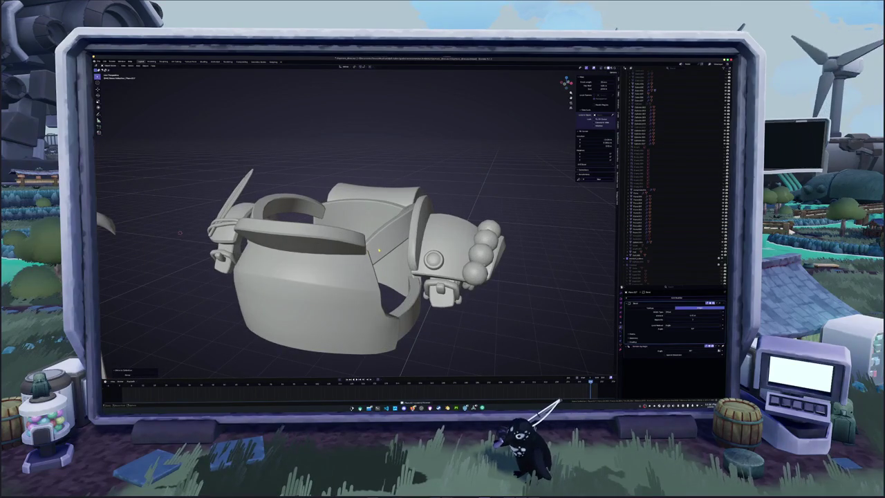
# - Convert another armour piece to a mesh, then select the strap and its mirrored face
pyautogui.click(378, 241)
pyautogui.rightClick(380, 248)
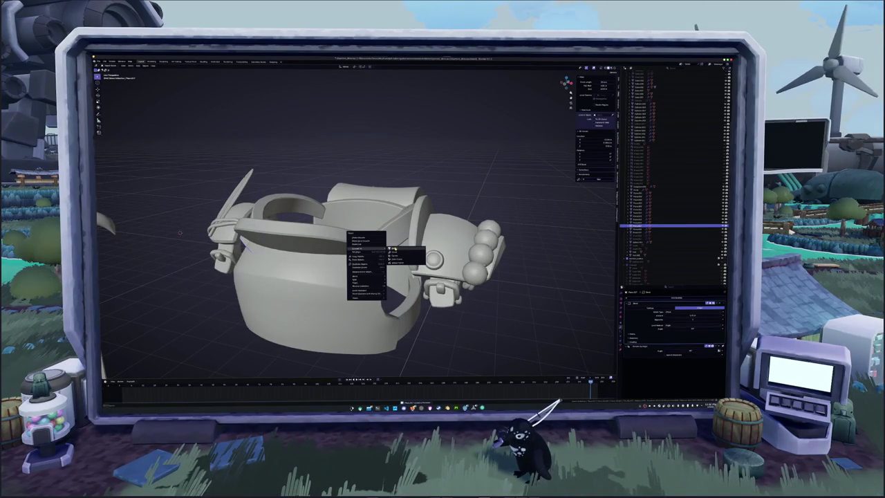
pyautogui.click(394, 249)
pyautogui.keyDown('alt'); pyautogui.click(395, 249); pyautogui.keyUp('alt')
pyautogui.click(385, 234)
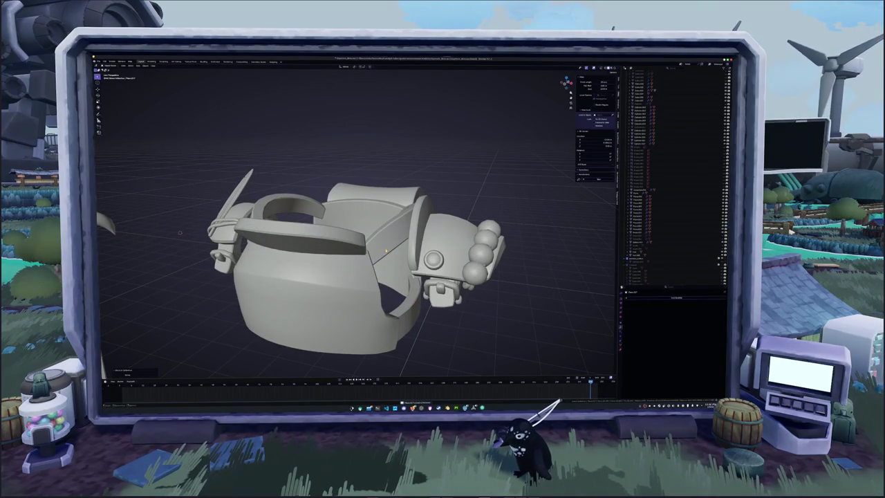
pyautogui.moveTo(384, 234)
pyautogui.mouseDown(button='middle')
pyautogui.moveTo(354, 266)
pyautogui.moveTo(387, 263)
pyautogui.moveTo(362, 253)
pyautogui.moveTo(356, 287)
pyautogui.moveTo(398, 263)
pyautogui.mouseUp(button='middle')
pyautogui.hotkey('alt', 'z')
pyautogui.hotkey('shift', 'ctrl', 'm')
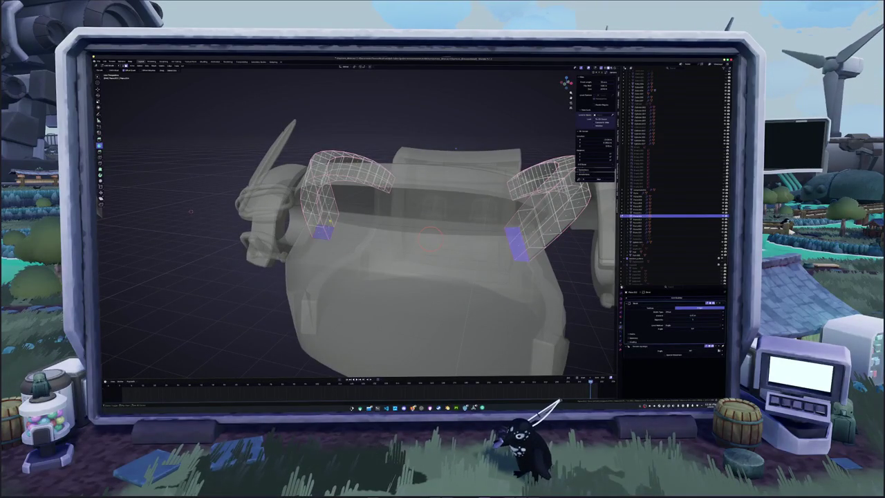
# - Select the end faces of both straps, including the mirrored bottom face, and apply a face-menu action
pyautogui.moveTo(340, 228)
pyautogui.mouseDown(button='middle')
pyautogui.moveTo(354, 230)
pyautogui.moveTo(351, 242)
pyautogui.moveTo(343, 229)
pyautogui.mouseUp(button='middle')
pyautogui.scroll(3, 350, 242)
pyautogui.keyDown('shift'); pyautogui.click(338, 222); pyautogui.keyUp('shift')
pyautogui.scroll(-3, 339, 221)
pyautogui.moveTo(256, 248)
pyautogui.mouseDown(button='middle')
pyautogui.moveTo(416, 240)
pyautogui.moveTo(367, 278)
pyautogui.mouseUp(button='middle')
pyautogui.hotkey('alt', 'z')
pyautogui.hotkey('shift', 'ctrl', 'm')
pyautogui.rightClick(397, 307)
pyautogui.click(401, 321)
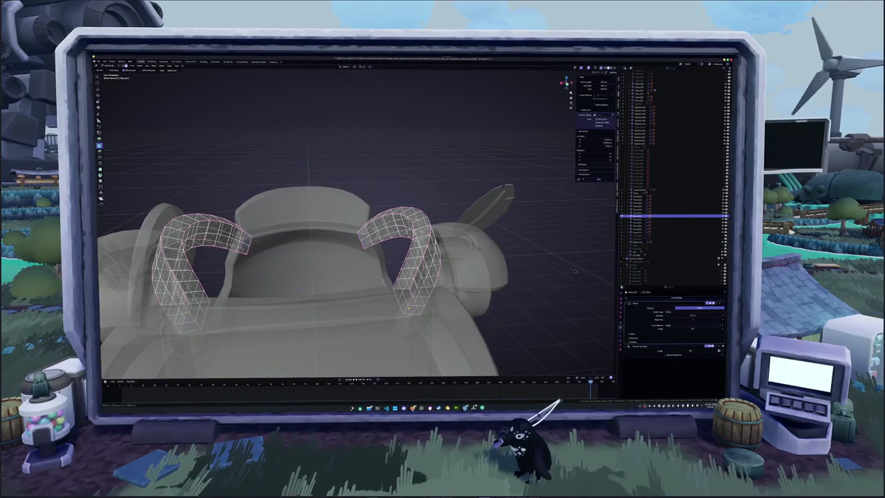
pyautogui.hotkey('alt', 'z')
# - Delete the shoulder strap geometry from the backpack
pyautogui.moveTo(415, 309); pyautogui.dragTo(412, 319, button='middle')
pyautogui.press('Tab')
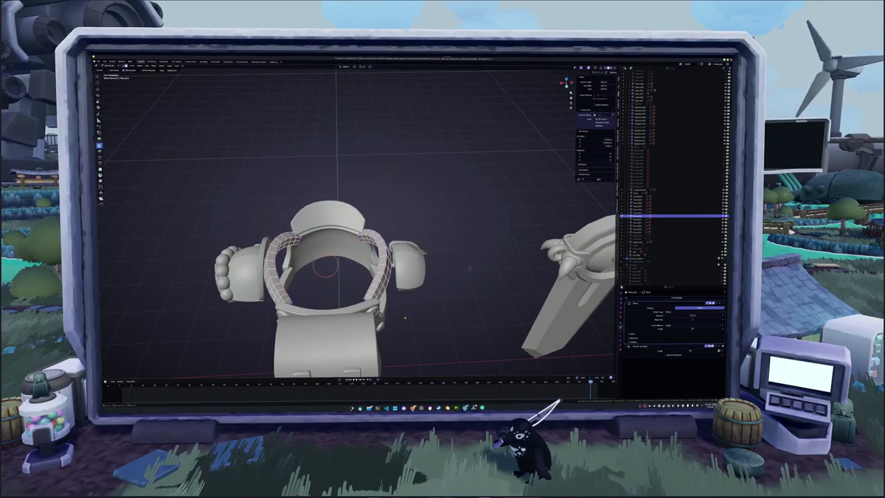
pyautogui.press('Tab')
pyautogui.scroll(2, 404, 318)
pyautogui.hotkey('alt', 'z')
pyautogui.hotkey('alt', 'z')
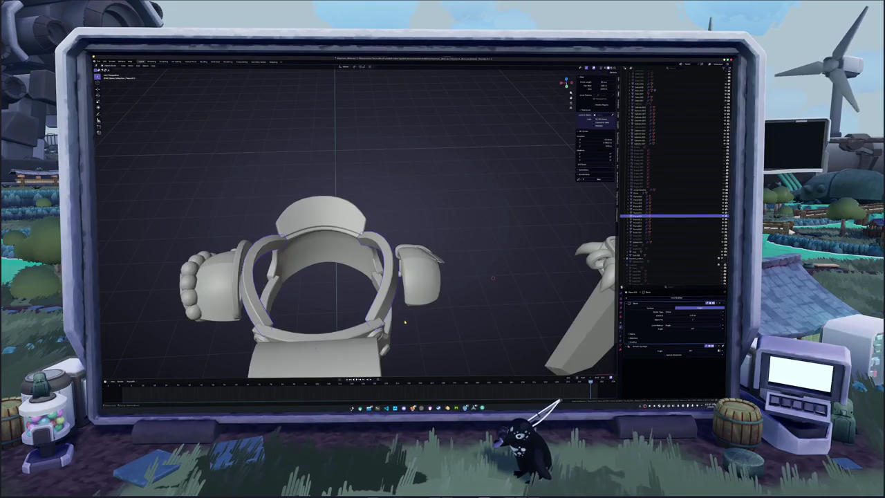
pyautogui.press('x')
pyautogui.click(406, 322)
# - Undo the extra strap deletion and frame all armour pieces in solid shading
pyautogui.press('x')
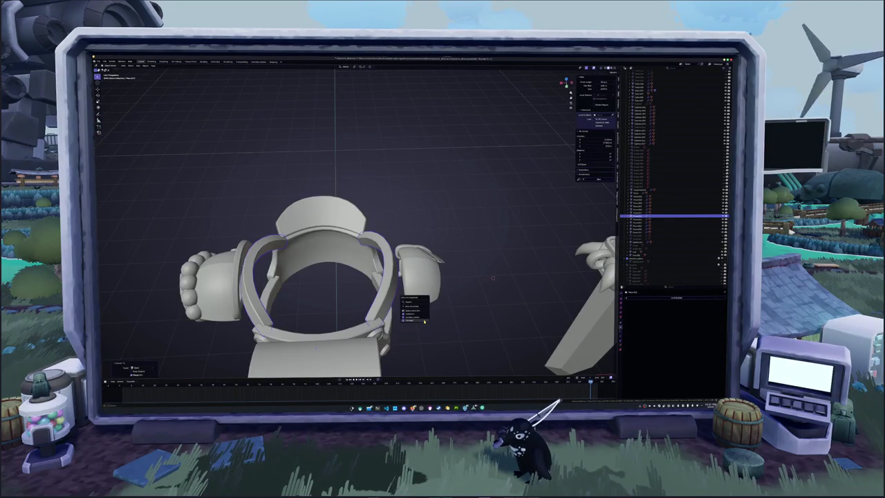
pyautogui.click(407, 323)
pyautogui.hotkey('ctrl', 'z')
pyautogui.hotkey('alt', 'z')
pyautogui.moveTo(406, 322)
pyautogui.mouseDown(button='middle')
pyautogui.moveTo(313, 309)
pyautogui.moveTo(378, 303)
pyautogui.mouseUp(button='middle')
pyautogui.rightClick(377, 302)
pyautogui.click(400, 303)
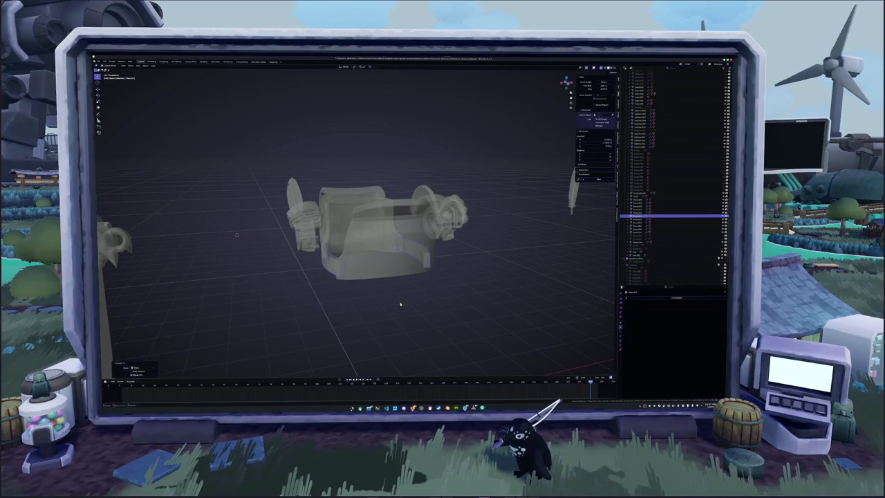
pyautogui.moveTo(391, 289)
pyautogui.mouseDown(button='middle')
pyautogui.moveTo(399, 273)
pyautogui.moveTo(408, 277)
pyautogui.mouseUp(button='middle')
pyautogui.hotkey('alt', 'z')
pyautogui.press('Home')
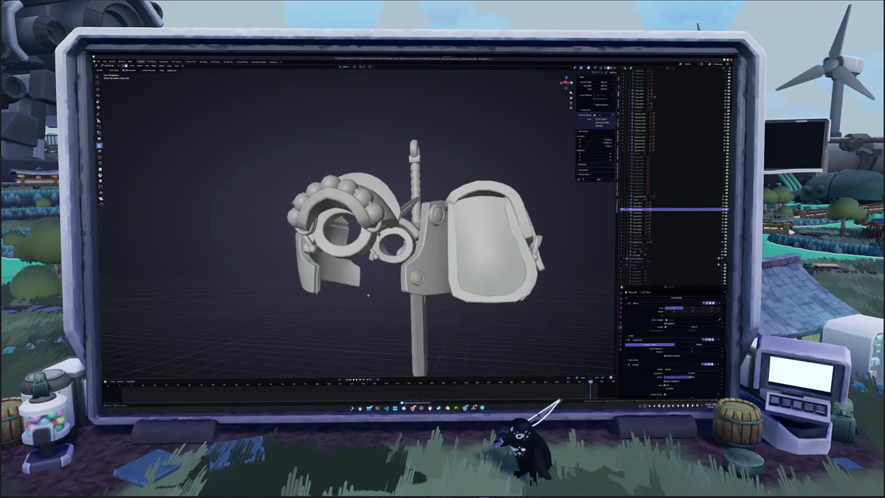
# - Convert the next armour piece to a mesh and send it to another collection
pyautogui.click(408, 276)
pyautogui.rightClick(409, 280)
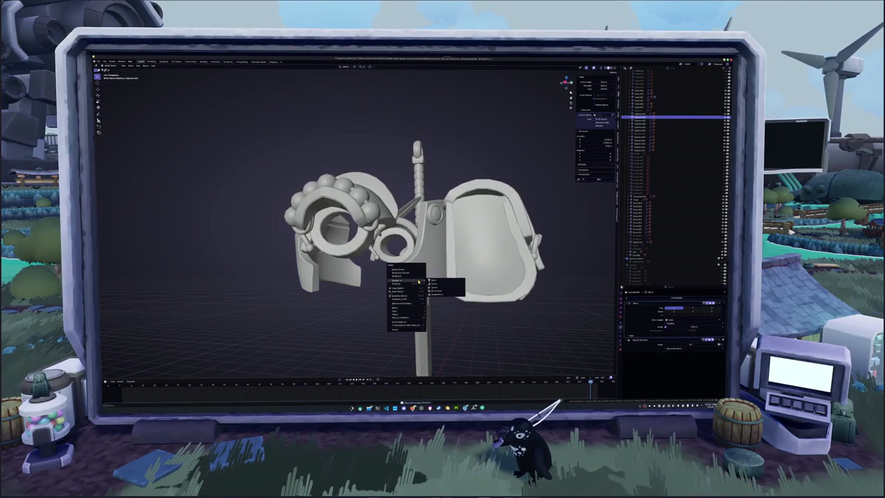
pyautogui.click(433, 281)
pyautogui.moveTo(423, 271); pyautogui.dragTo(430, 257, button='middle')
pyautogui.rightClick(429, 256)
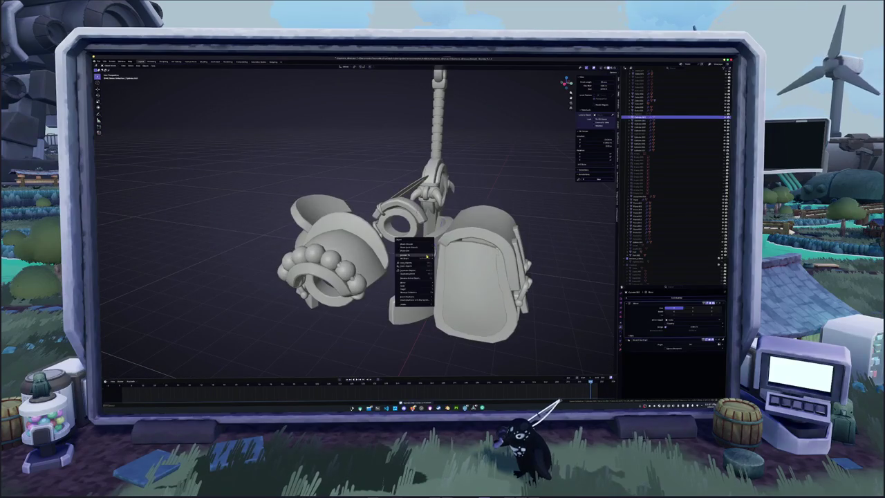
pyautogui.click(427, 256)
pyautogui.click(429, 253)
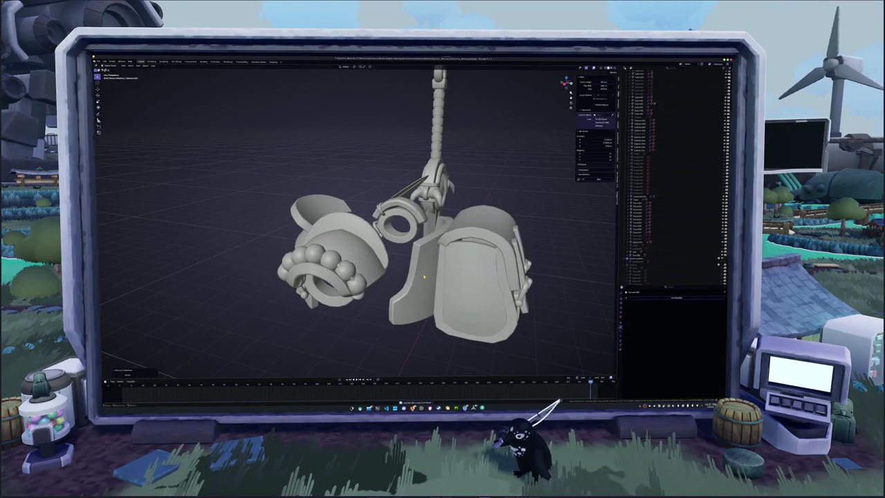
pyautogui.moveTo(424, 277); pyautogui.dragTo(433, 269, button='middle')
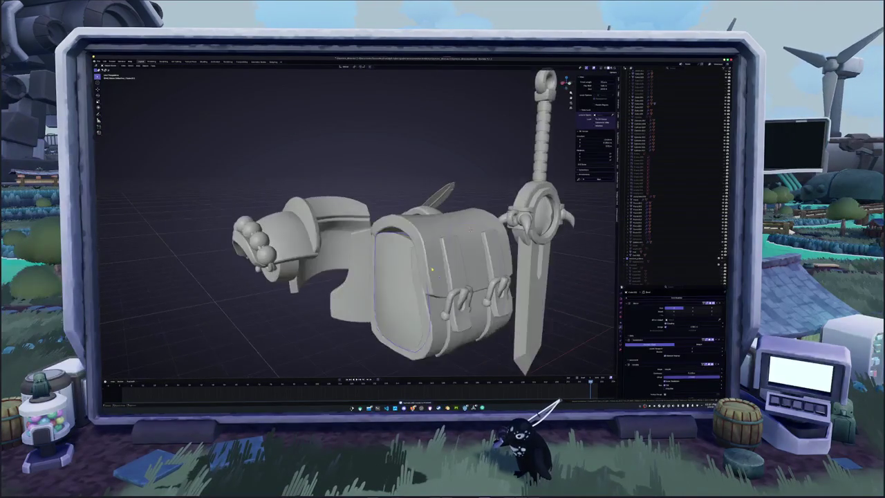
# - Select the belt pouch body and its buckles and convert them to meshes
pyautogui.scroll(3, 433, 269)
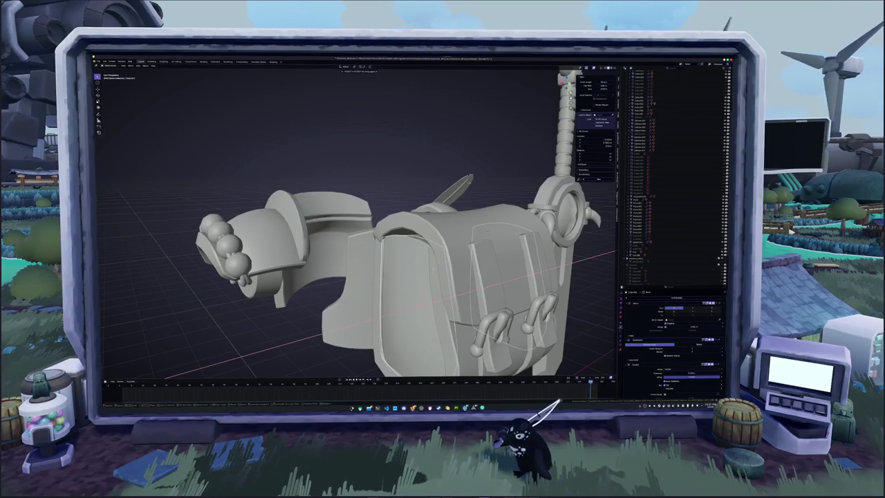
pyautogui.scroll(-5, 432, 270)
pyautogui.moveTo(432, 270); pyautogui.dragTo(401, 268, button='middle')
pyautogui.click(403, 248)
pyautogui.click(437, 263)
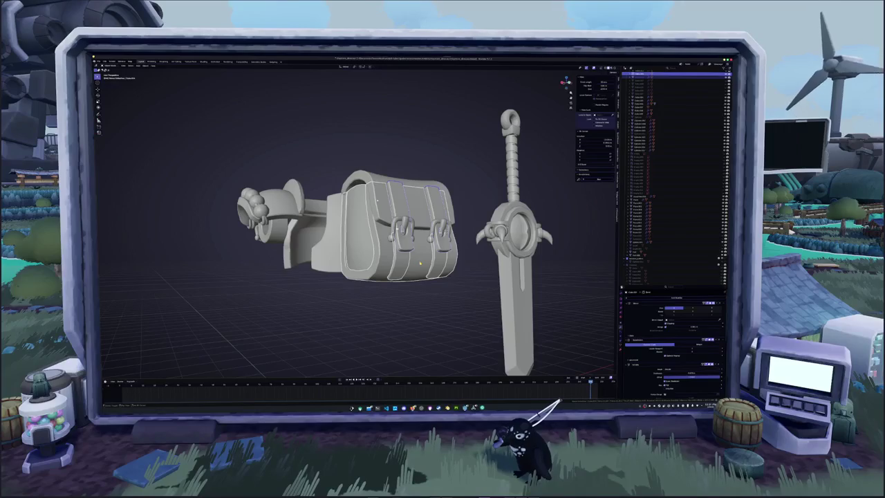
pyautogui.press('g')
pyautogui.press('Escape')
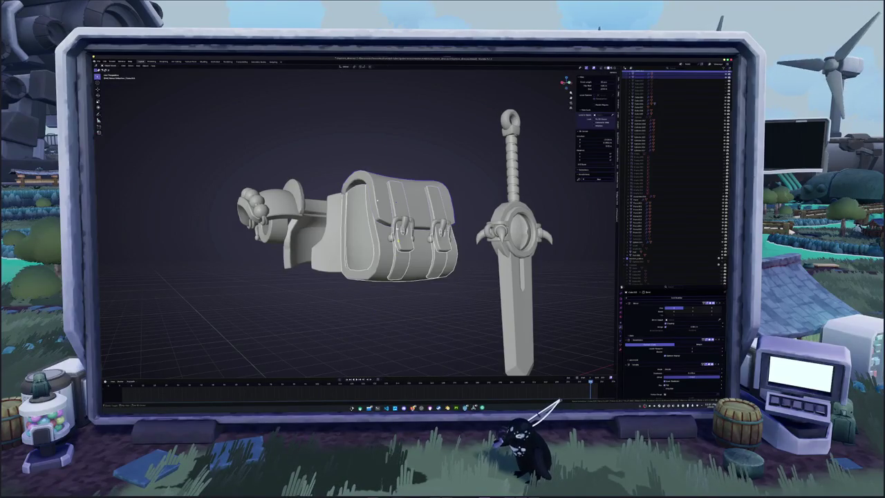
pyautogui.click(401, 234)
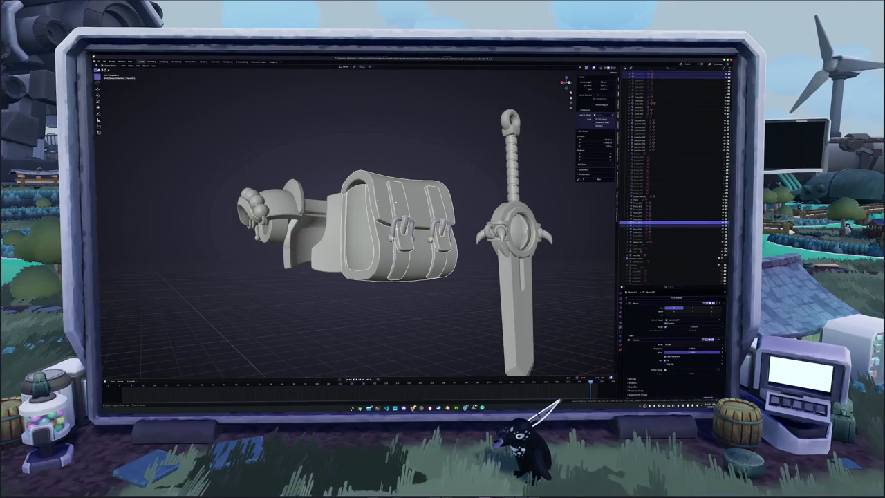
pyautogui.keyDown('ctrl'); pyautogui.click(640, 127); pyautogui.keyUp('ctrl')
pyautogui.rightClick(418, 243)
pyautogui.click(415, 277)
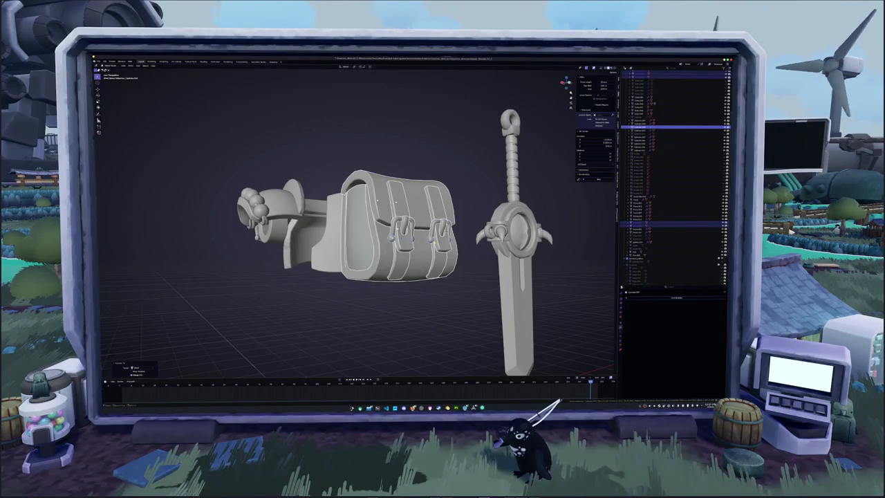
# - Apply the pouch's transforms and move it into the chosen collection
pyautogui.click(415, 239)
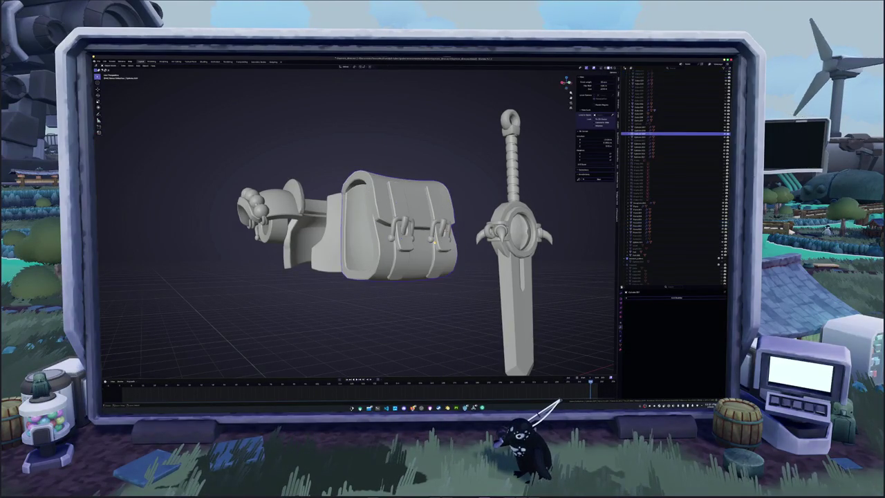
pyautogui.rightClick(422, 242)
pyautogui.click(446, 239)
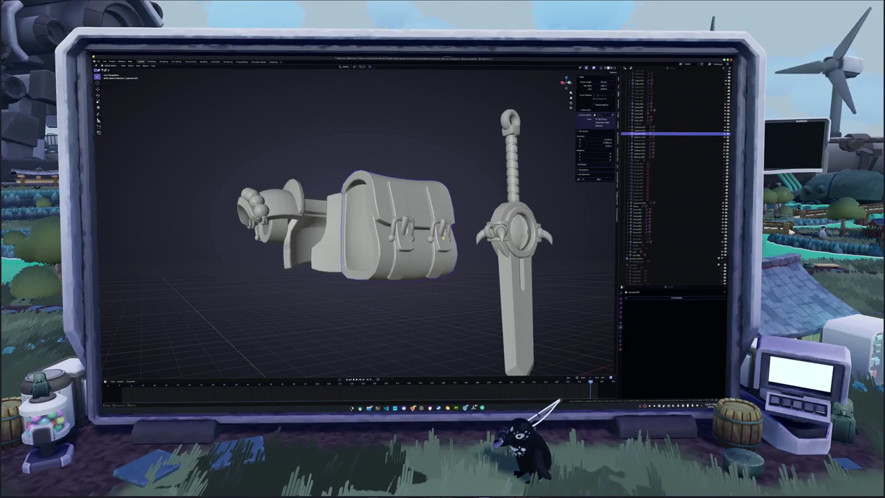
pyautogui.hotkey('ctrl', 'a')
pyautogui.click(444, 238)
pyautogui.press('m')
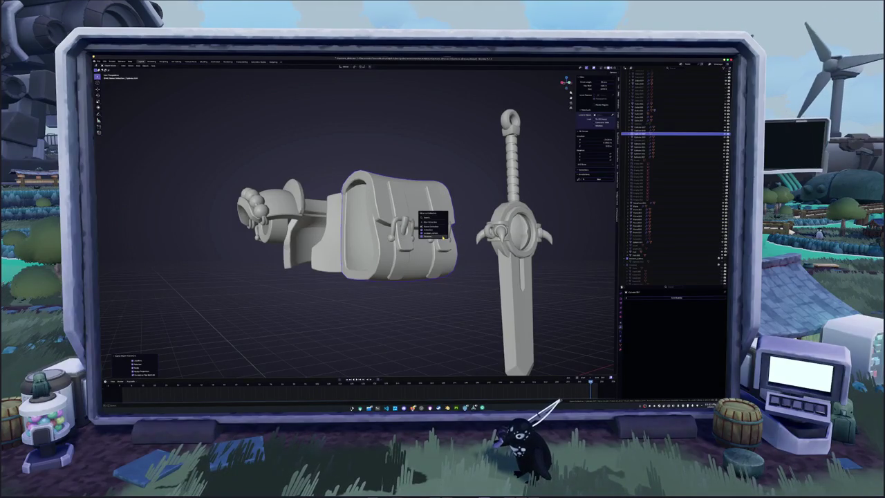
pyautogui.click(444, 237)
pyautogui.moveTo(443, 237)
pyautogui.mouseDown(button='middle')
pyautogui.moveTo(315, 302)
pyautogui.moveTo(217, 319)
pyautogui.mouseUp(button='middle')
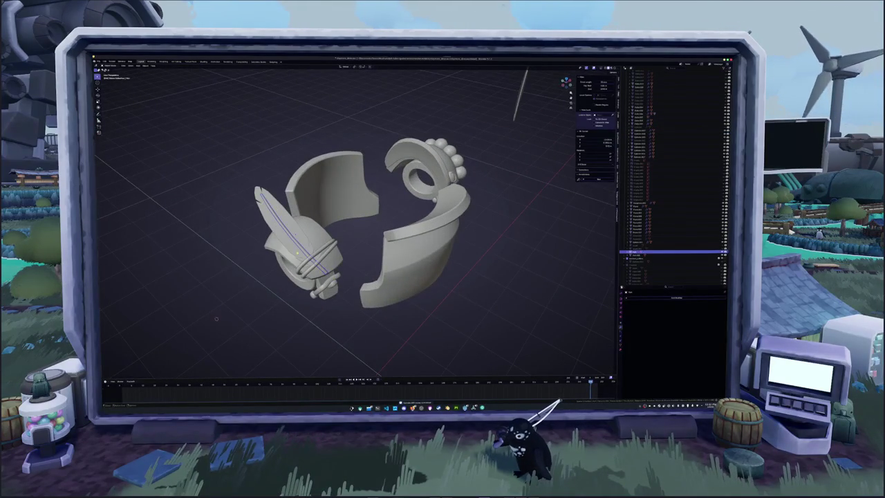
# - Convert the feathers to meshes and move them into another collection
pyautogui.scroll(2, 372, 262)
pyautogui.rightClick(372, 262)
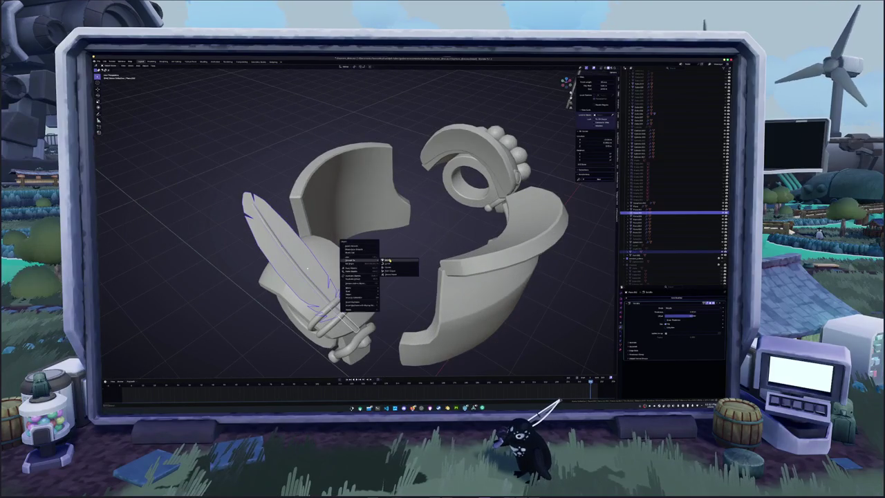
pyautogui.click(383, 259)
pyautogui.moveTo(383, 259); pyautogui.dragTo(379, 272, button='middle')
pyautogui.press('m')
pyautogui.click(378, 256)
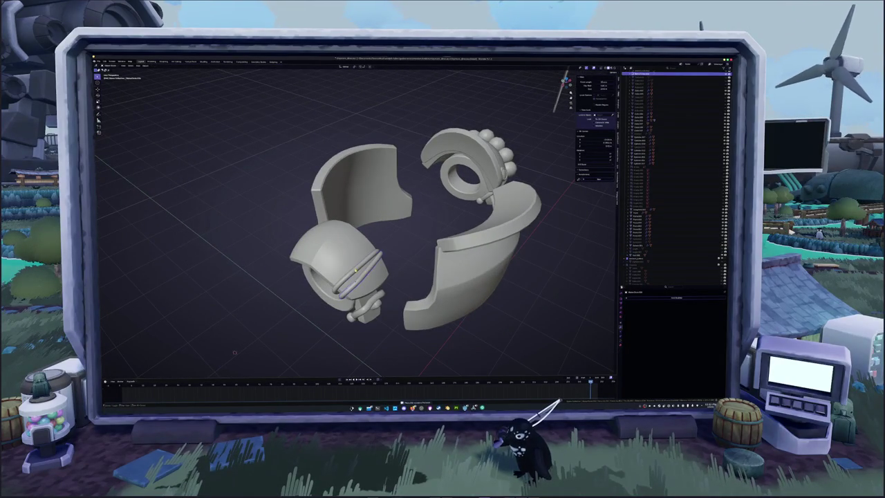
# - Convert the rope bands of the feathered armour piece to meshes
pyautogui.rightClick(367, 273)
pyautogui.click(386, 269)
pyautogui.scroll(2, 386, 269)
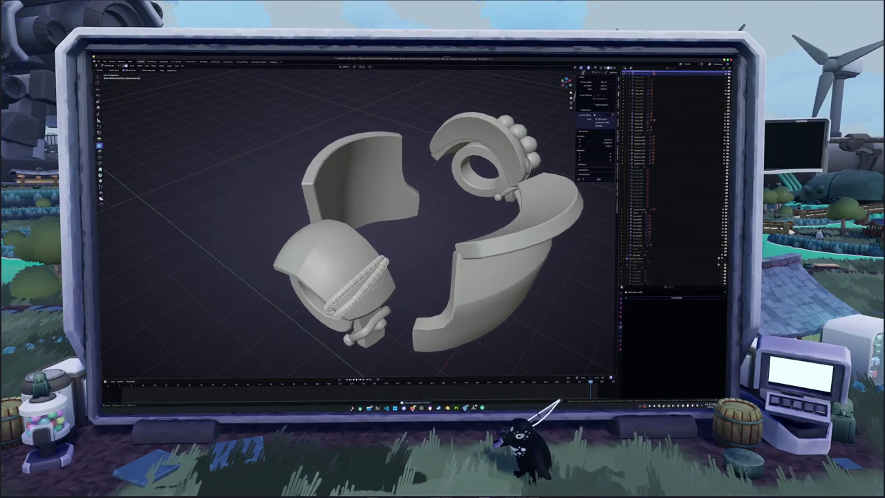
pyautogui.moveTo(386, 269); pyautogui.dragTo(387, 271, button='middle')
pyautogui.scroll(3, 387, 271)
# - Switch an area to a different editor and inspect the rope bands in Edit Mode
pyautogui.click(638, 295)
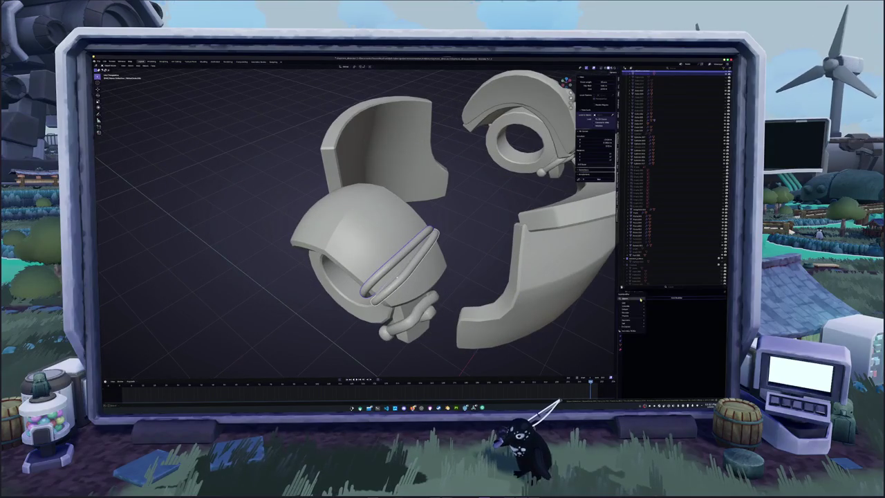
pyautogui.click(664, 319)
pyautogui.press('Tab')
pyautogui.moveTo(455, 269); pyautogui.dragTo(449, 273, button='middle')
pyautogui.scroll(3, 372, 294)
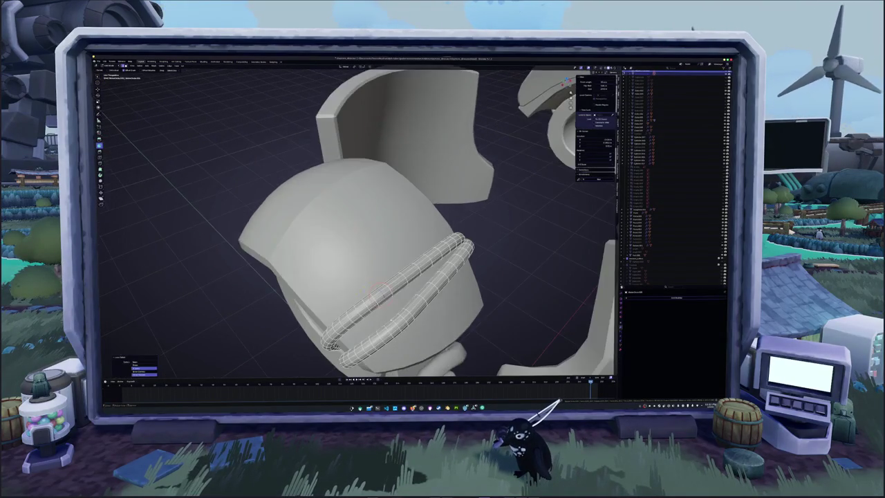
pyautogui.moveTo(372, 294)
pyautogui.mouseDown(button='middle')
pyautogui.moveTo(427, 277)
pyautogui.moveTo(359, 281)
pyautogui.mouseUp(button='middle')
pyautogui.press('Tab')
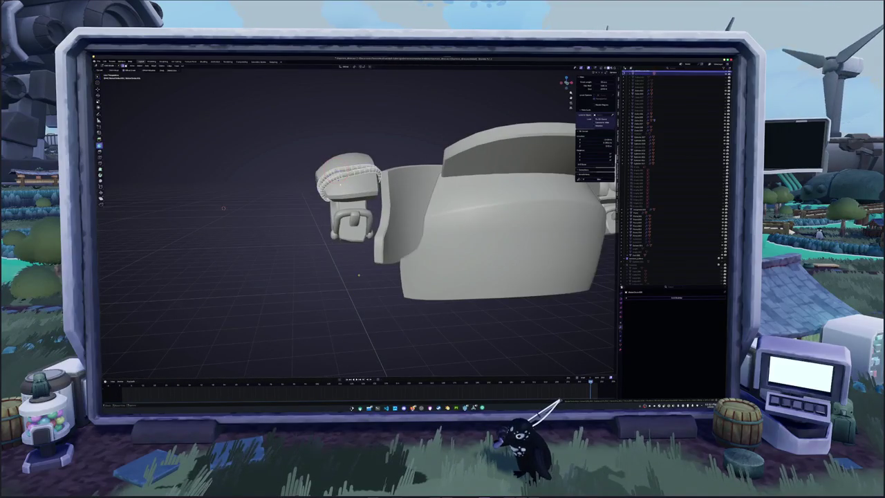
# - Switch the lower-right area to the Properties editor and change the rope rings' modifier option
pyautogui.click(656, 300)
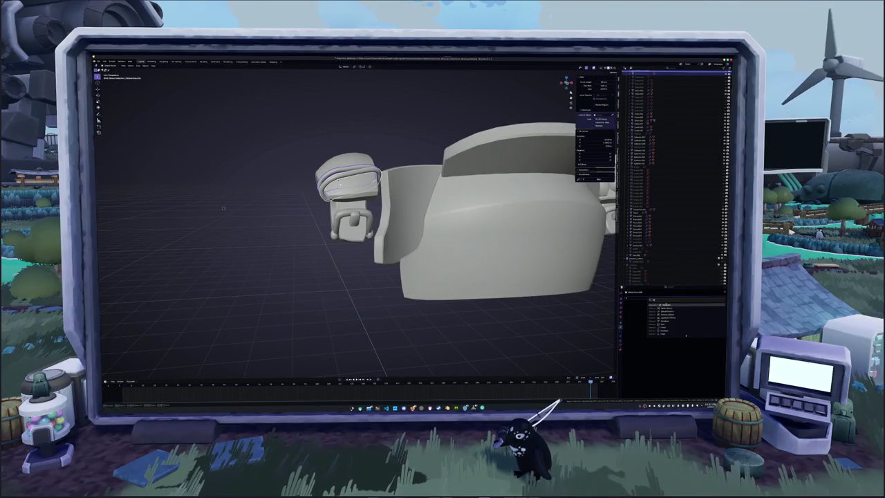
pyautogui.click(665, 329)
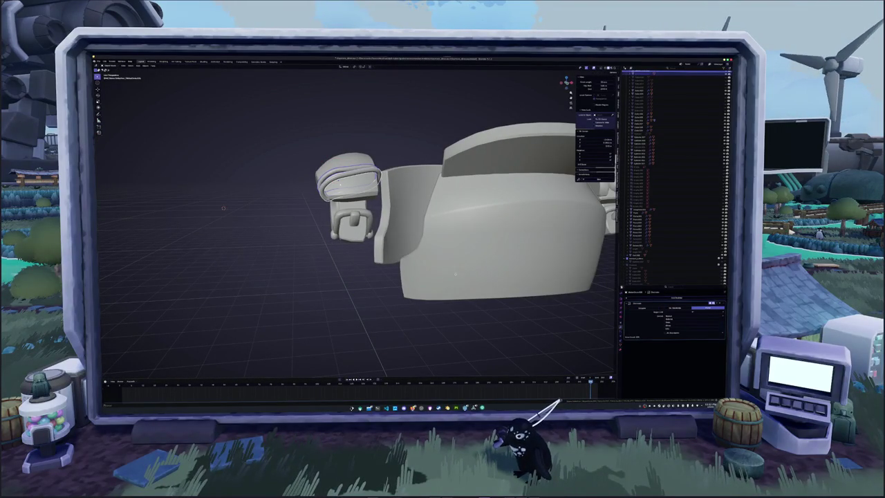
pyautogui.moveTo(454, 273); pyautogui.dragTo(489, 319, button='middle')
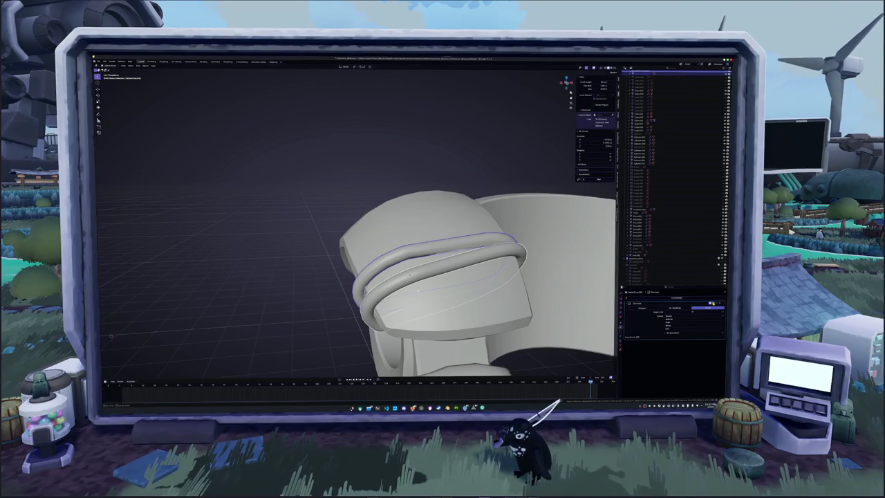
pyautogui.click(686, 311)
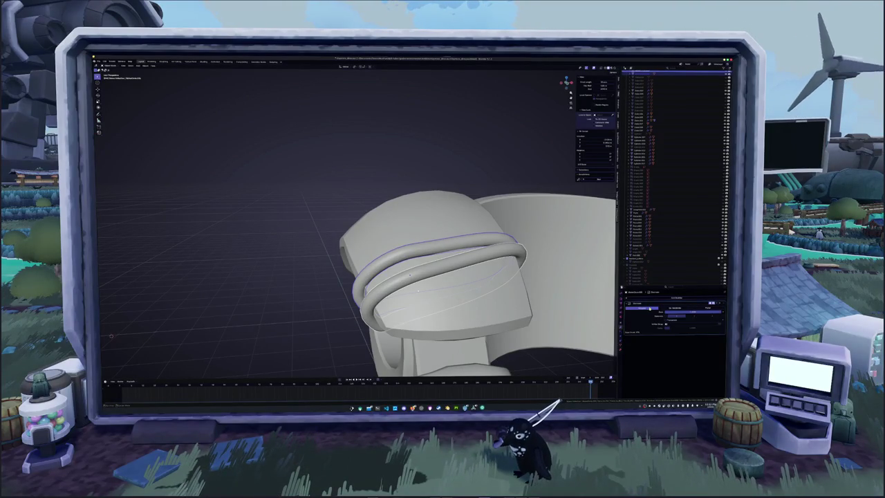
pyautogui.click(681, 311)
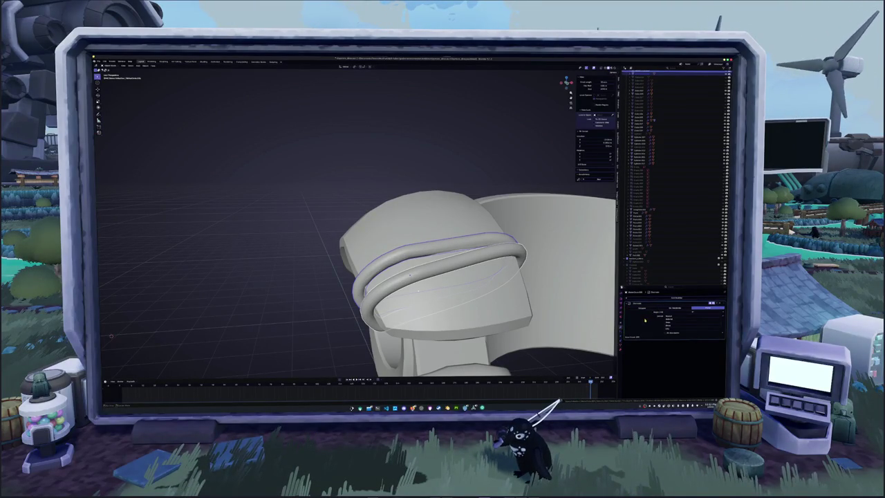
pyautogui.click(666, 313)
# - Toggle Edit Mode on the rope rings to adjust them, viewing them from above
pyautogui.press('Tab')
pyautogui.moveTo(415, 262); pyautogui.dragTo(414, 229, button='middle')
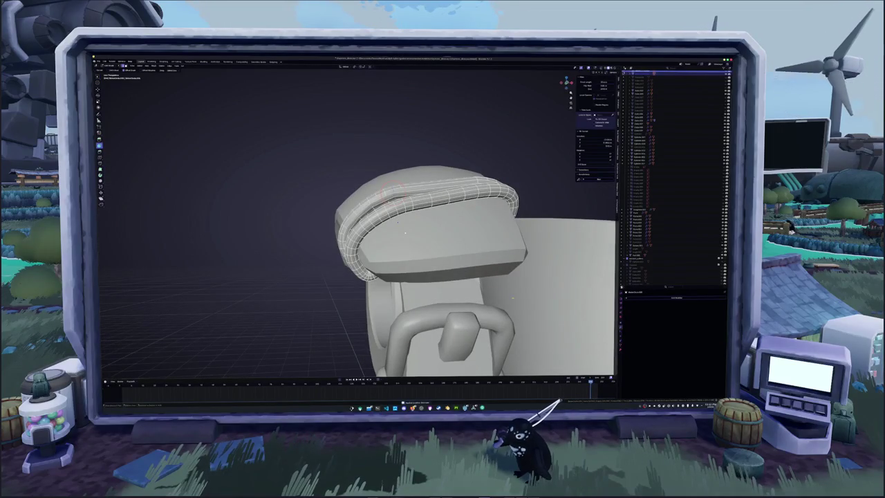
pyautogui.press('Tab')
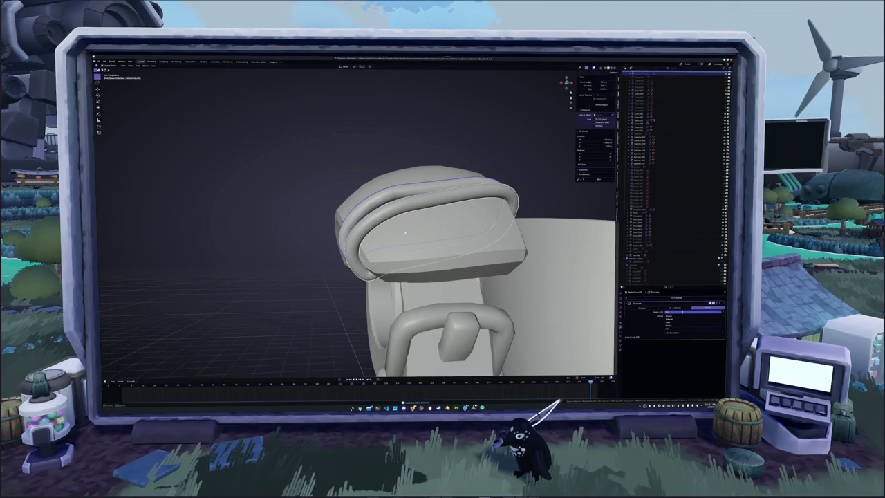
pyautogui.press('Tab')
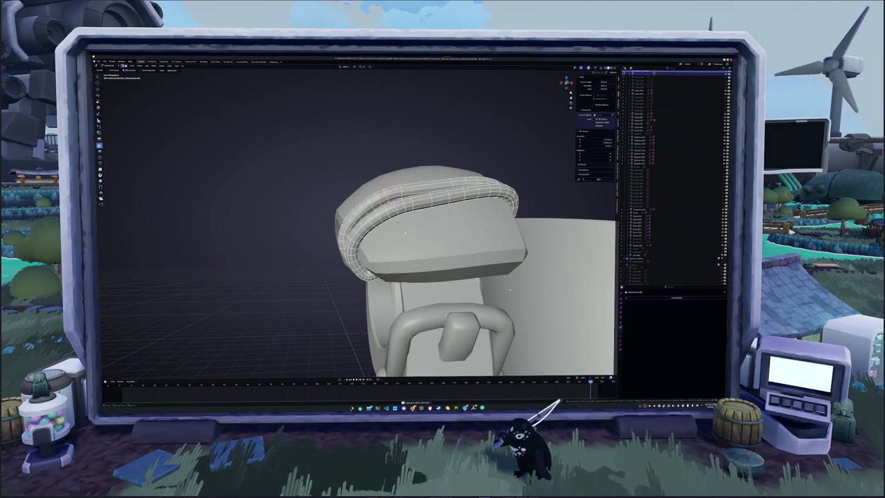
pyautogui.moveTo(406, 233)
pyautogui.mouseDown(button='middle')
pyautogui.moveTo(353, 142)
pyautogui.moveTo(221, 208)
pyautogui.moveTo(282, 255)
pyautogui.moveTo(477, 290)
pyautogui.mouseUp(button='middle')
pyautogui.rightClick(477, 290)
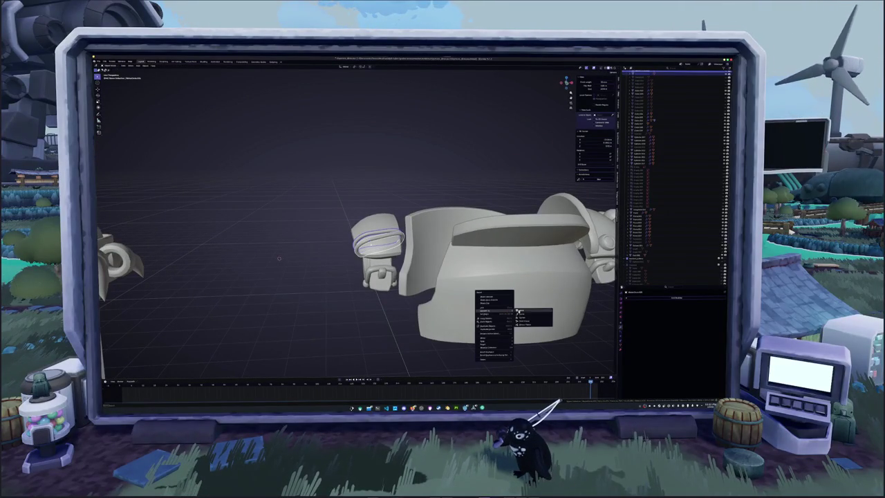
# - Convert the rope rings to a mesh and move them into another collection
pyautogui.click(532, 318)
pyautogui.press('m')
pyautogui.click(525, 311)
pyautogui.moveTo(525, 311)
pyautogui.mouseDown(button='middle')
pyautogui.moveTo(477, 298)
pyautogui.moveTo(450, 242)
pyautogui.mouseUp(button='middle')
# - Edit the beaded ring near the head in framed front view with X-ray on
pyautogui.click(446, 240)
pyautogui.press('Tab')
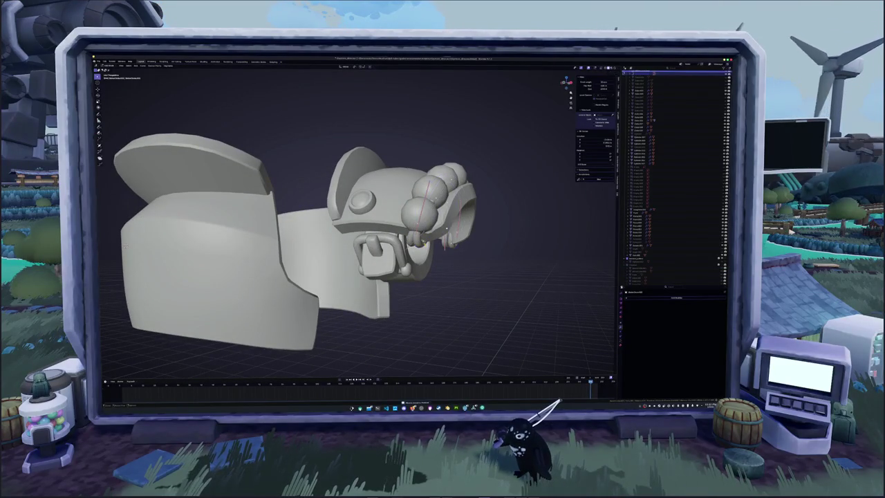
pyautogui.press('KP_1')
pyautogui.press('KP_Decimal')
pyautogui.rightClick(493, 233)
pyautogui.click(498, 229)
pyautogui.hotkey('alt', 'z')
pyautogui.scroll(2, 384, 230)
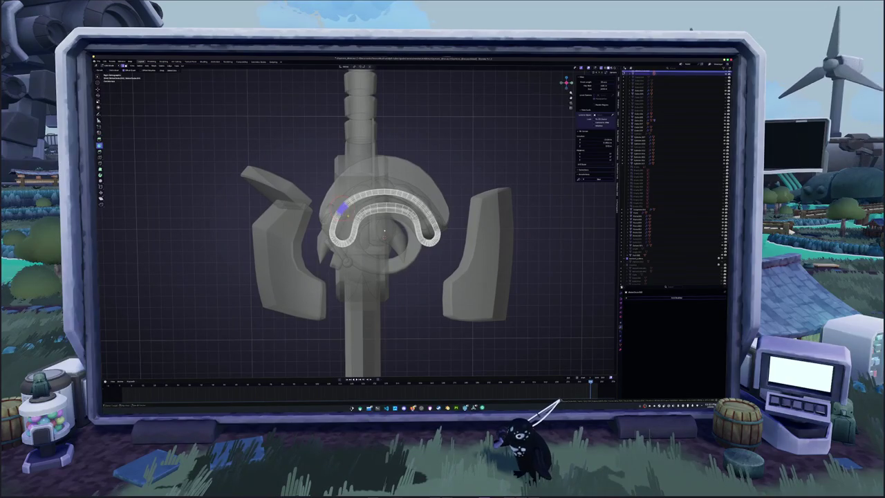
# - Mark the upper arc strip of the beaded band's tube and remove it
pyautogui.scroll(2, 384, 230)
pyautogui.scroll(3, 388, 235)
pyautogui.scroll(-1, 410, 262)
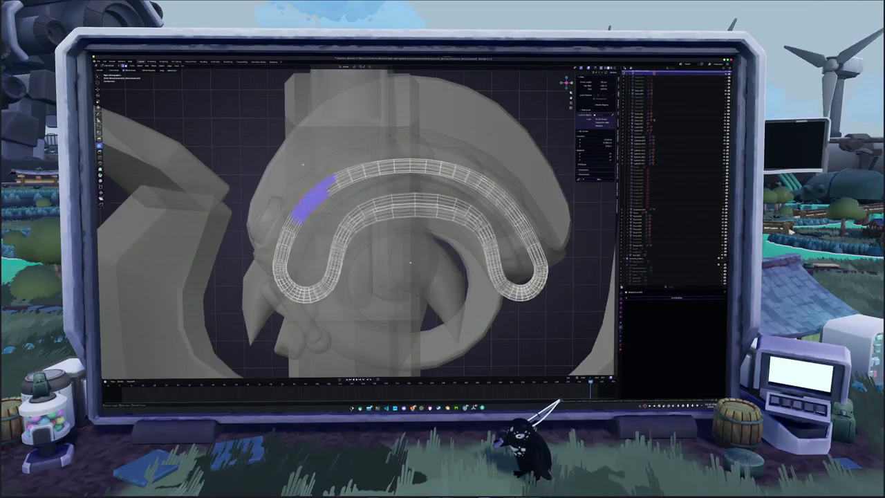
pyautogui.moveTo(331, 181)
pyautogui.mouseDown()
pyautogui.moveTo(377, 166)
pyautogui.moveTo(425, 164)
pyautogui.moveTo(490, 181)
pyautogui.moveTo(517, 216)
pyautogui.mouseUp()
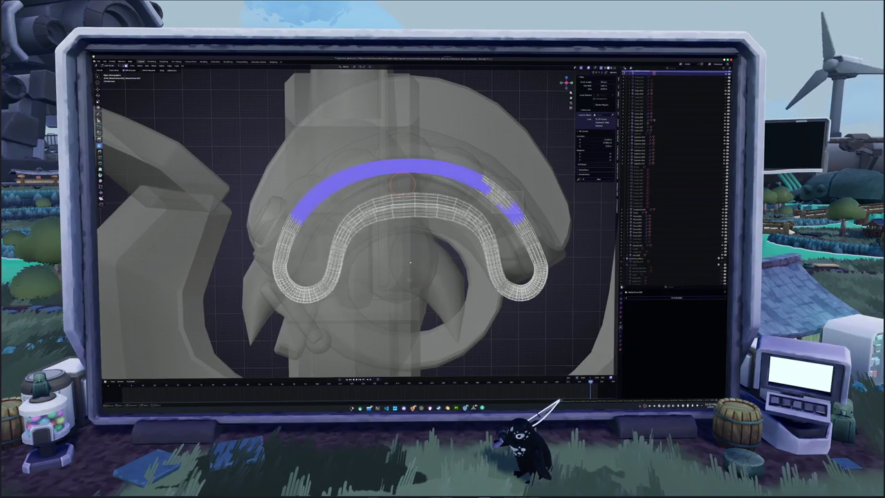
pyautogui.moveTo(501, 197); pyautogui.dragTo(508, 204)
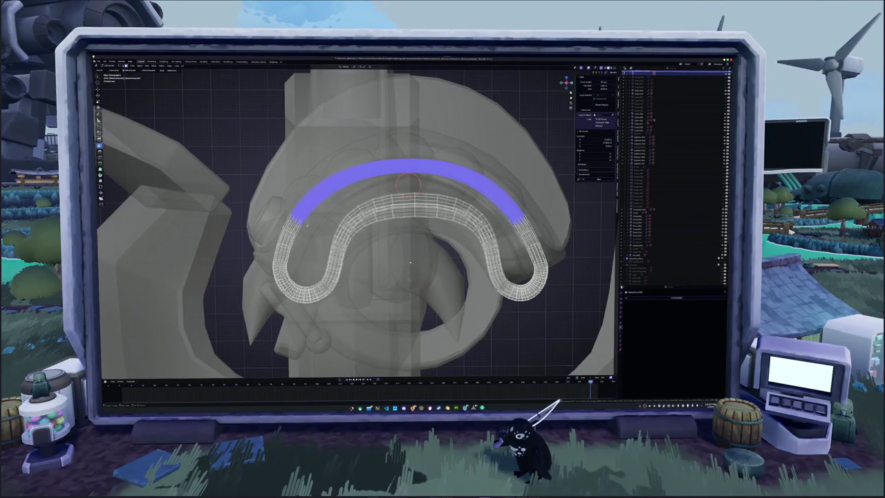
pyautogui.rightClick(297, 183)
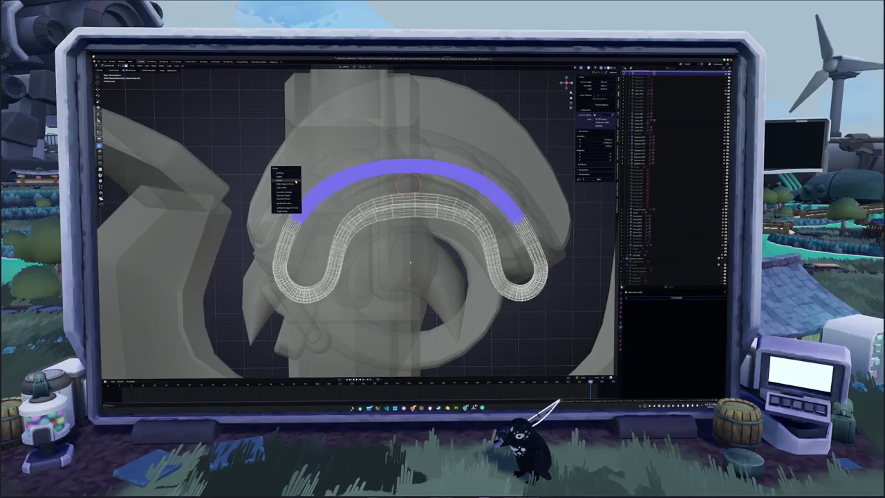
pyautogui.click(297, 182)
# - Check the strap from the front and discard a stray mark on its right end
pyautogui.moveTo(297, 182); pyautogui.dragTo(401, 256, button='middle')
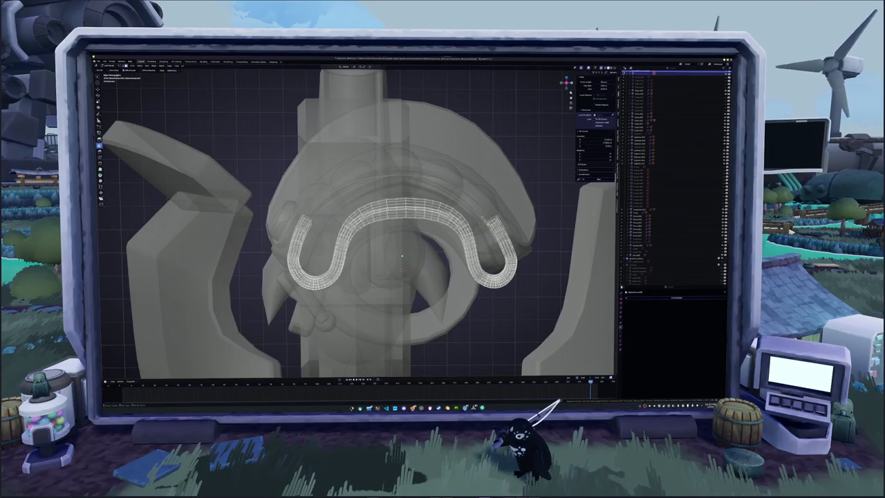
pyautogui.rightClick(462, 202)
pyautogui.moveTo(461, 207); pyautogui.dragTo(442, 187, button='middle')
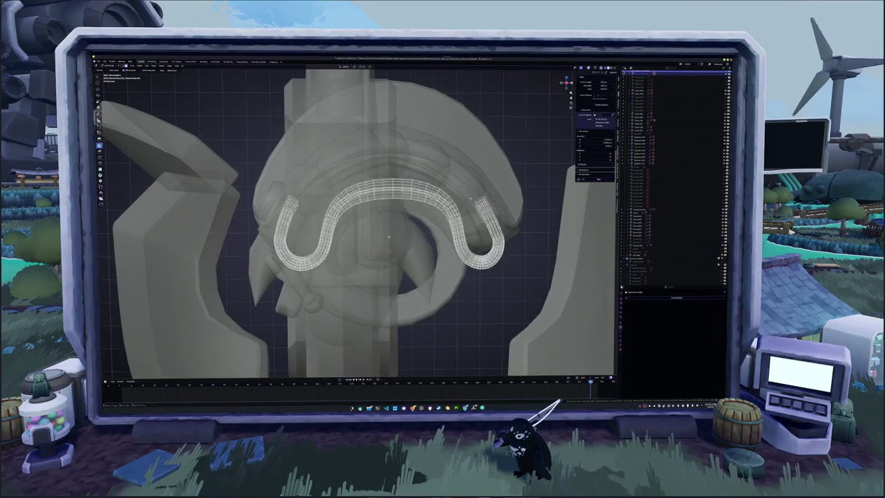
pyautogui.rightClick(293, 204)
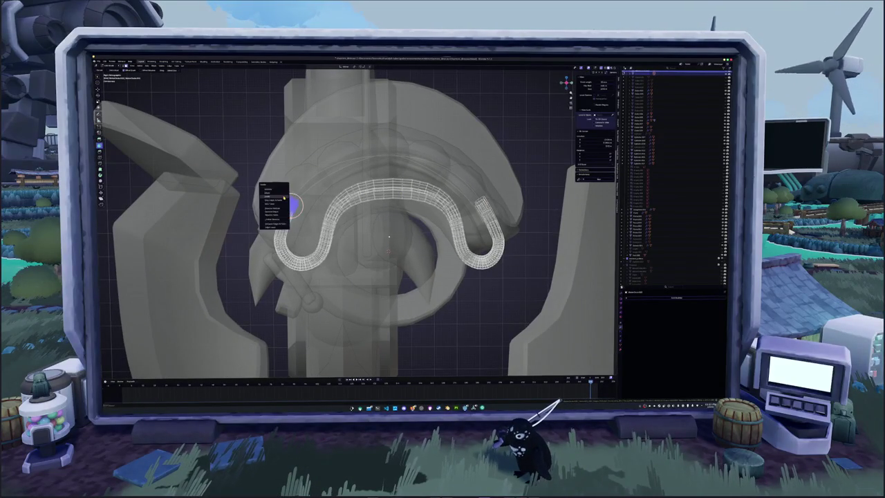
pyautogui.moveTo(467, 196); pyautogui.dragTo(483, 204)
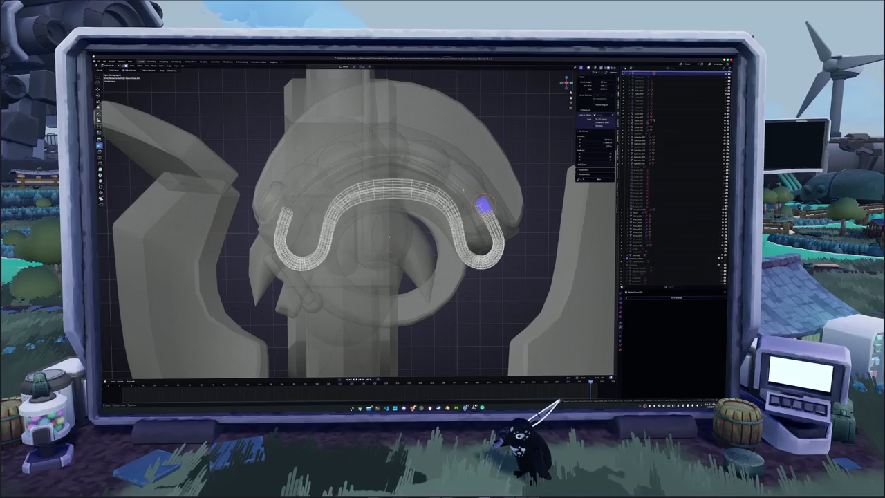
pyautogui.rightClick(477, 208)
# - Return to Object Mode with X-ray see-through shading turned off
pyautogui.scroll(-3, 434, 214)
pyautogui.press('Tab')
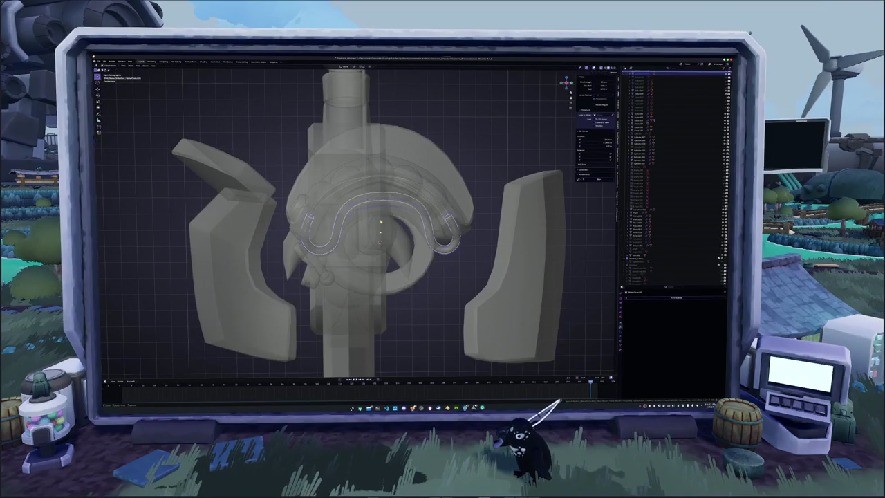
pyautogui.hotkey('alt', 'z')
pyautogui.scroll(-2, 380, 233)
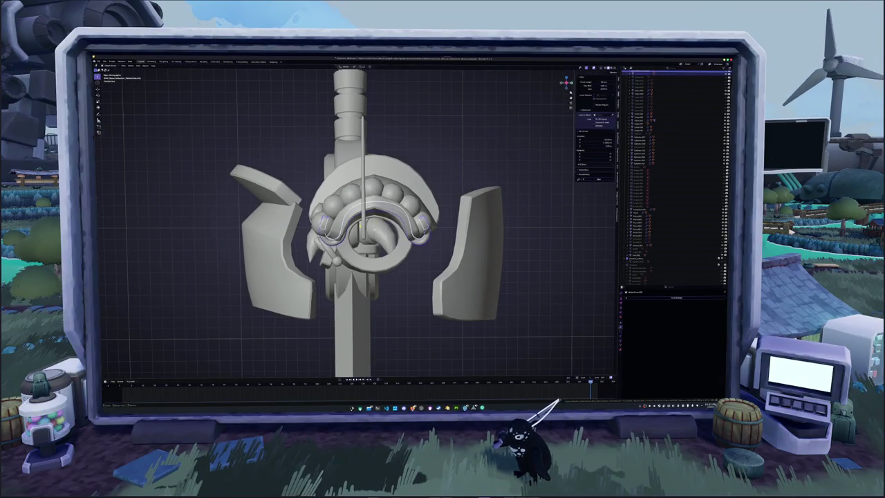
# - Change the lower-right area's editor type, ending on a mostly empty editor
pyautogui.click(631, 297)
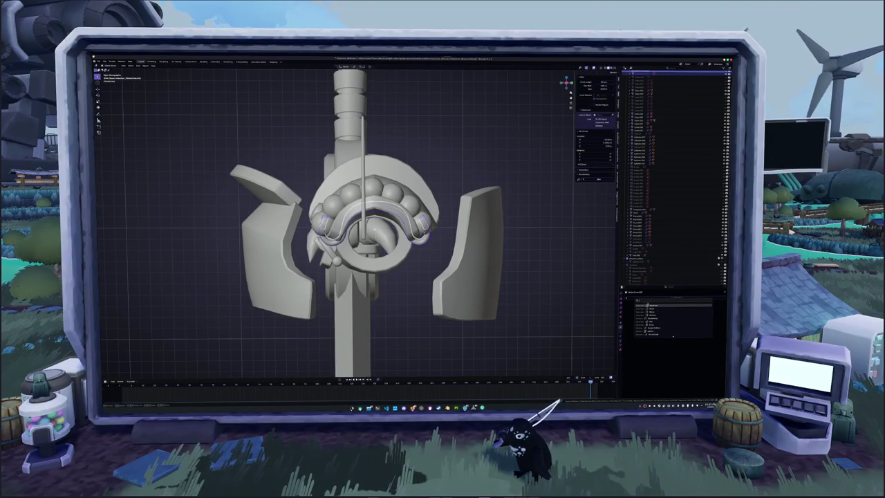
pyautogui.click(649, 305)
pyautogui.click(704, 308)
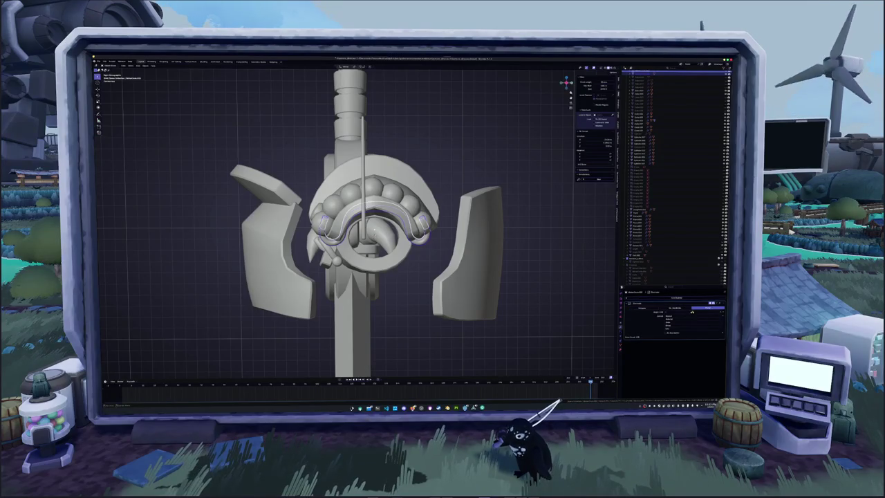
pyautogui.click(648, 327)
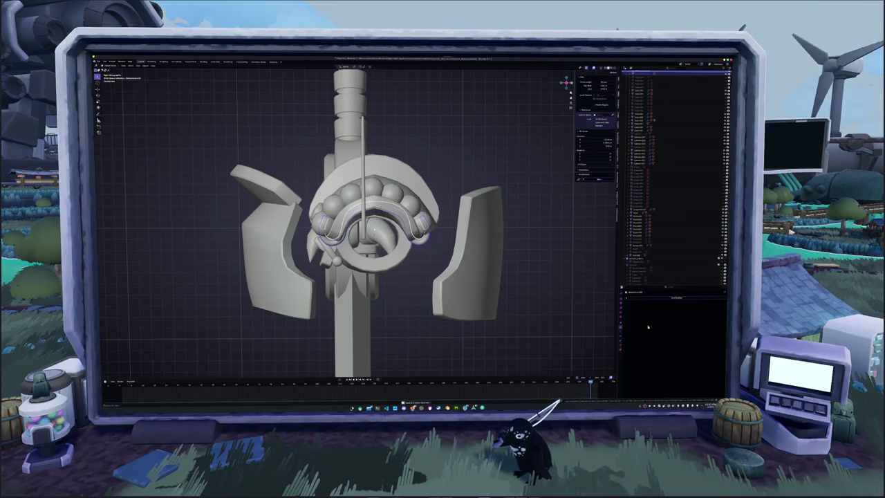
# - Toggle X-ray and add a new circle object beside the armour pieces
pyautogui.moveTo(442, 276)
pyautogui.mouseDown(button='middle')
pyautogui.moveTo(427, 263)
pyautogui.moveTo(449, 267)
pyautogui.mouseUp(button='middle')
pyautogui.rightClick(427, 263)
pyautogui.click(436, 269)
pyautogui.hotkey('alt', 'z')
pyautogui.hotkey('alt', 'z')
pyautogui.hotkey('shift', 'r')
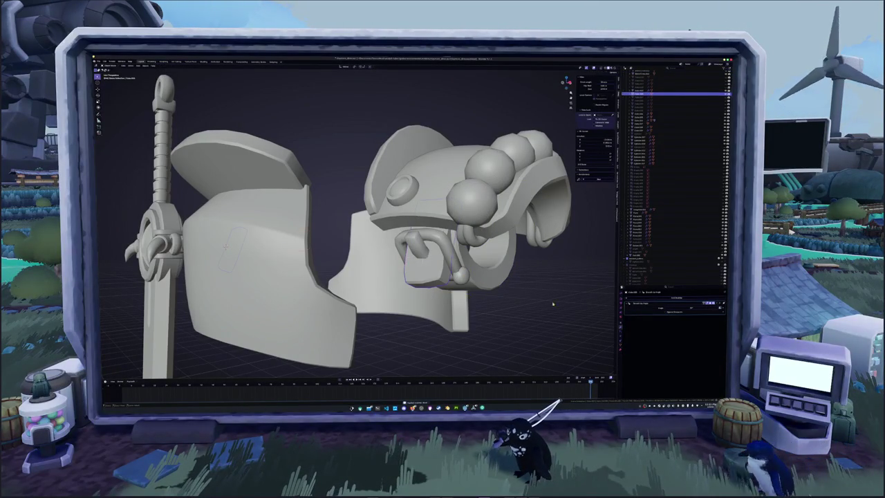
pyautogui.moveTo(551, 300)
pyautogui.mouseDown(button='middle')
pyautogui.moveTo(449, 228)
pyautogui.moveTo(486, 266)
pyautogui.moveTo(456, 235)
pyautogui.mouseUp(button='middle')
# - Convert the upper armour plate into a plain mesh via Convert To > Mesh
pyautogui.hotkey('alt', 'z')
pyautogui.scroll(5, 486, 267)
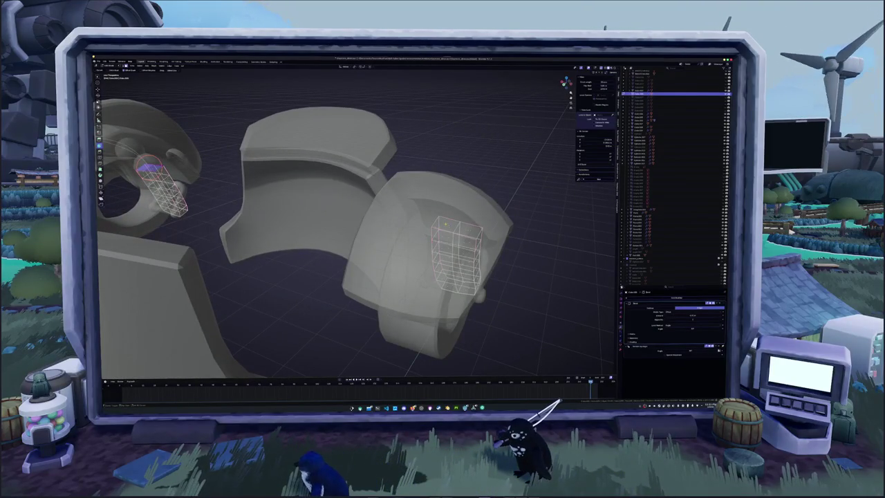
pyautogui.moveTo(471, 227); pyautogui.dragTo(385, 226, button='middle')
pyautogui.hotkey('alt', 'z')
pyautogui.scroll(-3, 394, 233)
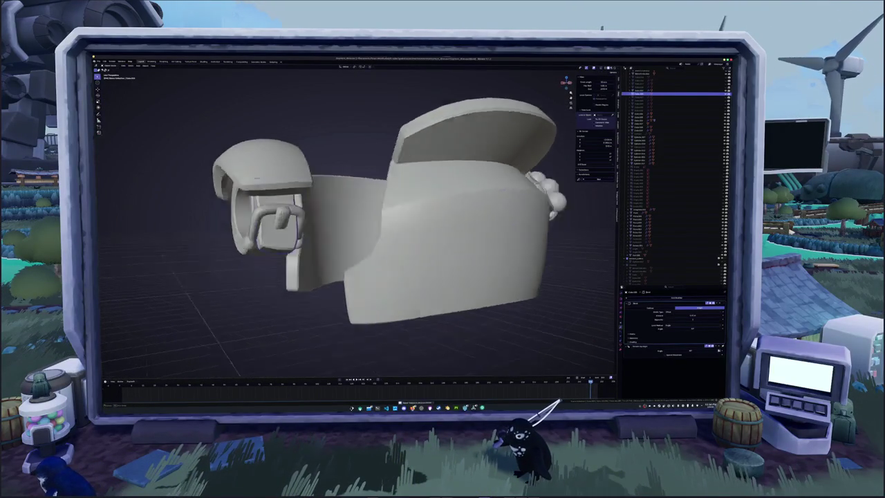
pyautogui.moveTo(407, 82)
pyautogui.mouseDown(button='middle')
pyautogui.moveTo(349, 147)
pyautogui.moveTo(348, 131)
pyautogui.mouseUp(button='middle')
pyautogui.rightClick(287, 264)
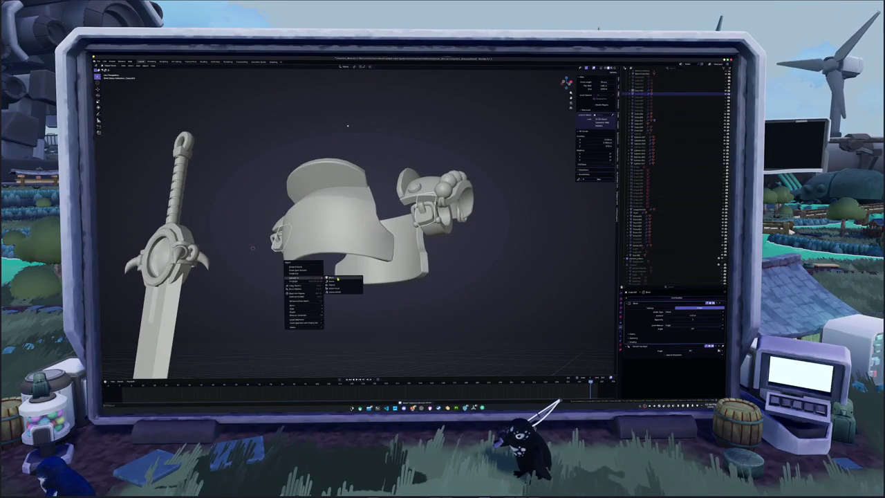
pyautogui.click(312, 298)
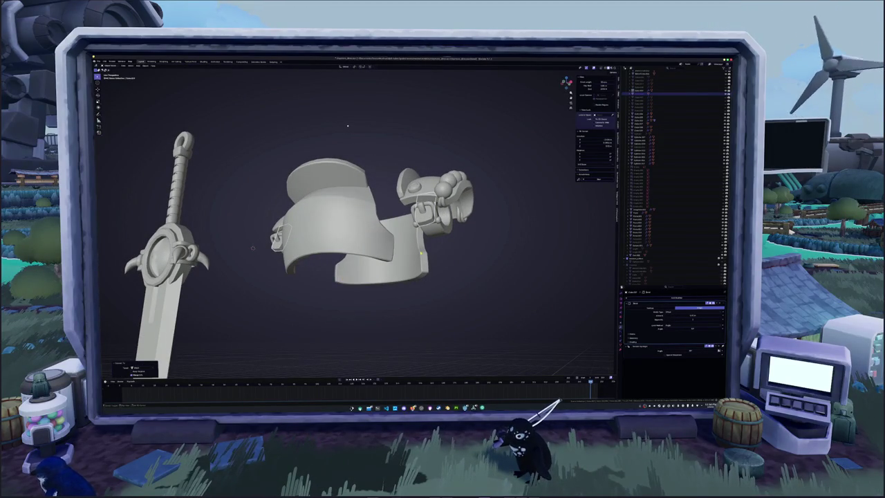
# - Convert the lower armour plate into a plain mesh and clear the selection
pyautogui.moveTo(348, 125); pyautogui.dragTo(373, 238, button='middle')
pyautogui.rightClick(374, 242)
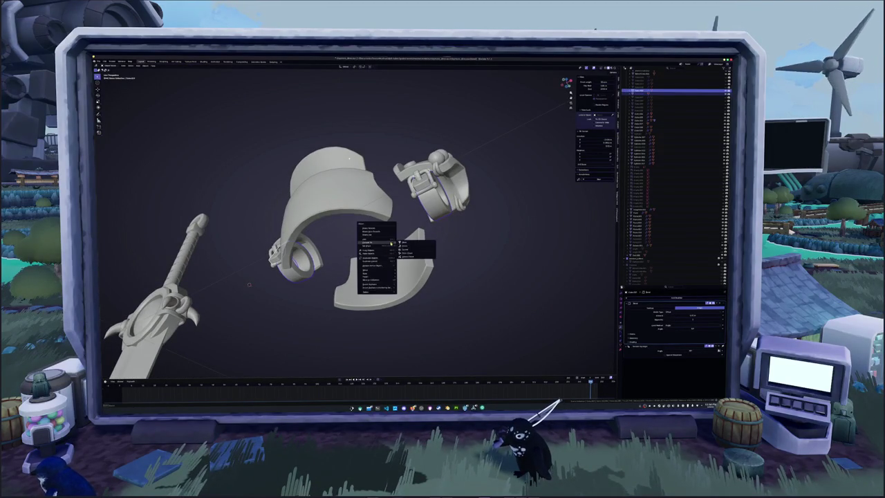
pyautogui.click(409, 244)
pyautogui.click(409, 245)
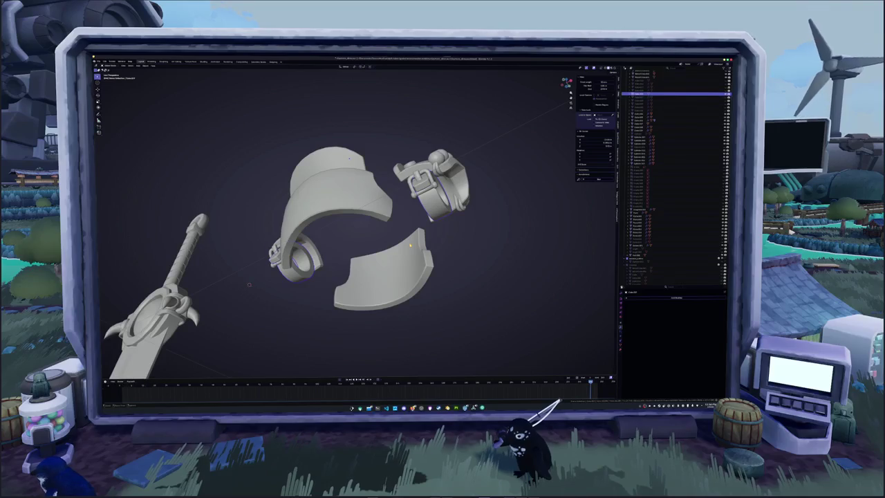
pyautogui.moveTo(411, 247); pyautogui.dragTo(336, 245, button='middle')
# - Convert the right clamp to a mesh and delete it
pyautogui.click(415, 244)
pyautogui.click(438, 232)
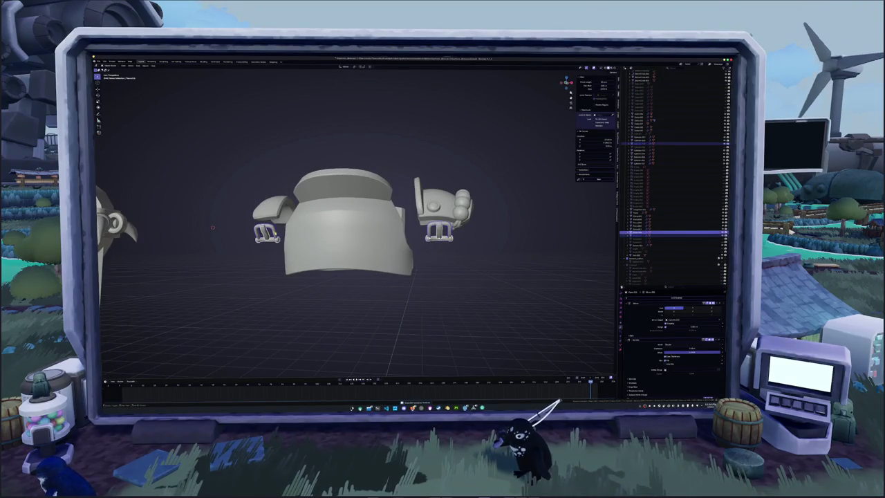
pyautogui.rightClick(446, 268)
pyautogui.click(466, 266)
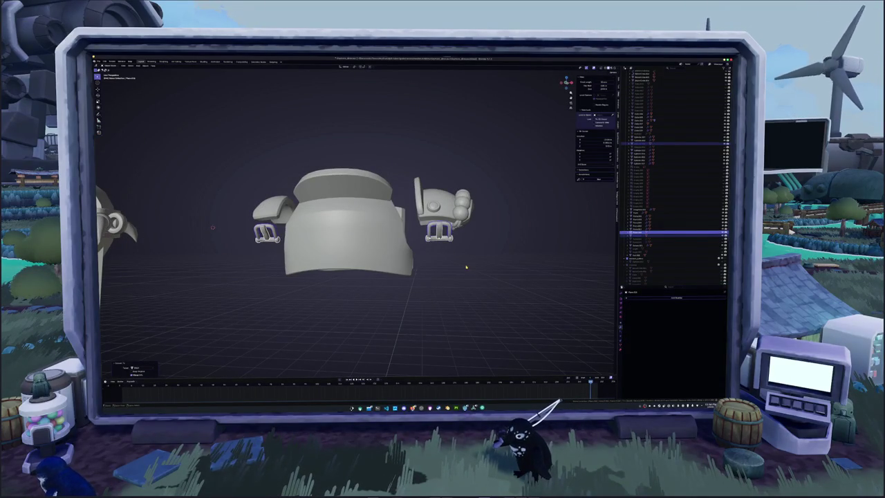
pyautogui.press('x')
pyautogui.click(460, 259)
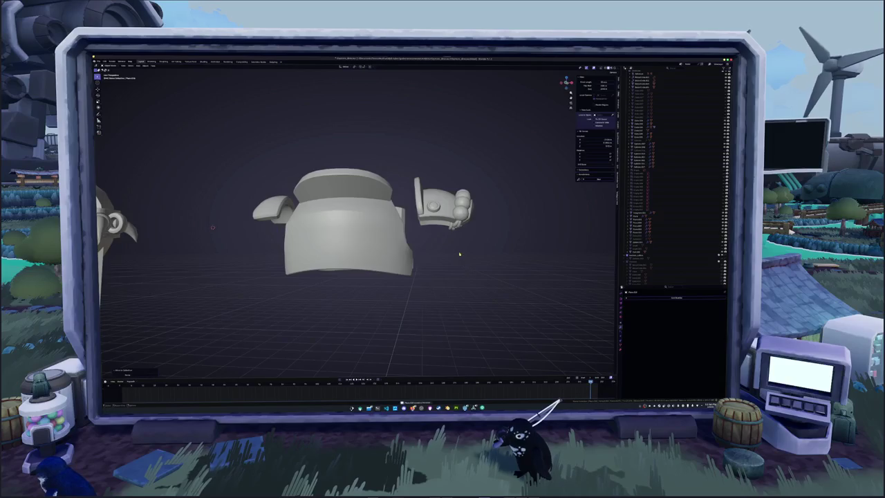
# - Select the remaining clamp to inspect its modifiers, then clear the selection
pyautogui.moveTo(462, 262); pyautogui.dragTo(440, 228, button='middle')
pyautogui.moveTo(262, 213); pyautogui.dragTo(265, 244, button='middle')
pyautogui.click(440, 236)
pyautogui.click(408, 190)
pyautogui.moveTo(264, 244)
pyautogui.mouseDown(button='middle')
pyautogui.moveTo(525, 197)
pyautogui.moveTo(520, 305)
pyautogui.mouseUp(button='middle')
pyautogui.click(519, 305)
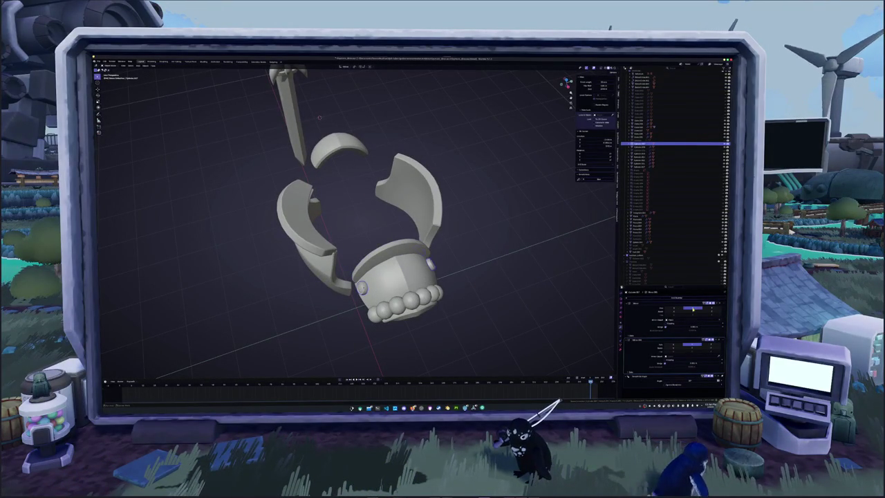
# - Apply the piece's two modifiers with Ctrl+A and parent the pieces to the active object
pyautogui.moveTo(414, 277); pyautogui.dragTo(504, 304, button='middle')
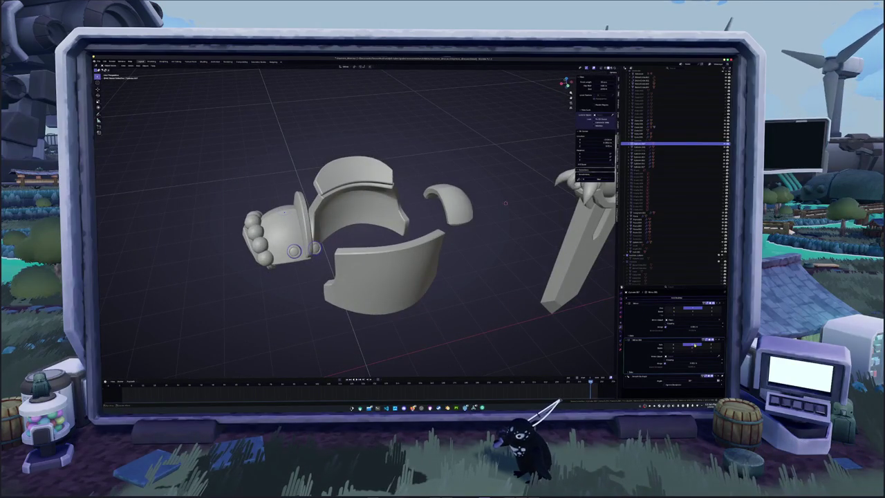
pyautogui.hotkey('ctrl', 'a')
pyautogui.hotkey('ctrl', 'a')
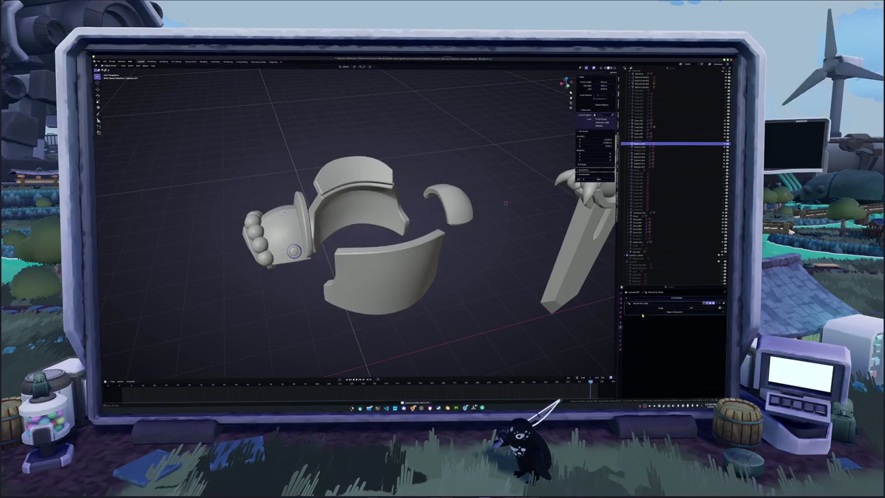
pyautogui.hotkey('ctrl', 'a')
pyautogui.hotkey('ctrl', 'p')
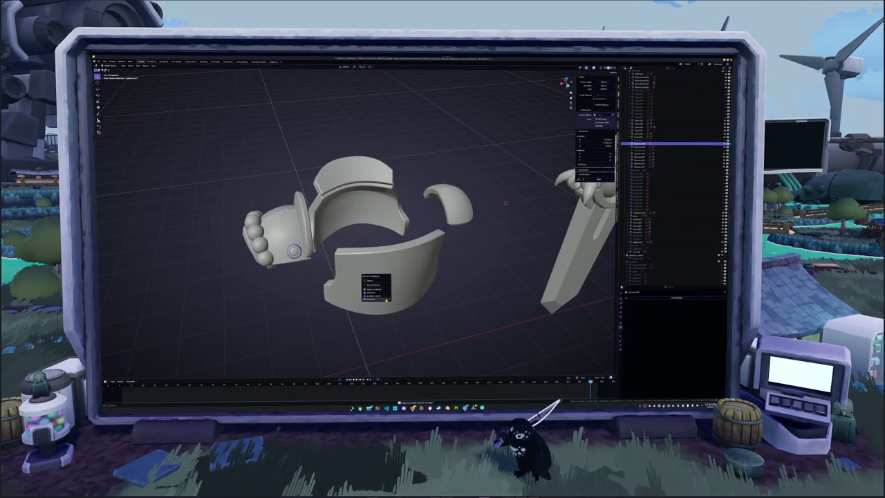
pyautogui.click(385, 299)
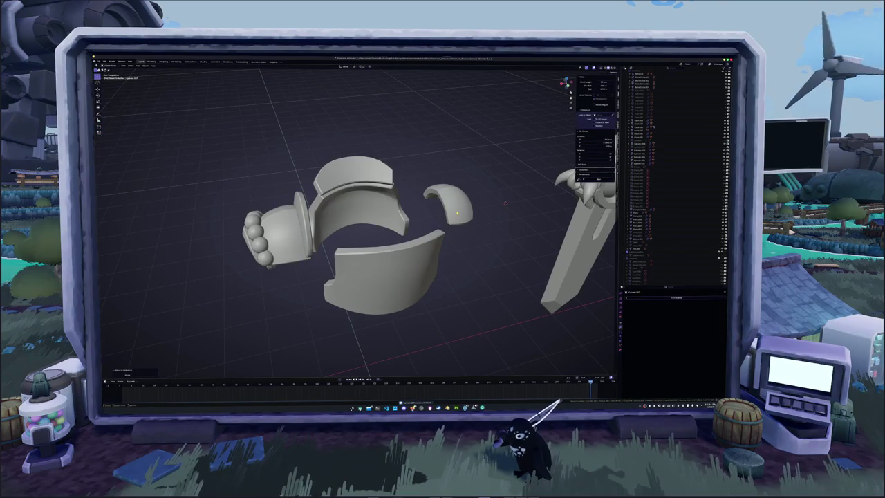
# - Box-select the hand piece, convert it to a mesh and delete it
pyautogui.click(449, 223)
pyautogui.click(309, 242)
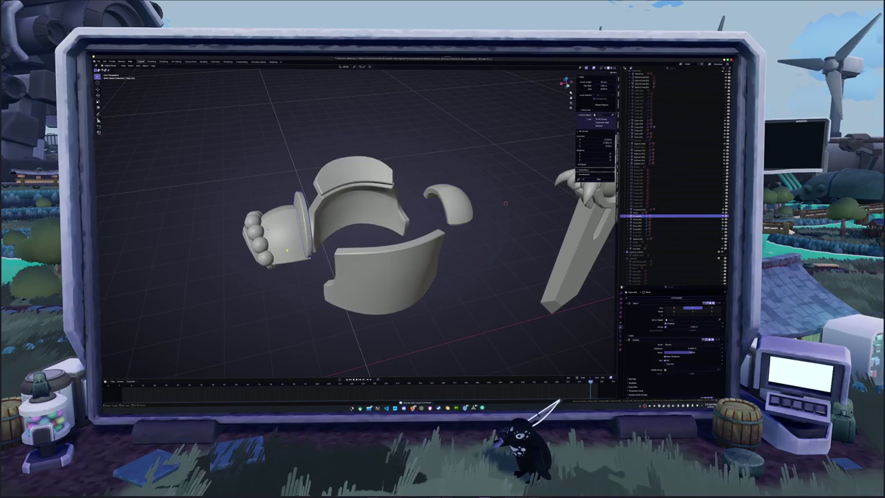
pyautogui.moveTo(281, 280); pyautogui.dragTo(228, 216)
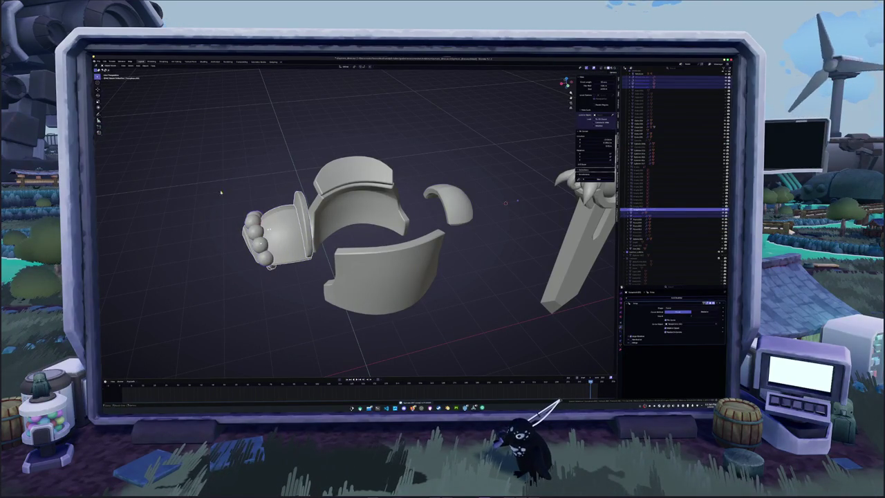
pyautogui.rightClick(223, 203)
pyautogui.click(245, 201)
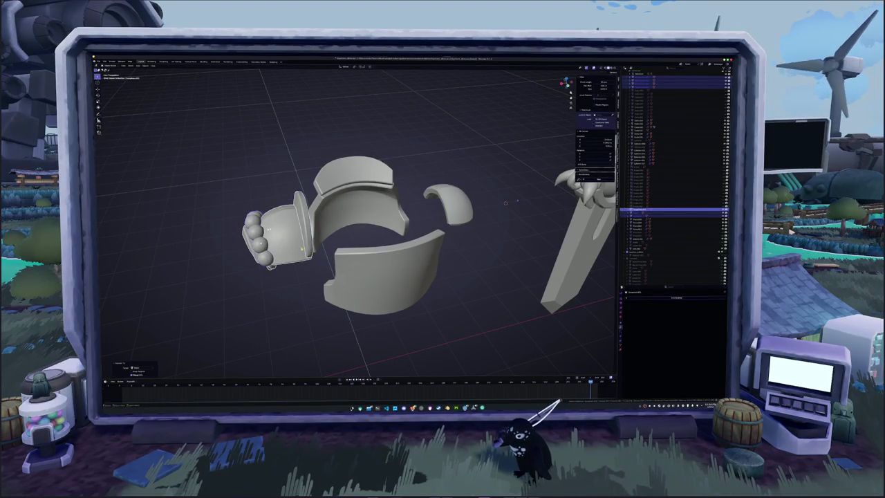
pyautogui.press('x')
pyautogui.click(291, 249)
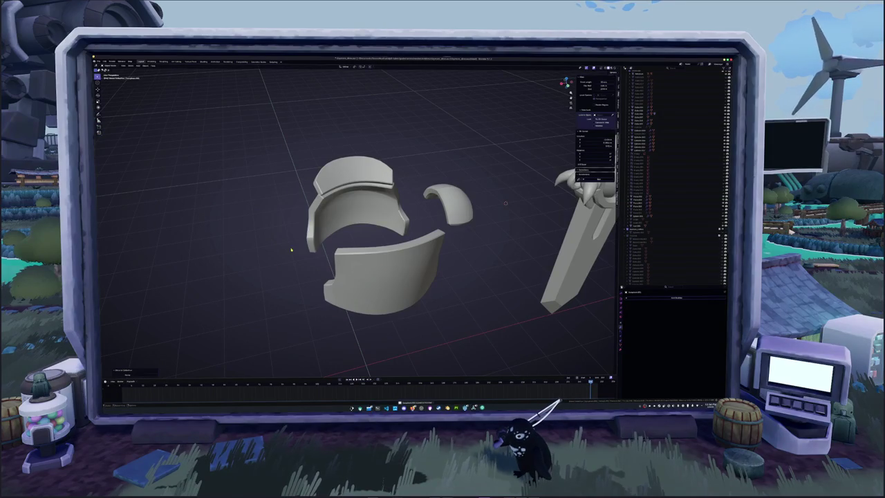
# - Select both helmet pieces and bring up their object context menu
pyautogui.click(353, 183)
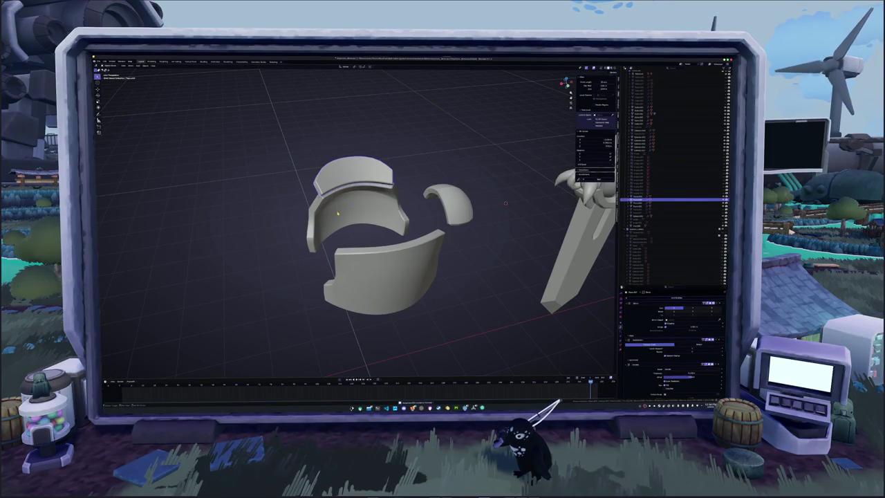
pyautogui.click(353, 207)
pyautogui.rightClick(297, 275)
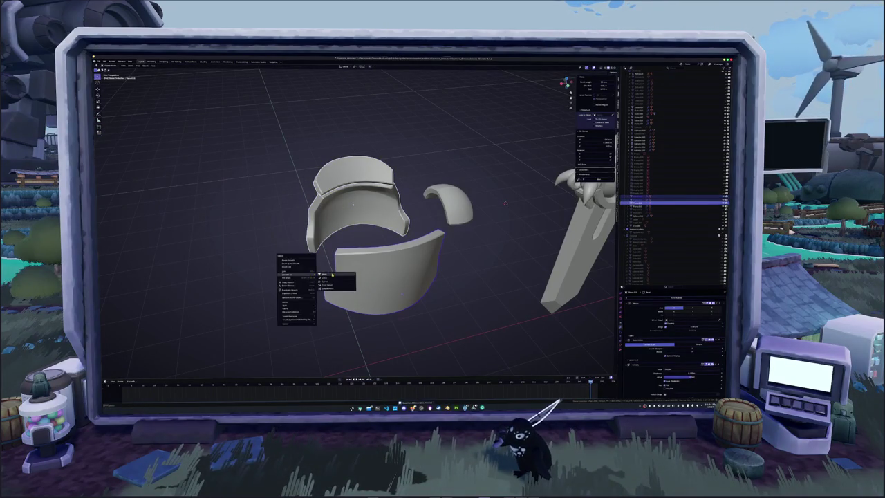
# - Apply the chosen submenu action, enter Edit Mode and grow the helmet's interior face selection
pyautogui.click(331, 275)
pyautogui.press('Tab')
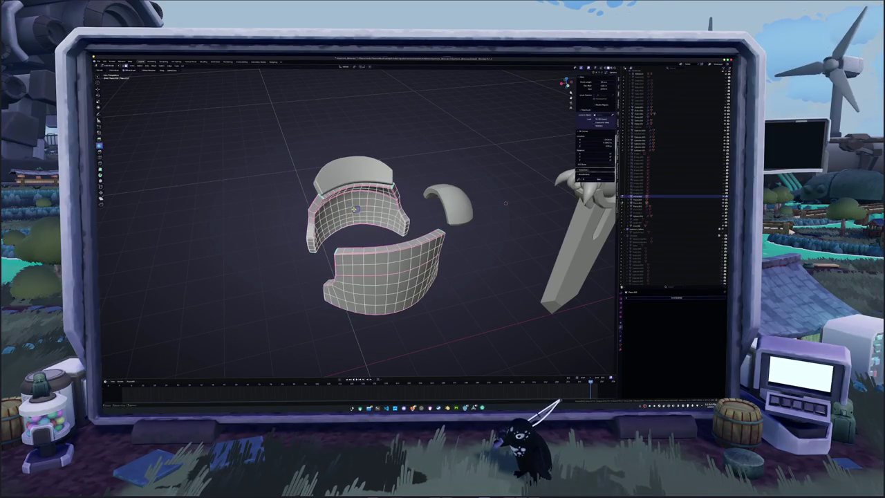
pyautogui.moveTo(505, 203); pyautogui.dragTo(533, 236, button='middle')
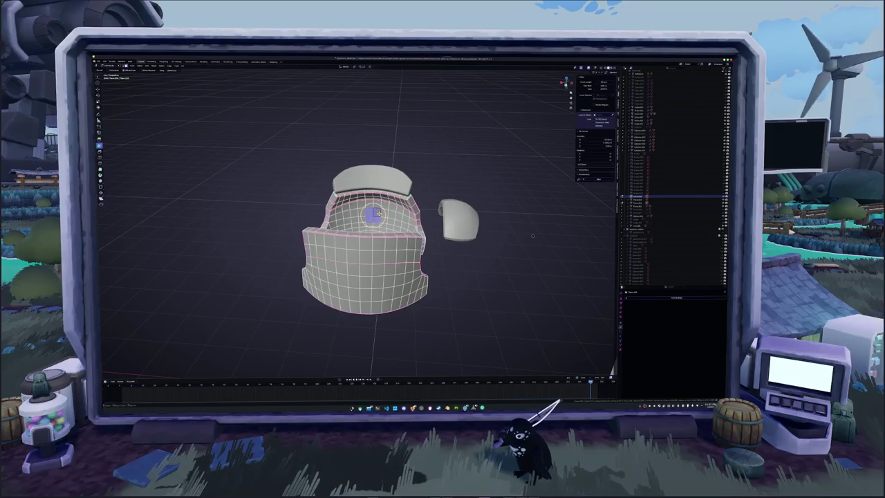
pyautogui.press('ctrl+KP_Add')
pyautogui.scroll(4, 532, 236)
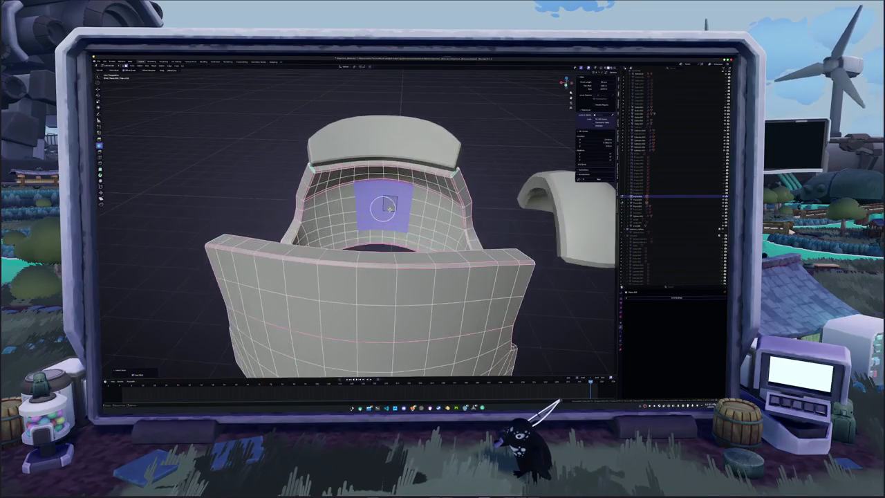
pyautogui.moveTo(532, 236); pyautogui.dragTo(437, 222, button='middle')
# - Extend the face selection down and across the helmet's inner surface
pyautogui.keyDown('ctrl'); pyautogui.click(377, 205); pyautogui.keyUp('ctrl')
pyautogui.keyDown('shift'); pyautogui.click(381, 215); pyautogui.keyUp('shift')
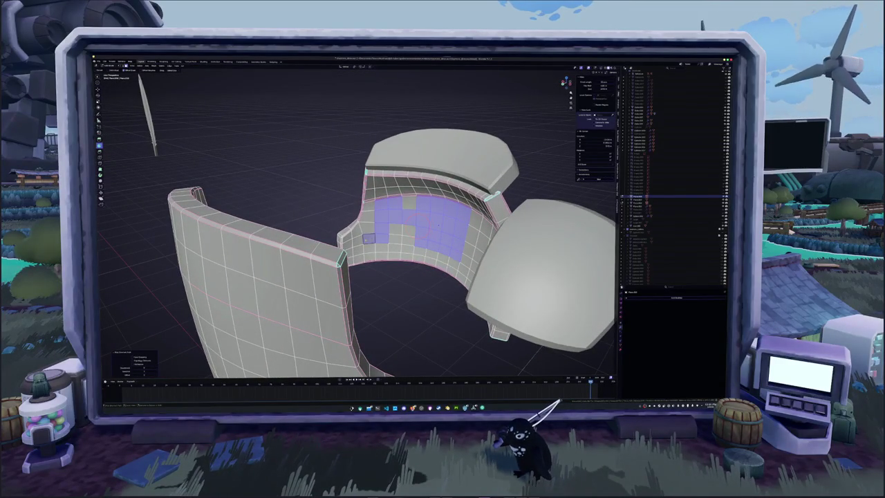
pyautogui.keyDown('ctrl'); pyautogui.click(358, 247); pyautogui.keyUp('ctrl')
pyautogui.keyDown('ctrl'); pyautogui.click(370, 249); pyautogui.keyUp('ctrl')
pyautogui.keyDown('ctrl'); pyautogui.click(389, 248); pyautogui.keyUp('ctrl')
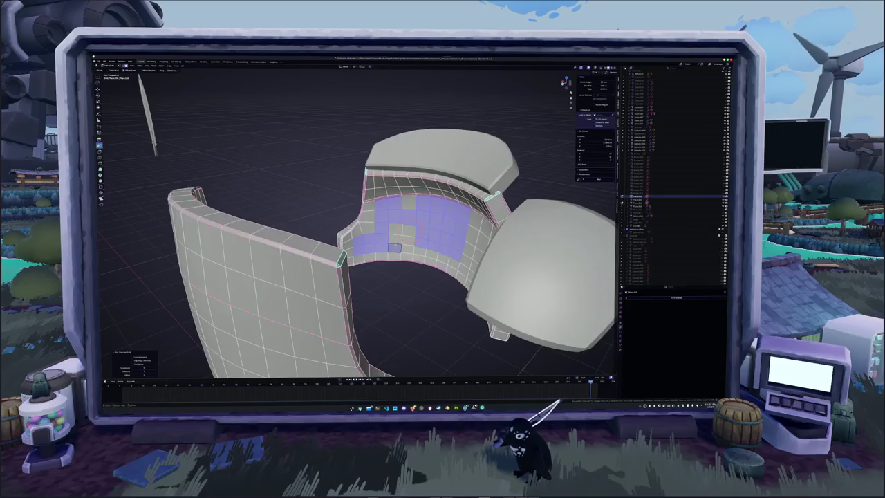
pyautogui.moveTo(388, 248); pyautogui.dragTo(395, 264, button='middle')
pyautogui.keyDown('ctrl'); pyautogui.click(395, 264); pyautogui.keyUp('ctrl')
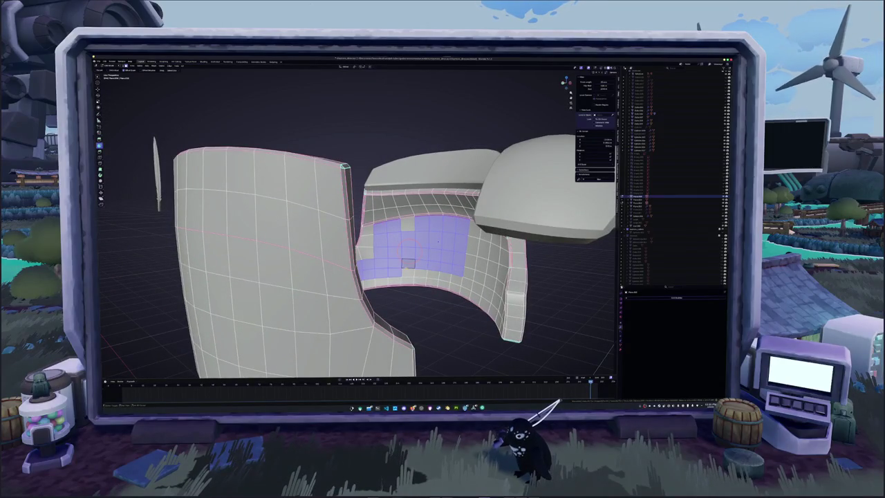
# - Extend the selection upward by shortest path and frame the selected interior faces
pyautogui.moveTo(438, 242)
pyautogui.mouseDown(button='middle')
pyautogui.moveTo(418, 240)
pyautogui.moveTo(454, 209)
pyautogui.mouseUp(button='middle')
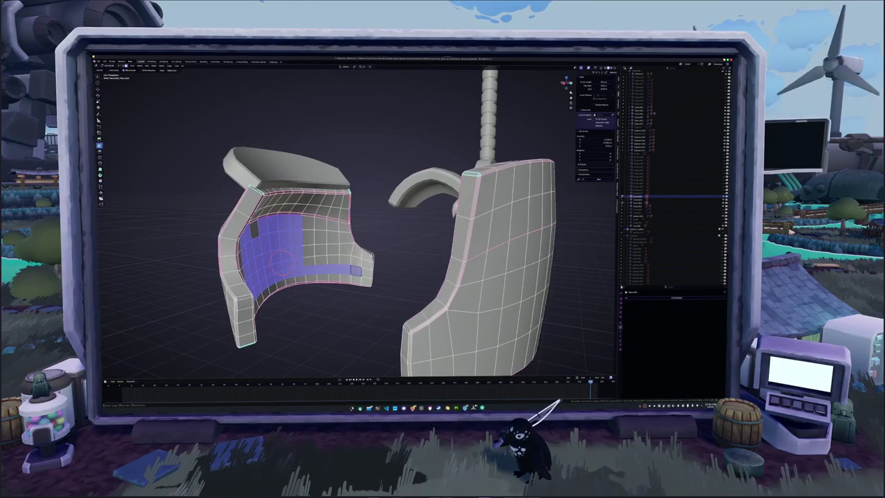
pyautogui.keyDown('ctrl'); pyautogui.click(332, 225); pyautogui.keyUp('ctrl')
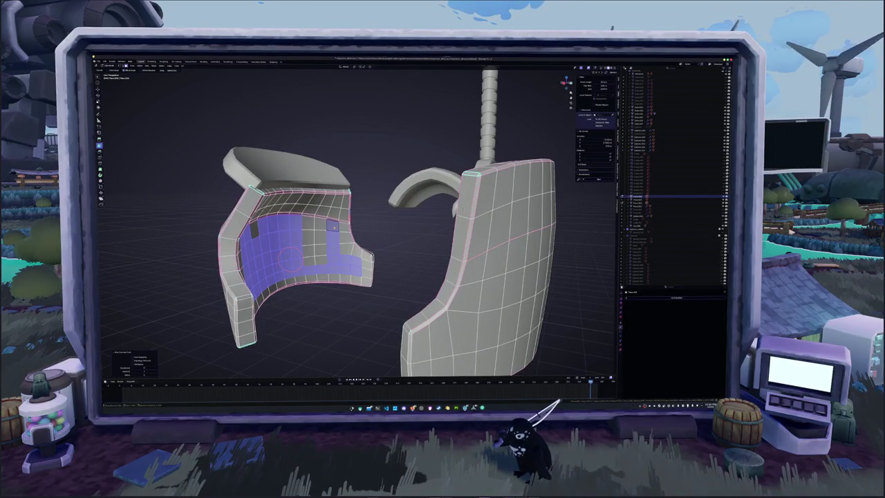
pyautogui.keyDown('ctrl'); pyautogui.click(320, 237); pyautogui.keyUp('ctrl')
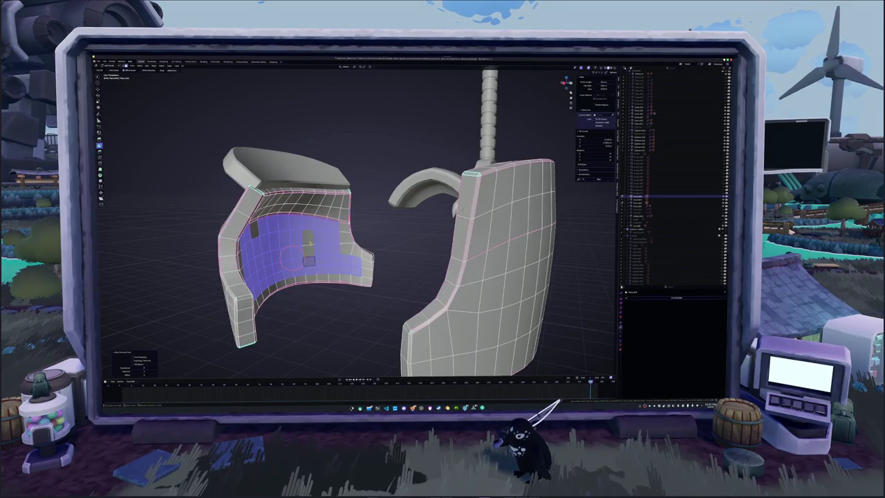
pyautogui.moveTo(310, 244); pyautogui.dragTo(296, 242, button='middle')
pyautogui.press('KP_Decimal')
pyautogui.rightClick(302, 252)
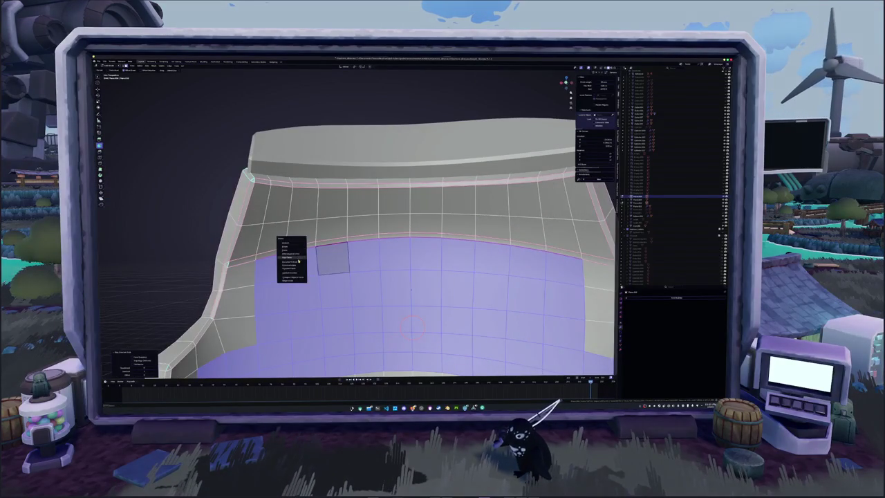
# - Turn the face selection into its boundary loop and edge-slide the loop slightly higher
pyautogui.click(291, 251)
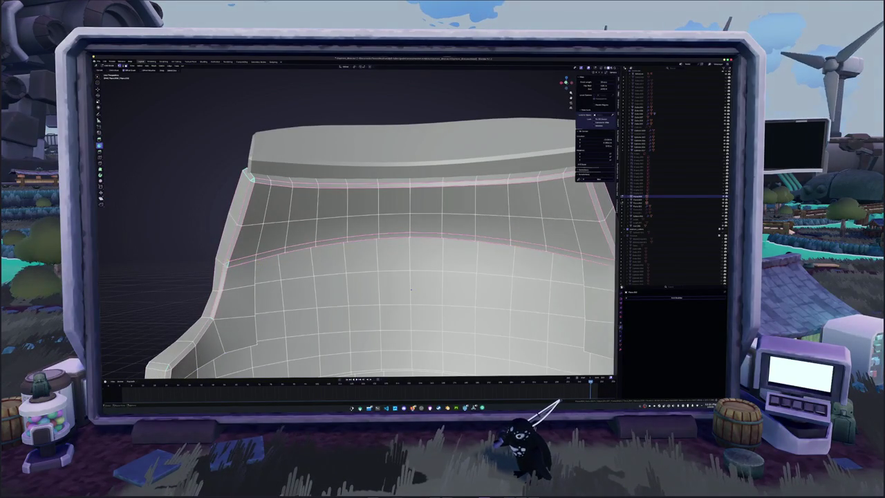
pyautogui.keyDown('alt'); pyautogui.click(410, 242); pyautogui.keyUp('alt')
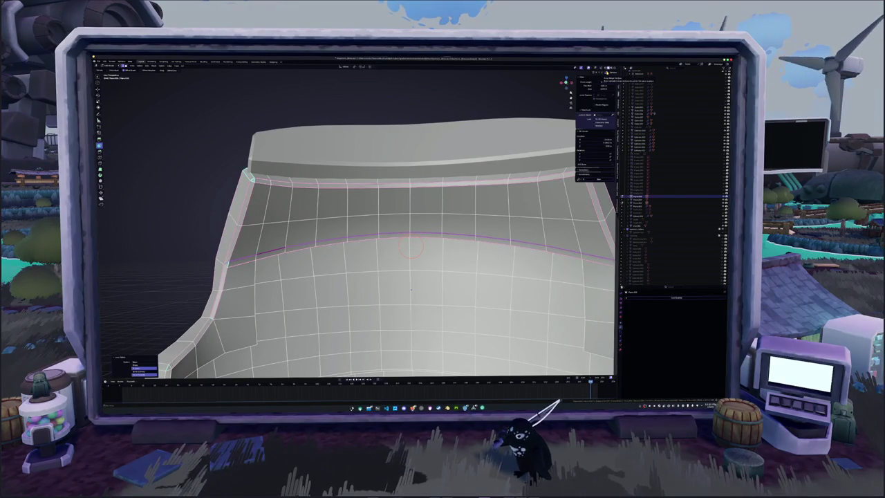
pyautogui.press('g')
pyautogui.press('g')
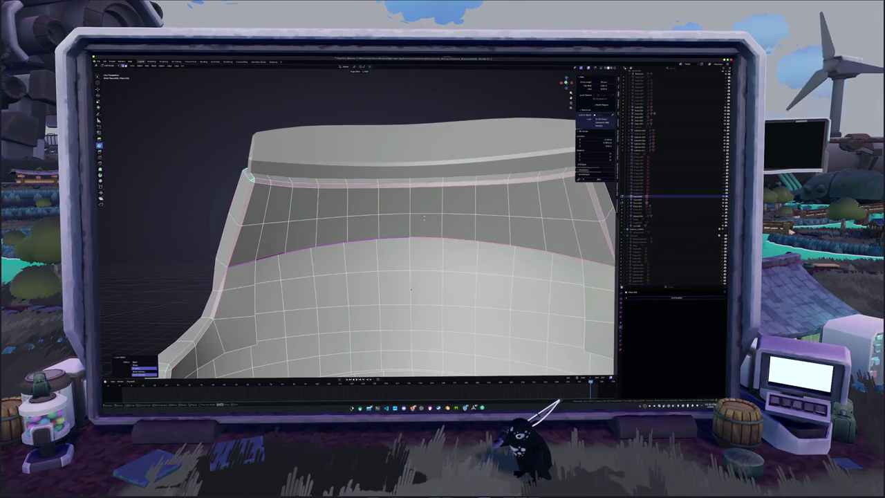
pyautogui.click(422, 225)
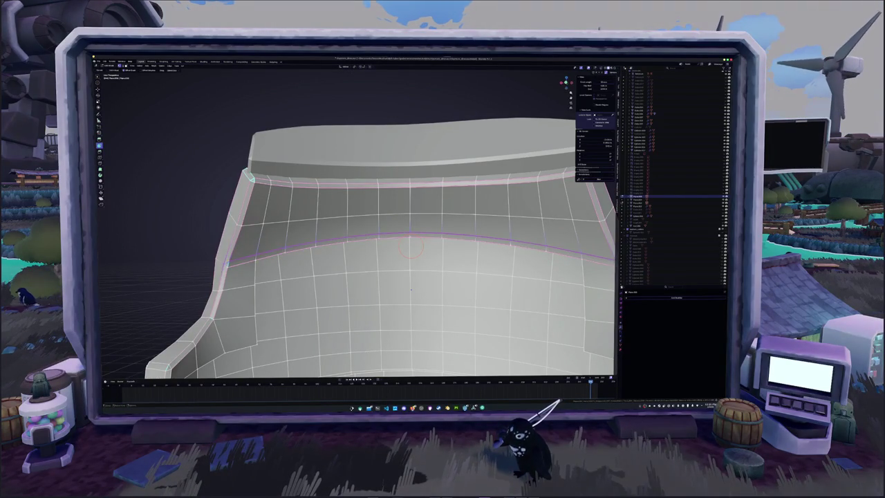
# - Edge-slide the middle loop on the helmet's inner band into place
pyautogui.moveTo(411, 291); pyautogui.dragTo(343, 283, button='middle')
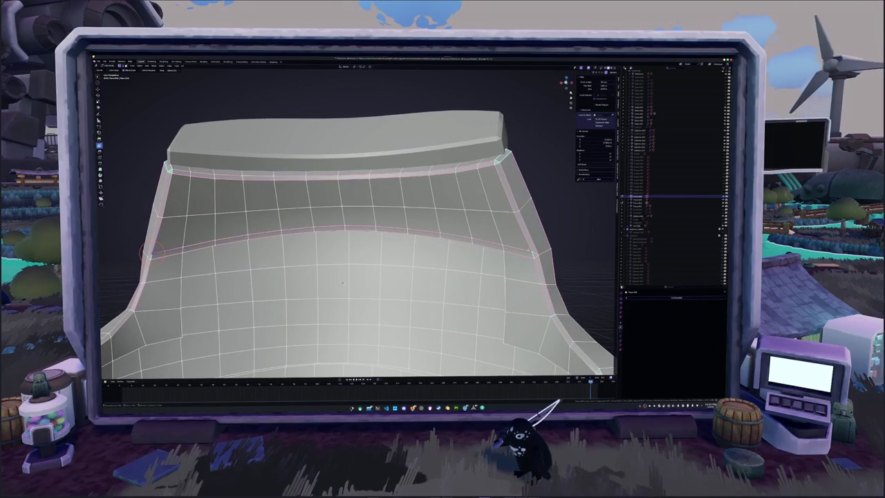
pyautogui.press('g')
pyautogui.press('g')
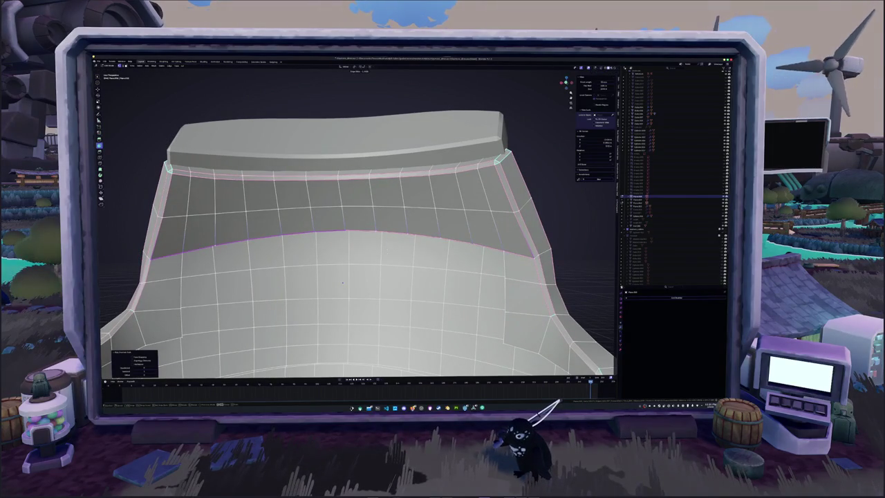
pyautogui.keyDown('alt'); pyautogui.click(339, 239); pyautogui.keyUp('alt')
pyautogui.press('g')
pyautogui.press('g')
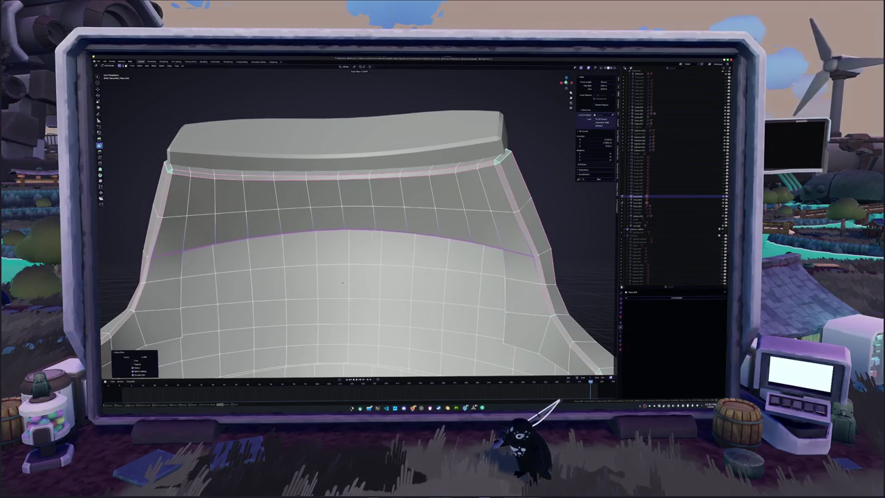
pyautogui.moveTo(343, 283)
pyautogui.mouseDown(button='middle')
pyautogui.moveTo(383, 248)
pyautogui.moveTo(298, 242)
pyautogui.moveTo(378, 265)
pyautogui.mouseUp(button='middle')
# - Select both shoulder pad meshes and inspect them from several angles
pyautogui.hotkey('alt', 'j')
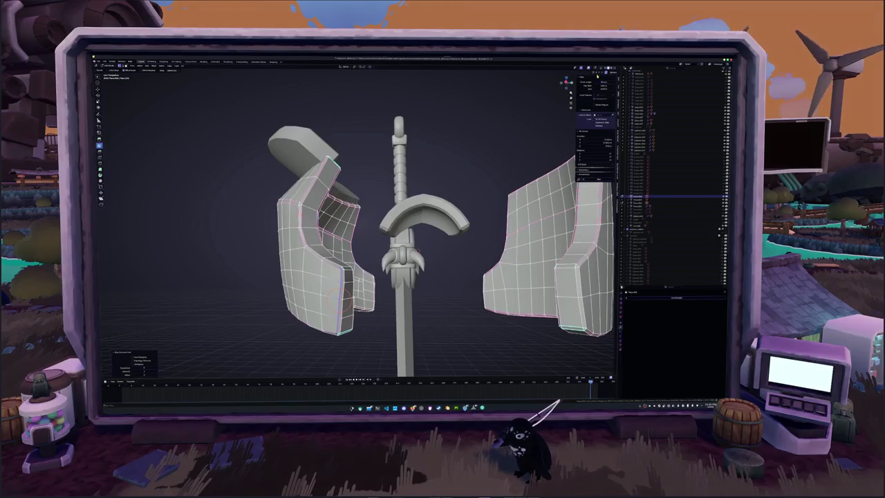
pyautogui.press('/')
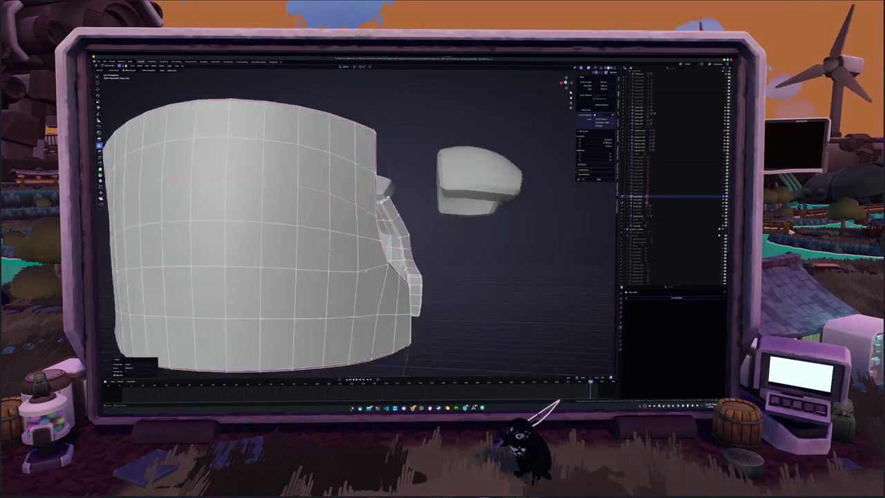
pyautogui.press('a')
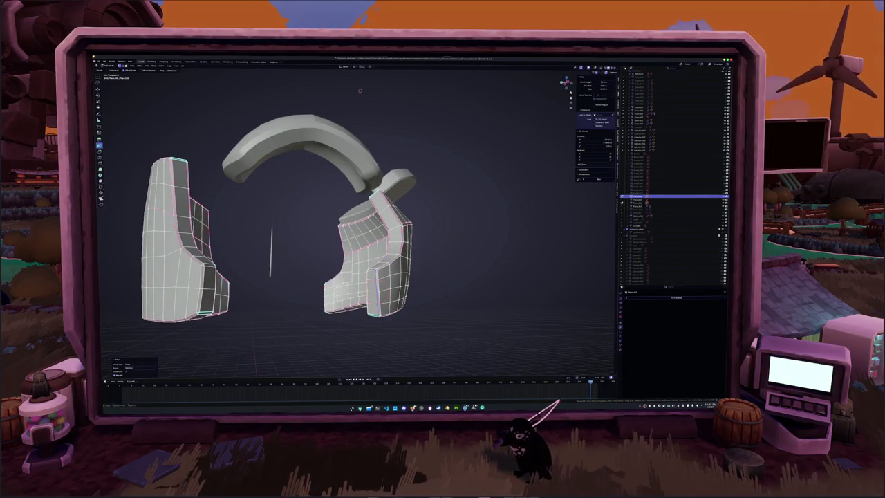
pyautogui.moveTo(325, 297); pyautogui.dragTo(411, 280, button='middle')
pyautogui.scroll(3, 412, 280)
pyautogui.scroll(3, 341, 293)
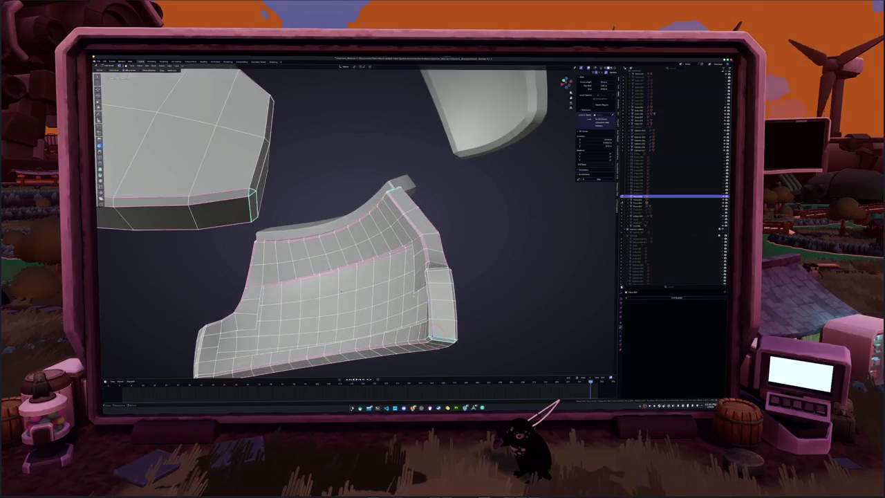
pyautogui.moveTo(341, 291); pyautogui.dragTo(313, 290, button='middle')
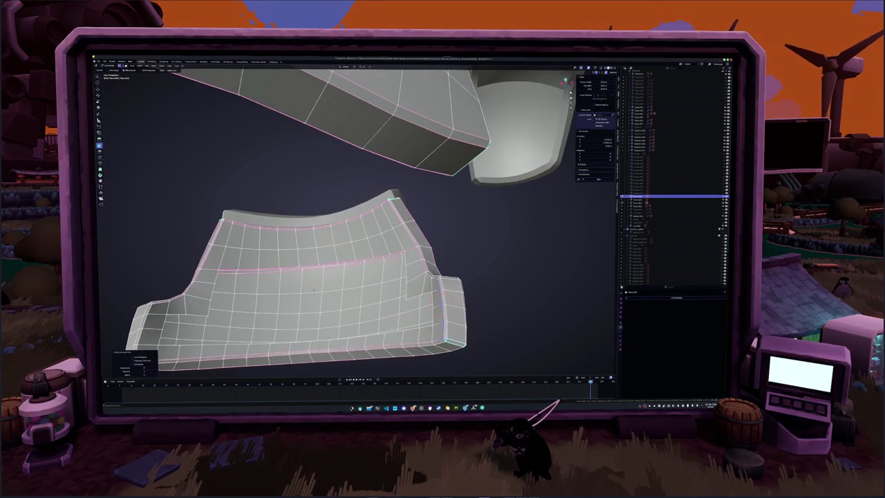
pyautogui.moveTo(314, 290)
pyautogui.mouseDown(button='middle')
pyautogui.moveTo(414, 226)
pyautogui.moveTo(300, 285)
pyautogui.moveTo(322, 296)
pyautogui.moveTo(298, 312)
pyautogui.mouseUp(button='middle')
# - Isolate the lower shoulder pad in Local View, then open the curved side plate for editing
pyautogui.press('KP_Divide')
pyautogui.press('KP_Divide')
pyautogui.scroll(-3, 322, 296)
pyautogui.scroll(3, 377, 288)
pyautogui.scroll(3, 378, 288)
pyautogui.hotkey('alt', 'q')
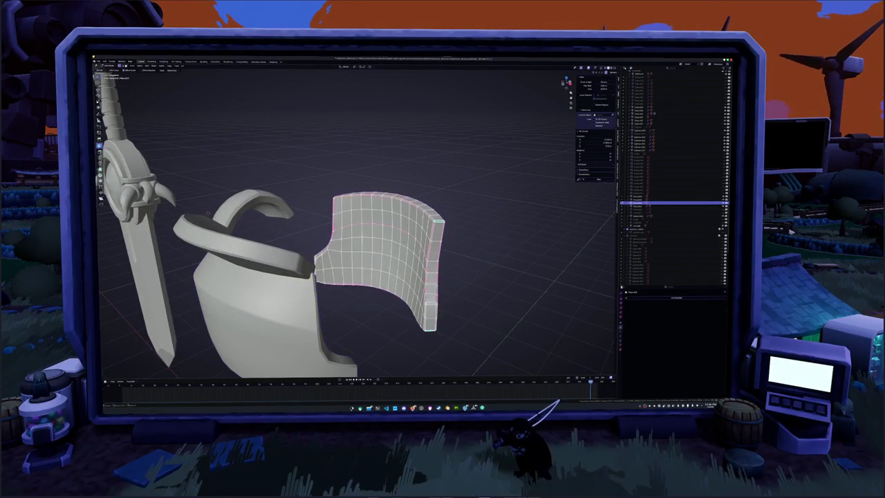
# - Select the side plate's faces and separate them into their own piece
pyautogui.press('KP_Decimal')
pyautogui.click(336, 278)
pyautogui.keyDown('shift'); pyautogui.click(350, 280); pyautogui.keyUp('shift')
pyautogui.moveTo(350, 280); pyautogui.dragTo(305, 291, button='middle')
pyautogui.keyDown('ctrl'); pyautogui.click(275, 215); pyautogui.keyUp('ctrl')
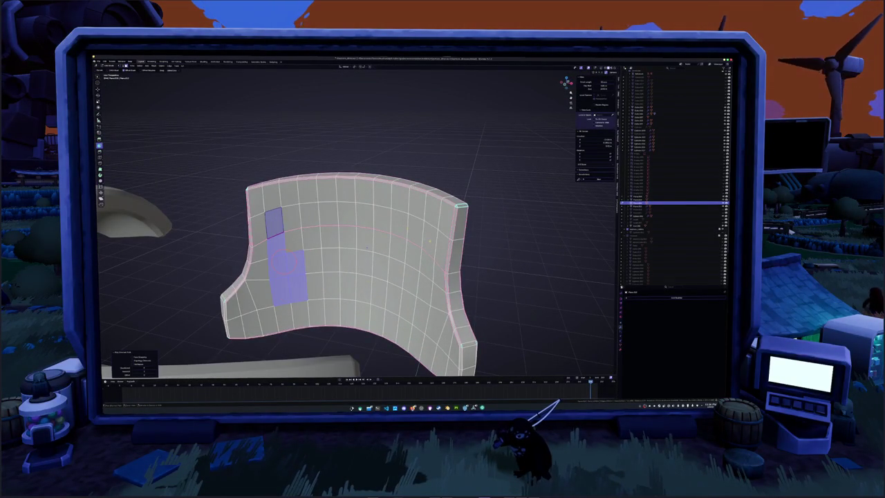
pyautogui.keyDown('ctrl'); pyautogui.click(428, 240); pyautogui.keyUp('ctrl')
pyautogui.keyDown('ctrl'); pyautogui.click(420, 315); pyautogui.keyUp('ctrl')
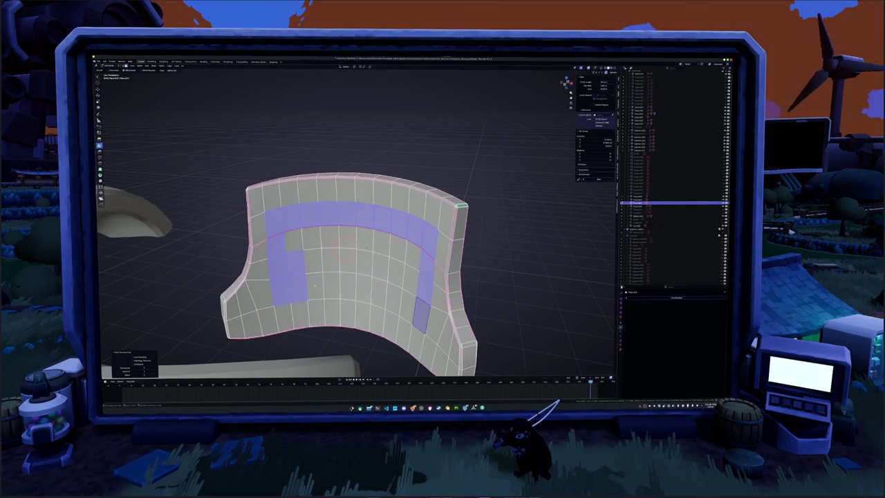
pyautogui.keyDown('ctrl'); pyautogui.click(311, 294); pyautogui.keyUp('ctrl')
pyautogui.keyDown('ctrl'); pyautogui.click(412, 277); pyautogui.keyUp('ctrl')
pyautogui.keyDown('ctrl'); pyautogui.click(293, 240); pyautogui.keyUp('ctrl')
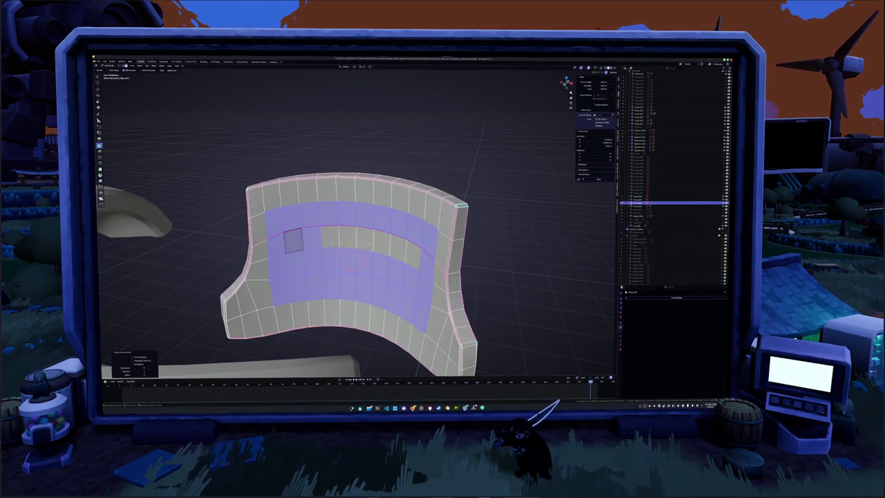
pyautogui.keyDown('ctrl'); pyautogui.click(414, 256); pyautogui.keyUp('ctrl')
pyautogui.press('p')
pyautogui.click(414, 255)
pyautogui.press('Tab')
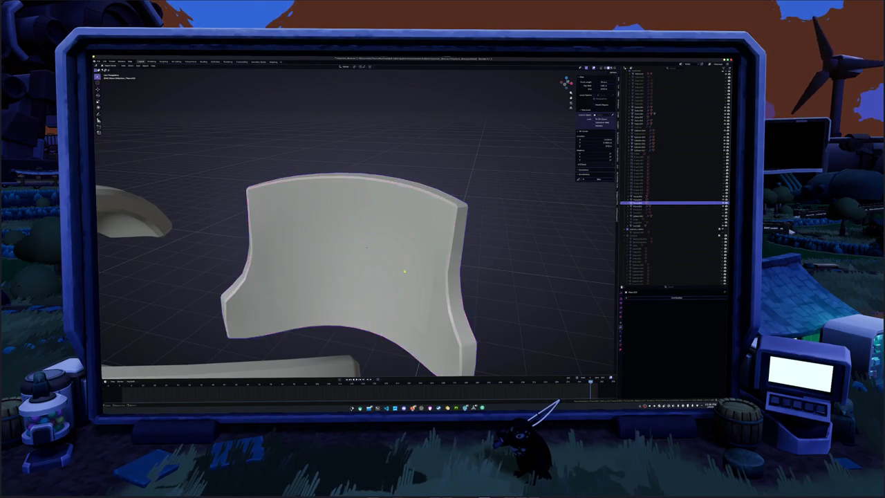
# - Hide the other armour pieces so the sword and small armour piece stand alone
pyautogui.scroll(-3, 414, 256)
pyautogui.moveTo(414, 256); pyautogui.dragTo(368, 238, button='middle')
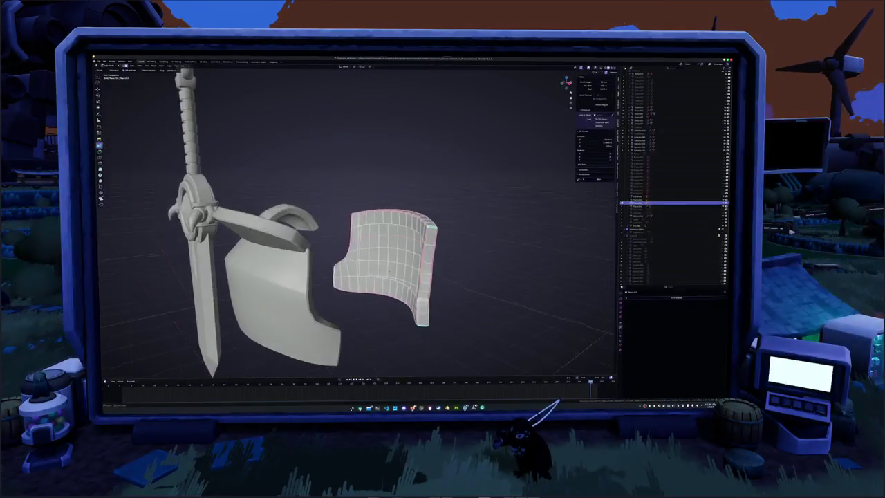
pyautogui.moveTo(391, 273); pyautogui.dragTo(360, 256, button='middle')
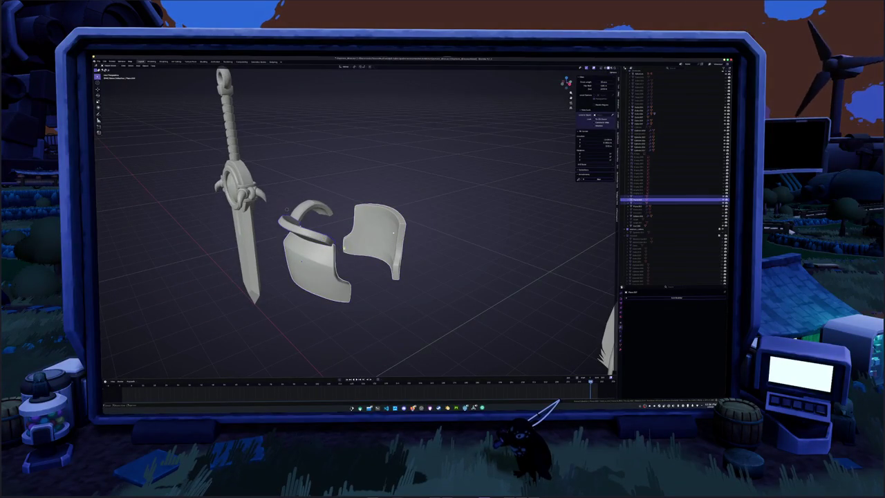
pyautogui.rightClick(322, 235)
pyautogui.click(331, 257)
pyautogui.rightClick(348, 251)
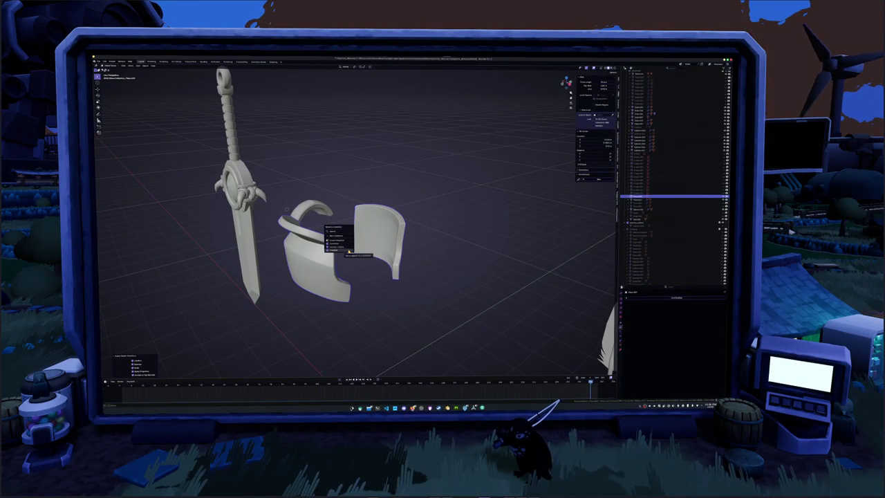
pyautogui.click(349, 250)
# - Apply all transforms to the small armour piece, delete it, and unhide the dinosaur with Alt+H
pyautogui.moveTo(349, 251)
pyautogui.mouseDown(button='middle')
pyautogui.moveTo(365, 234)
pyautogui.moveTo(477, 242)
pyautogui.moveTo(346, 269)
pyautogui.mouseUp(button='middle')
pyautogui.rightClick(345, 269)
pyautogui.click(379, 280)
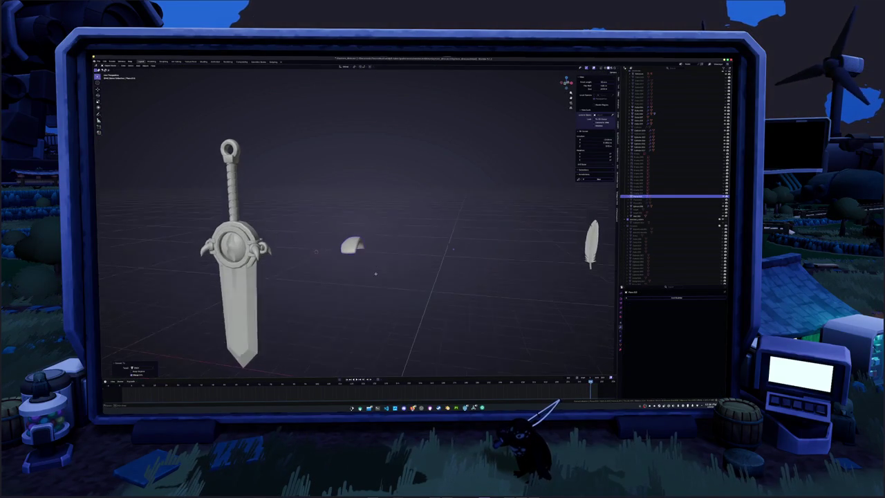
pyautogui.hotkey('ctrl', 'a')
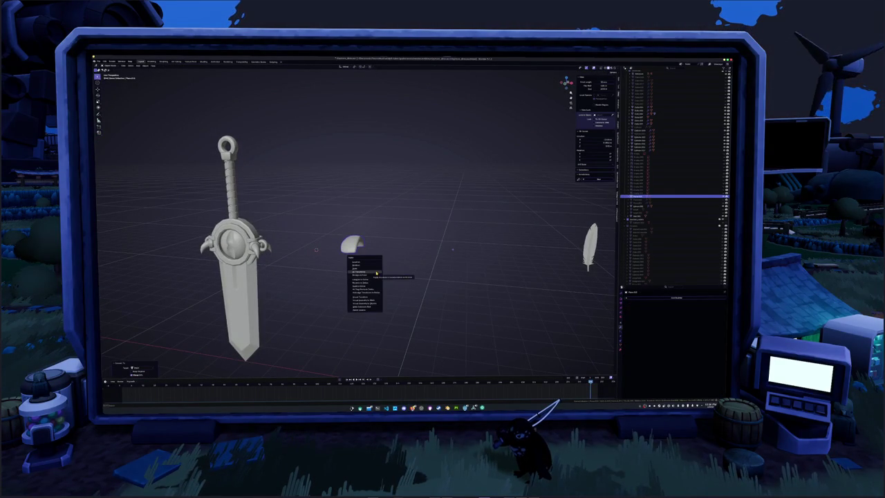
pyautogui.click(377, 274)
pyautogui.press('x')
pyautogui.click(377, 274)
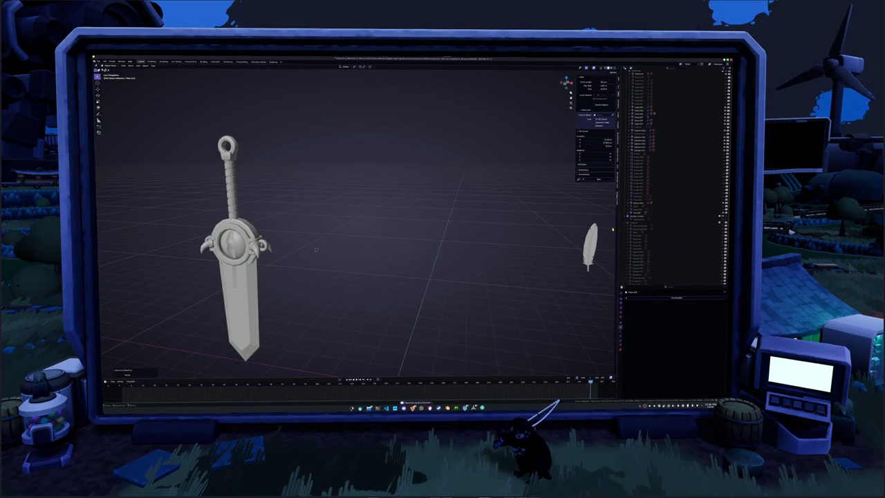
pyautogui.hotkey('alt', 'h')
pyautogui.scroll(-3, 491, 270)
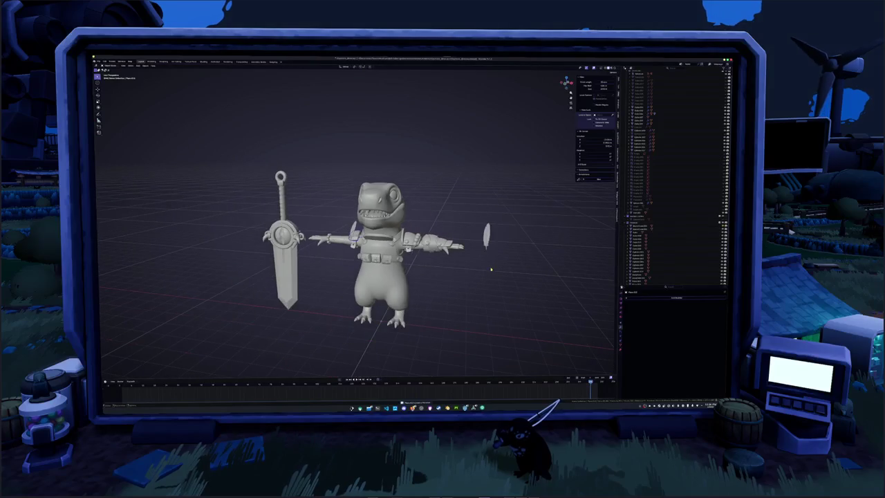
# - Move the right forearm gauntlet into a new collection and switch that collection's visibility off in the Outliner
pyautogui.scroll(3, 485, 274)
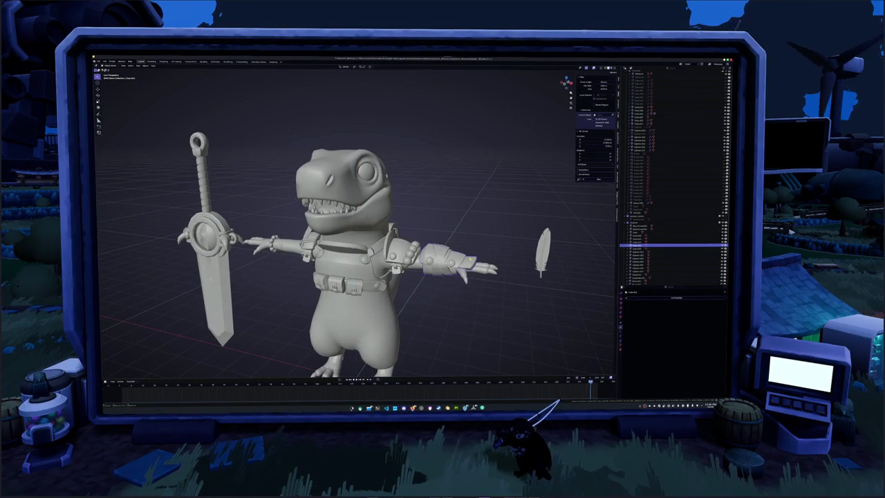
pyautogui.scroll(3, 484, 283)
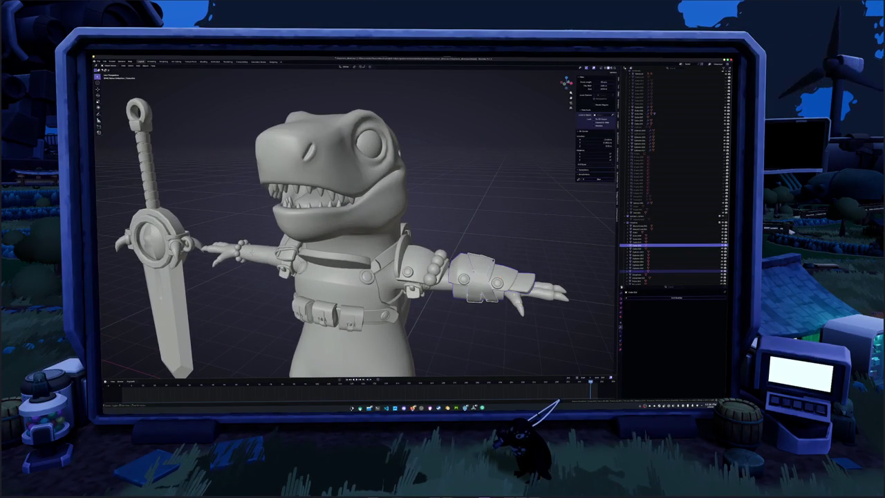
pyautogui.scroll(-3, 470, 274)
pyautogui.rightClick(471, 274)
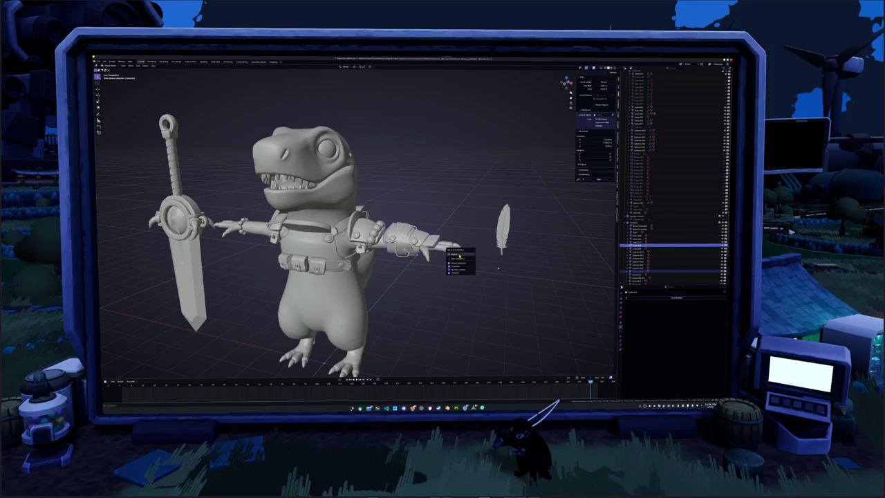
pyautogui.click(461, 254)
pyautogui.rightClick(462, 251)
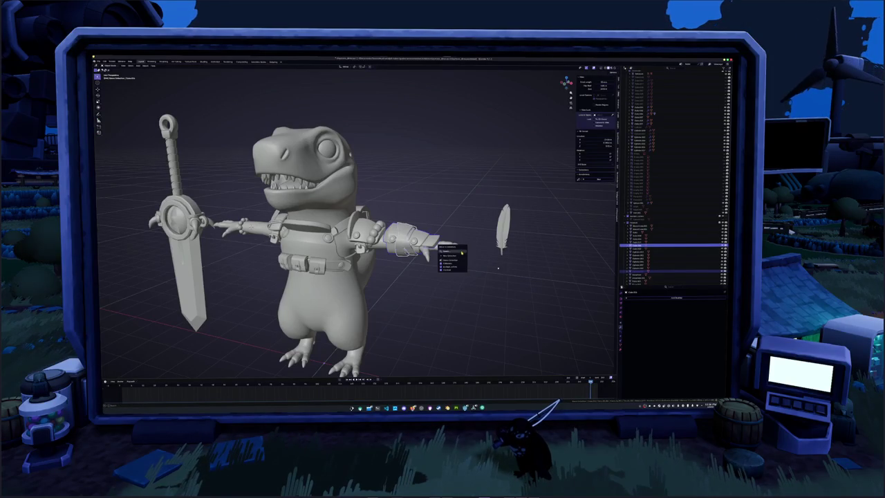
pyautogui.click(457, 257)
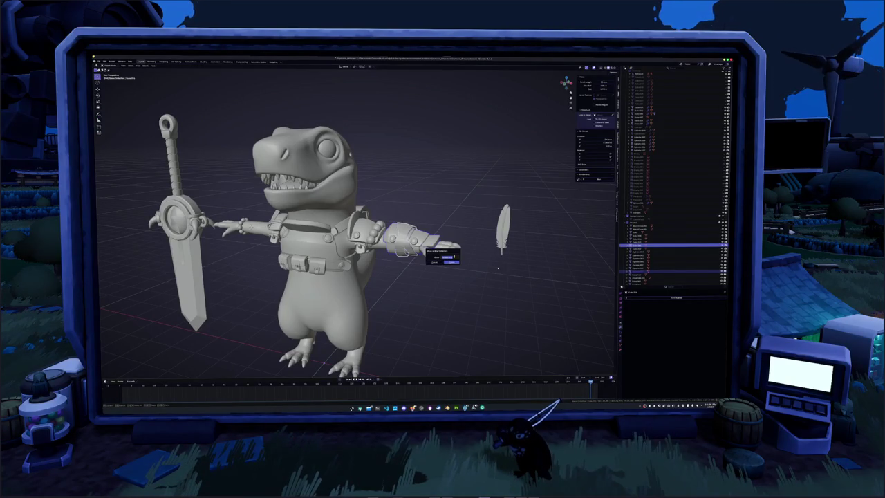
pyautogui.click(454, 258)
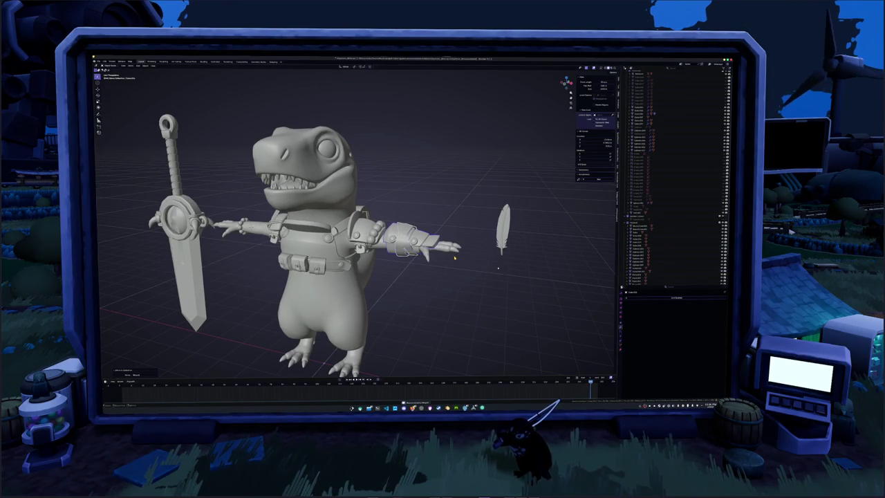
pyautogui.press('m')
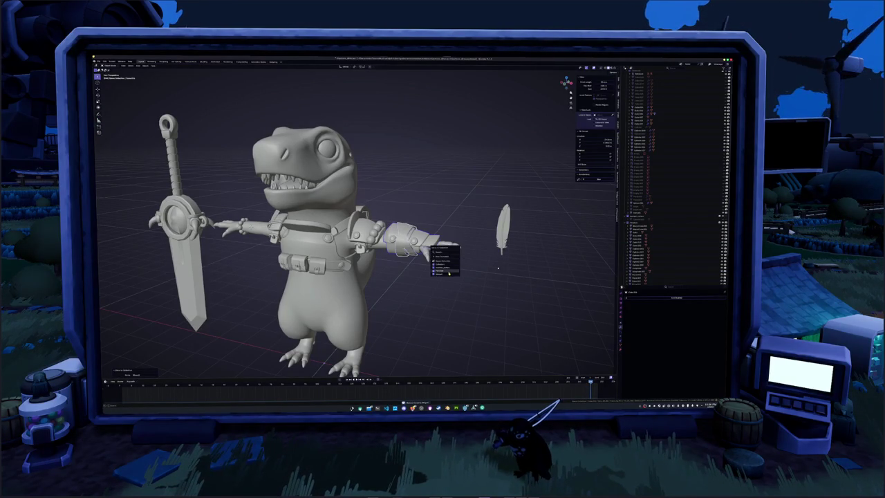
pyautogui.click(450, 273)
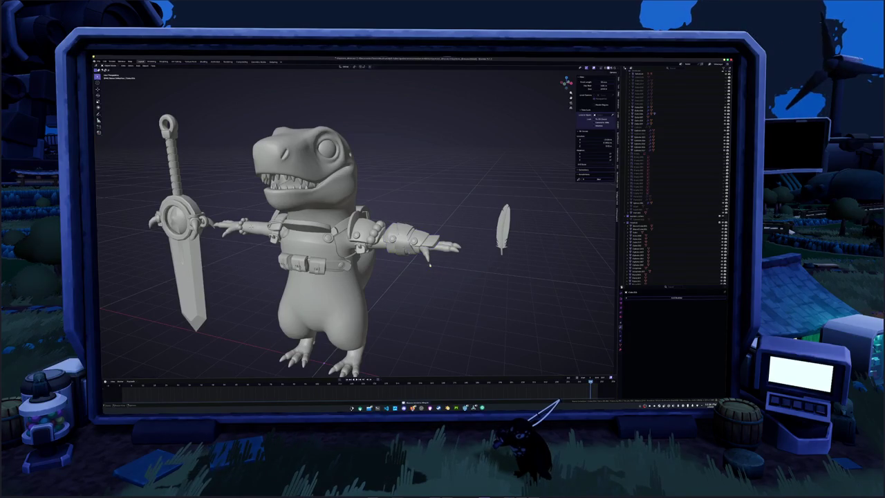
pyautogui.click(628, 223)
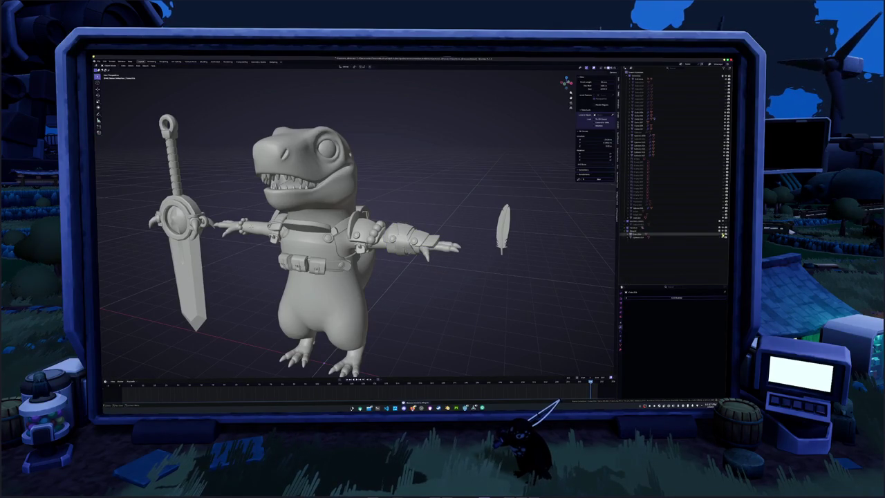
pyautogui.click(724, 232)
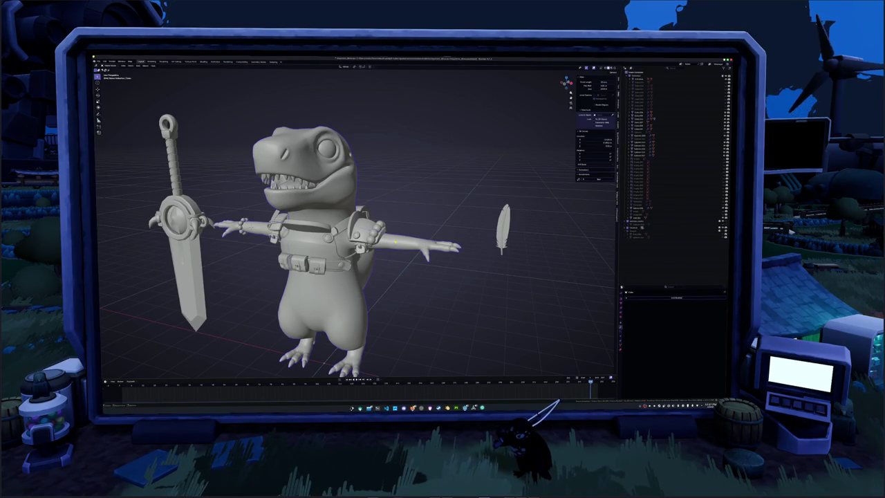
# - Hide the dinosaur body, leaving the chest harness, shoulder armour, beaded ring and sword visible
pyautogui.scroll(4, 317, 215)
pyautogui.scroll(-2, 332, 211)
pyautogui.scroll(4, 369, 203)
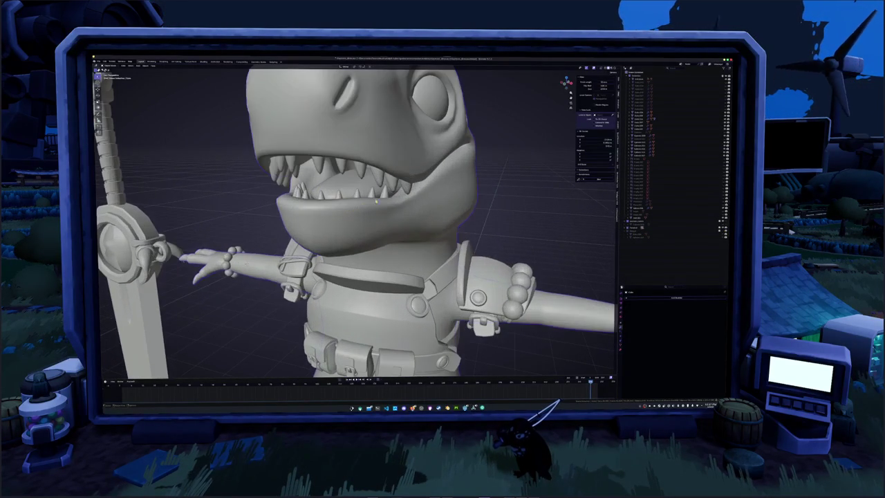
pyautogui.moveTo(377, 196)
pyautogui.mouseDown(button='middle')
pyautogui.moveTo(370, 188)
pyautogui.moveTo(378, 193)
pyautogui.mouseUp(button='middle')
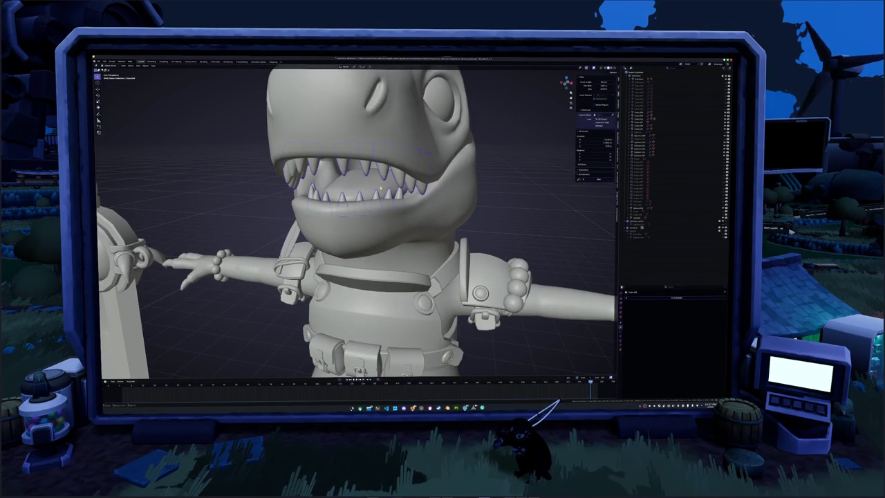
pyautogui.scroll(-5, 403, 158)
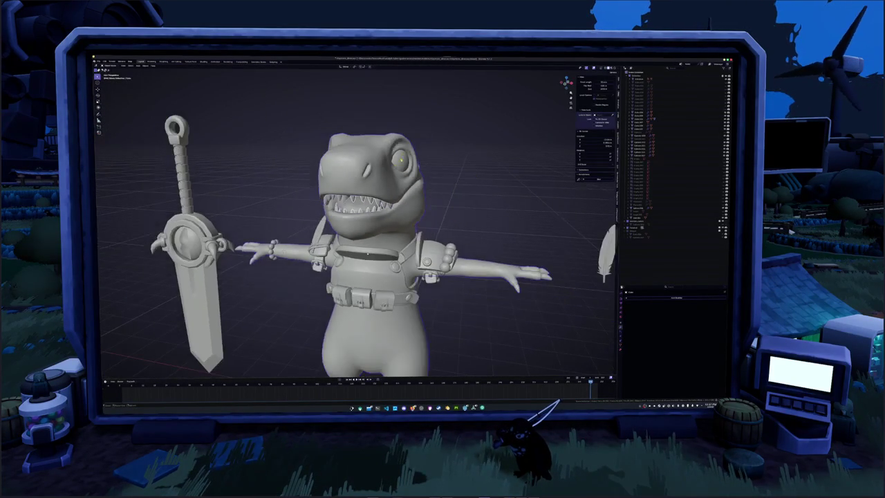
pyautogui.rightClick(401, 165)
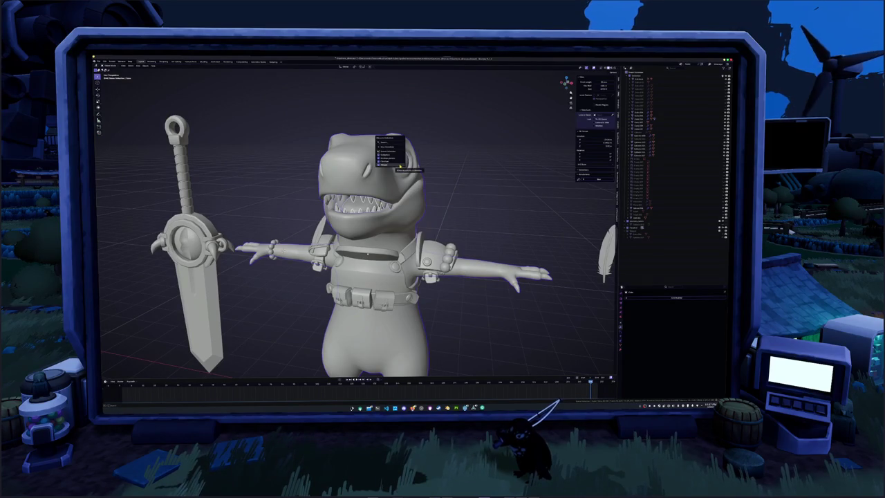
pyautogui.click(399, 166)
pyautogui.moveTo(395, 217); pyautogui.dragTo(393, 198, button='middle')
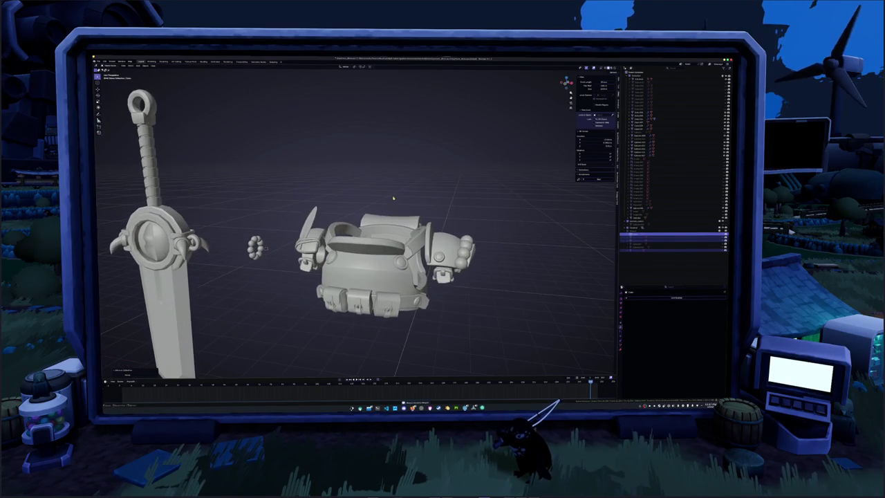
# - Select the chest armour and apply its transforms
pyautogui.scroll(3, 403, 233)
pyautogui.click(429, 265)
pyautogui.moveTo(429, 265)
pyautogui.mouseDown(button='middle')
pyautogui.moveTo(446, 253)
pyautogui.moveTo(330, 147)
pyautogui.moveTo(415, 150)
pyautogui.moveTo(303, 150)
pyautogui.mouseUp(button='middle')
pyautogui.press('g')
pyautogui.press('z')
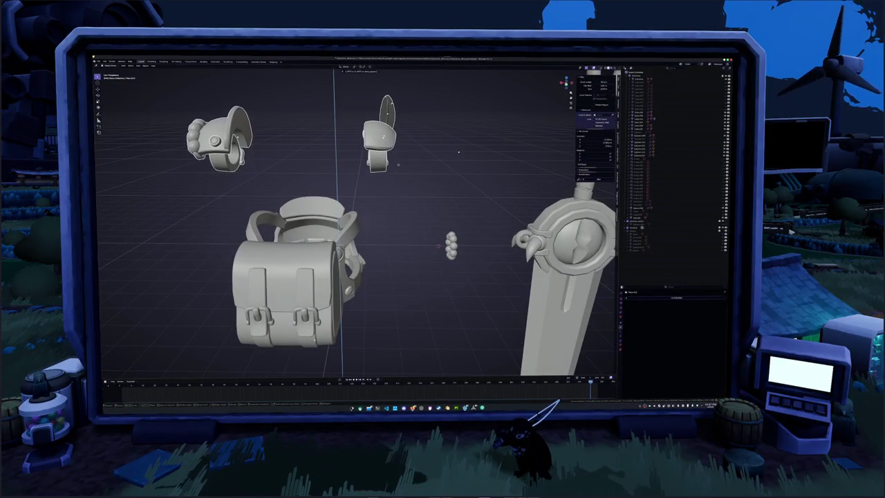
pyautogui.press('Escape')
pyautogui.moveTo(458, 152); pyautogui.dragTo(414, 150, button='middle')
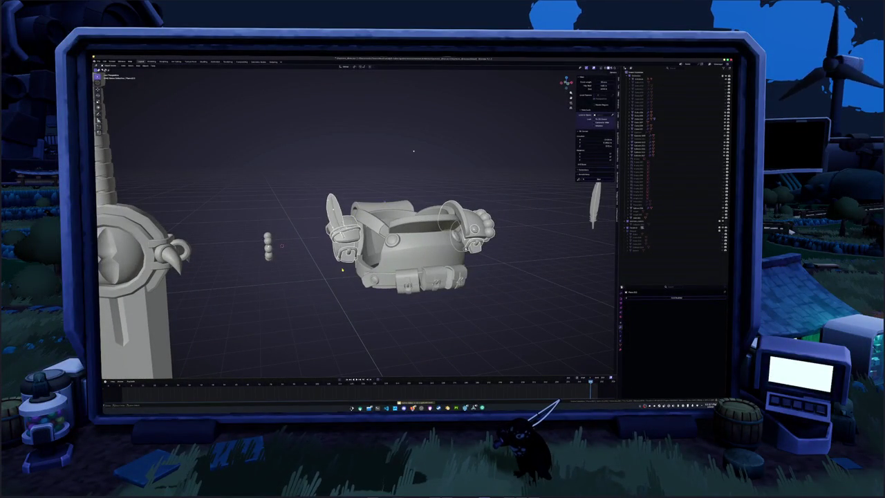
pyautogui.hotkey('ctrl', 'a')
pyautogui.click(463, 209)
# - Parent the chest armour pieces together with Ctrl+P
pyautogui.scroll(-2, 471, 249)
pyautogui.moveTo(471, 250)
pyautogui.mouseDown(button='middle')
pyautogui.moveTo(436, 249)
pyautogui.moveTo(409, 269)
pyautogui.mouseUp(button='middle')
pyautogui.hotkey('ctrl', 'p')
pyautogui.click(462, 247)
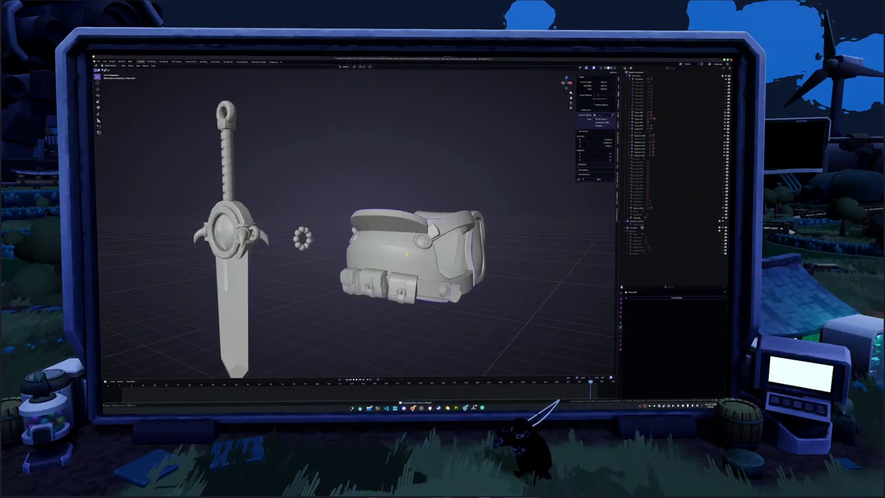
# - Delete the extra belt body, keeping only the belt's cover piece
pyautogui.click(410, 268)
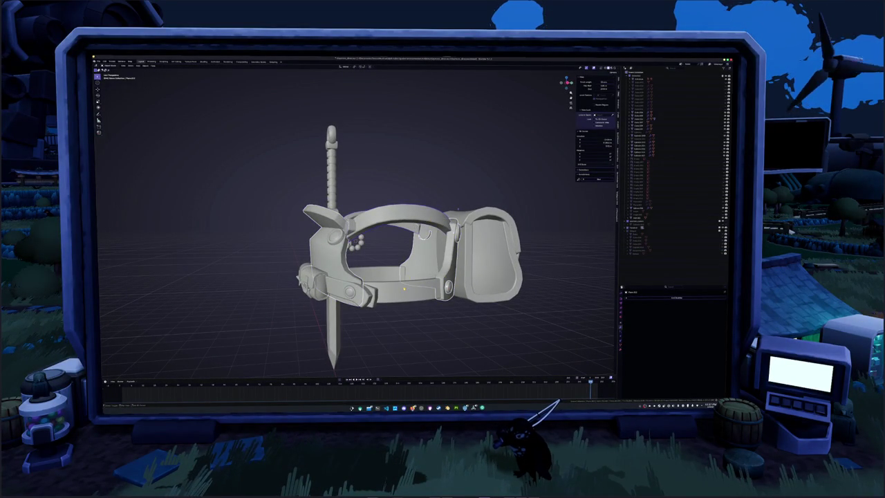
pyautogui.click(458, 209)
pyautogui.moveTo(458, 209)
pyautogui.mouseDown(button='middle')
pyautogui.moveTo(251, 265)
pyautogui.moveTo(410, 263)
pyautogui.mouseUp(button='middle')
pyautogui.press('g')
pyautogui.click(410, 263)
pyautogui.hotkey('ctrl', 'z')
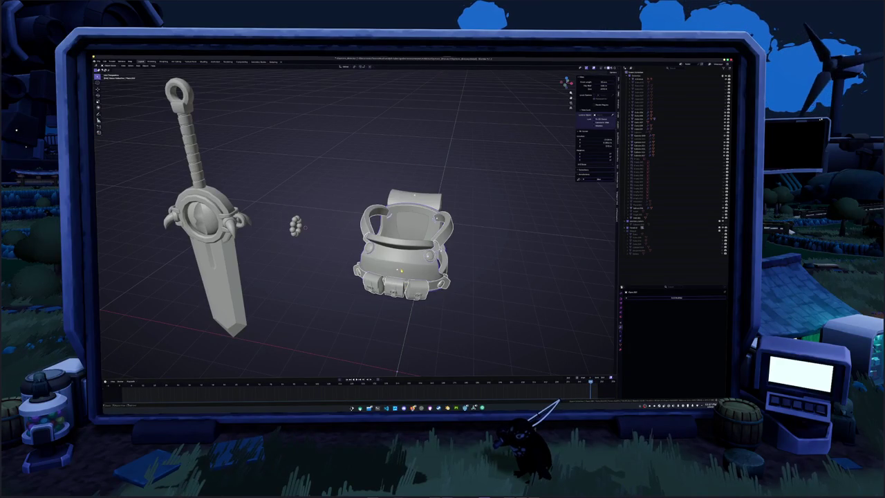
pyautogui.hotkey('ctrl', 'z')
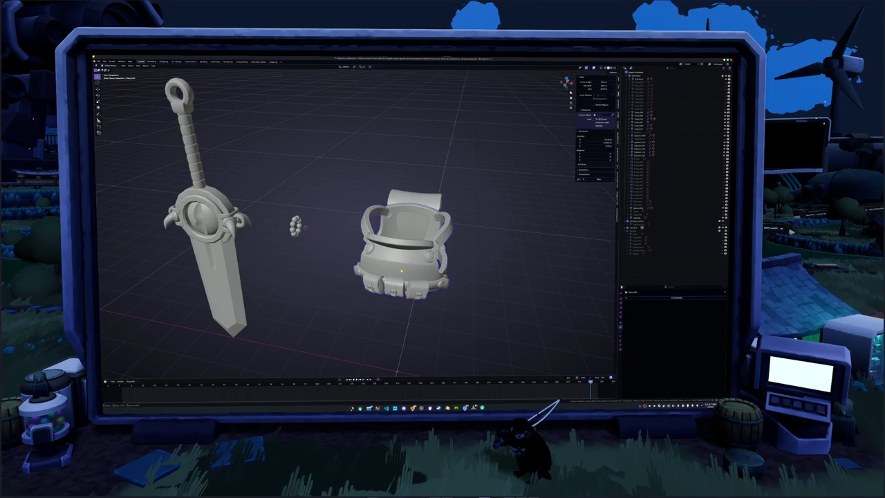
pyautogui.press('x')
pyautogui.click(401, 272)
pyautogui.press('x')
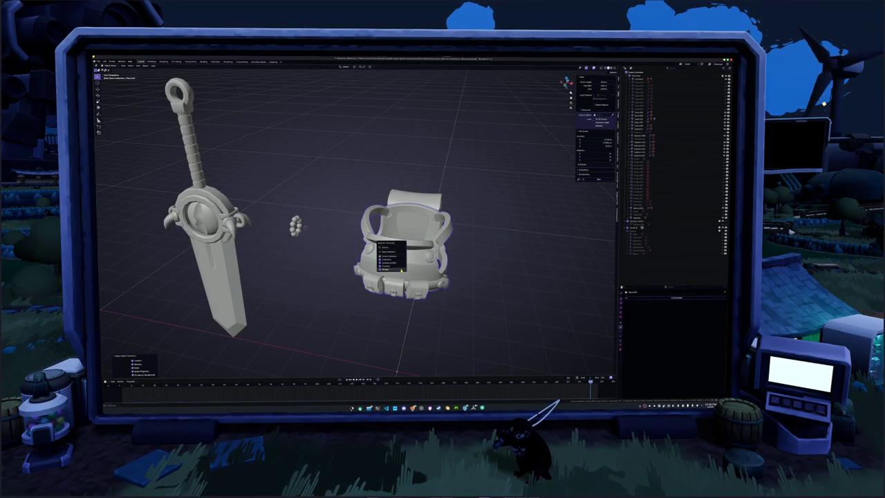
pyautogui.click(401, 272)
# - Apply the belt's transforms and move it into another collection
pyautogui.moveTo(356, 228); pyautogui.dragTo(449, 225, button='middle')
pyautogui.hotkey('ctrl', 'a')
pyautogui.click(368, 232)
pyautogui.press('m')
pyautogui.click(370, 232)
# - Apply the sword's transforms
pyautogui.moveTo(370, 232)
pyautogui.mouseDown(button='middle')
pyautogui.moveTo(413, 239)
pyautogui.moveTo(302, 243)
pyautogui.moveTo(310, 245)
pyautogui.mouseUp(button='middle')
pyautogui.hotkey('ctrl', 'a')
pyautogui.click(309, 246)
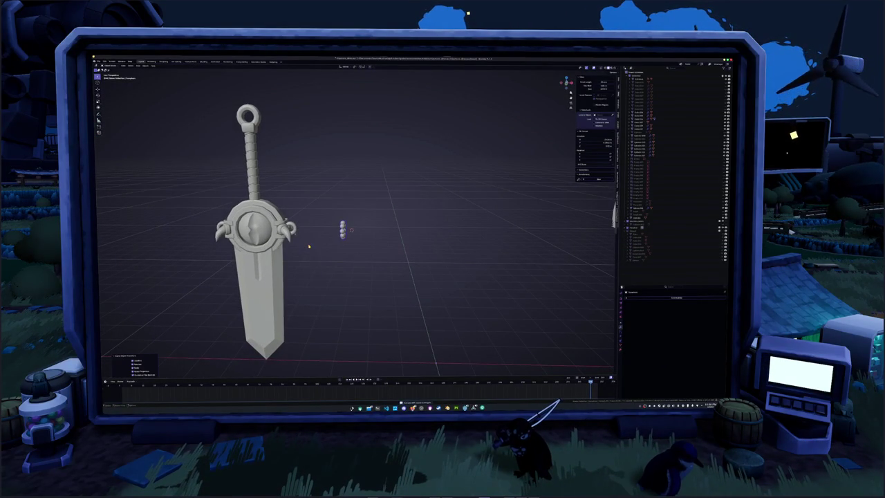
# - Box-select all of the sword's parts and frame them in the view
pyautogui.keyDown('shift'); pyautogui.moveTo(309, 245); pyautogui.dragTo(401, 253, button='middle'); pyautogui.keyUp('shift')
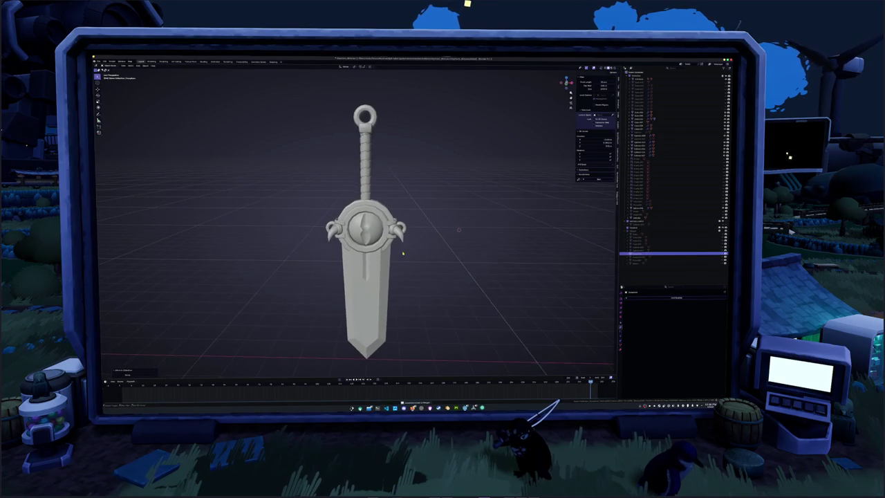
pyautogui.scroll(-4, 401, 252)
pyautogui.moveTo(406, 305); pyautogui.dragTo(306, 136)
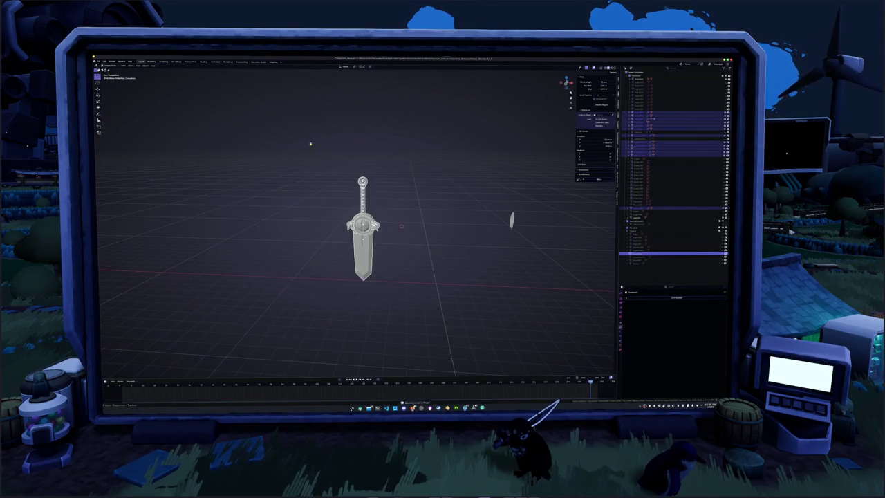
pyautogui.press('KP_Decimal')
pyautogui.hotkey('alt', 'a')
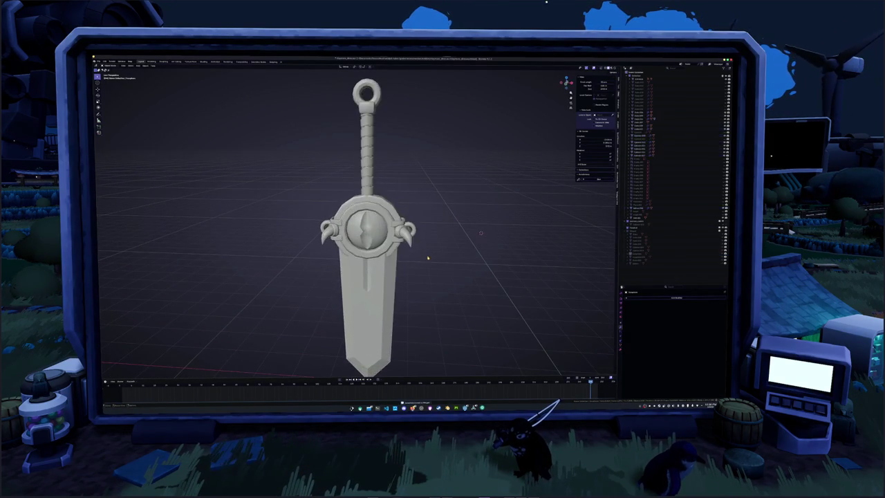
pyautogui.scroll(-3, 415, 335)
pyautogui.moveTo(415, 335); pyautogui.dragTo(307, 118)
pyautogui.scroll(2, 307, 118)
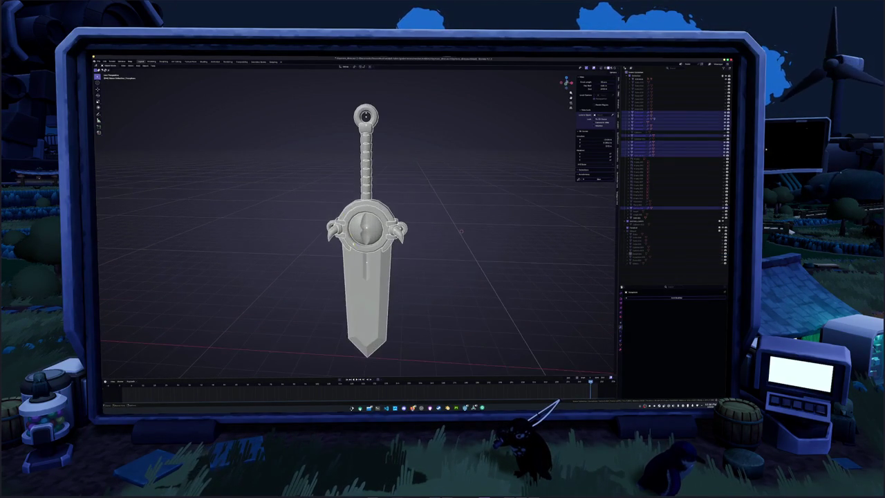
pyautogui.scroll(-2, 456, 231)
pyautogui.scroll(-1, 436, 228)
pyautogui.scroll(-1, 415, 227)
pyautogui.press('Tab')
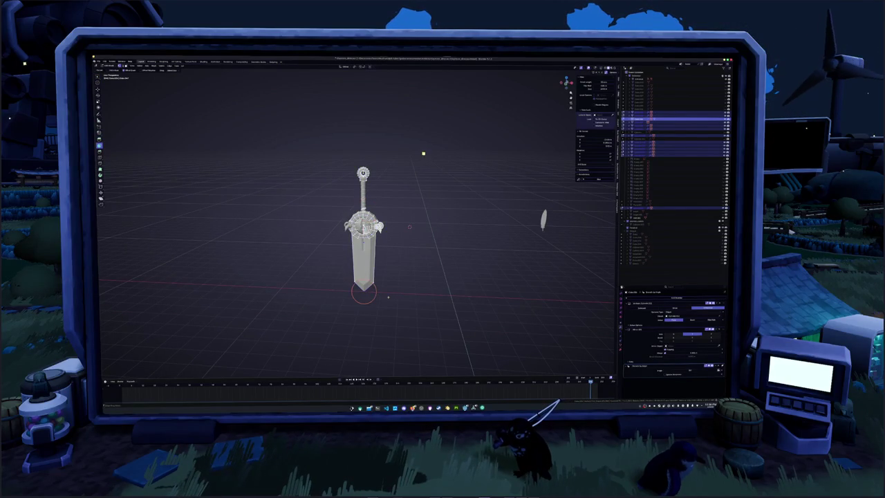
pyautogui.press('Tab')
pyautogui.scroll(2, 374, 208)
pyautogui.scroll(2, 346, 166)
pyautogui.scroll(1, 329, 130)
pyautogui.scroll(-2, 405, 204)
# - Add a small helper object, then select only the sword and apply its transforms
pyautogui.rightClick(418, 225)
pyautogui.moveTo(406, 224)
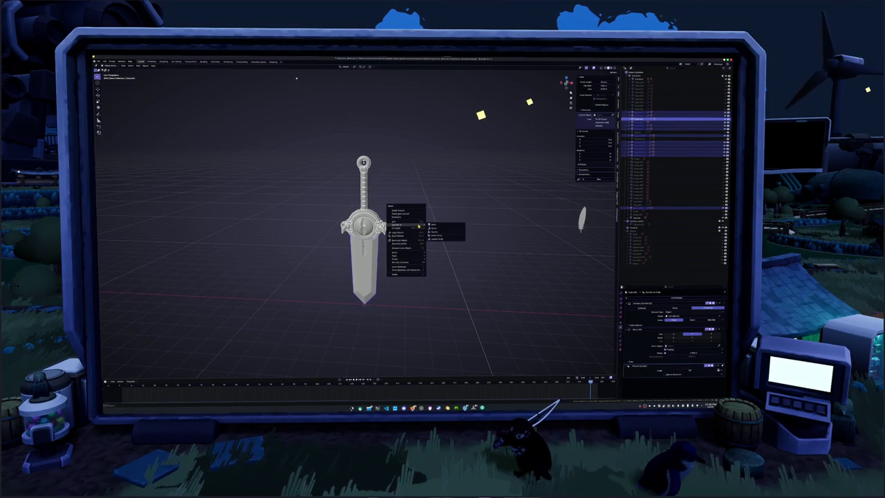
pyautogui.click(435, 226)
pyautogui.click(650, 111)
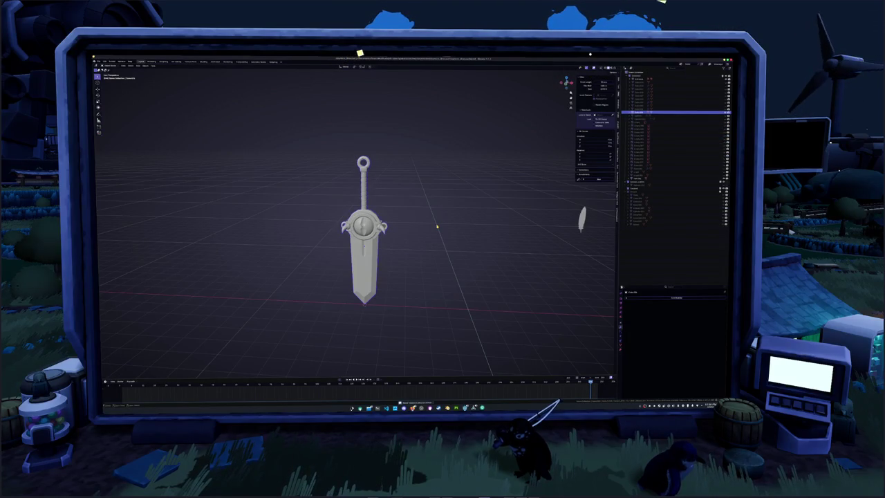
pyautogui.press('i')
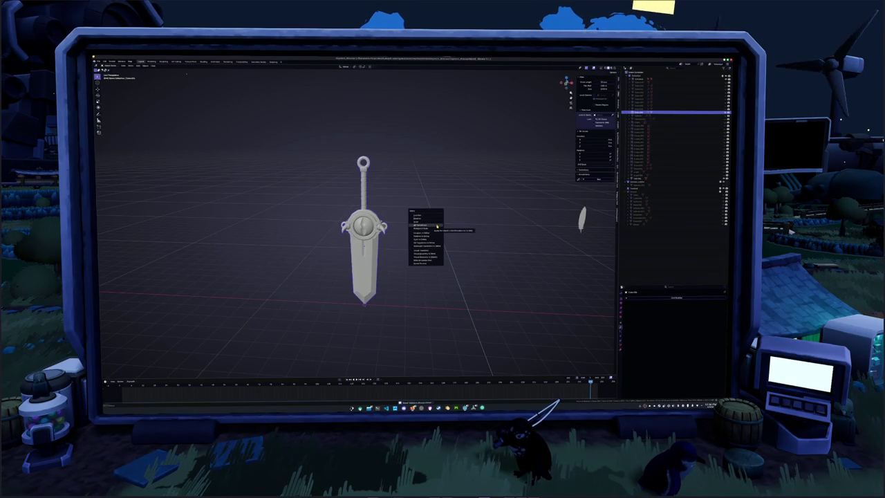
pyautogui.click(437, 226)
# - Shift the sword left along X and move it into another collection
pyautogui.moveTo(406, 237); pyautogui.dragTo(493, 243, button='middle')
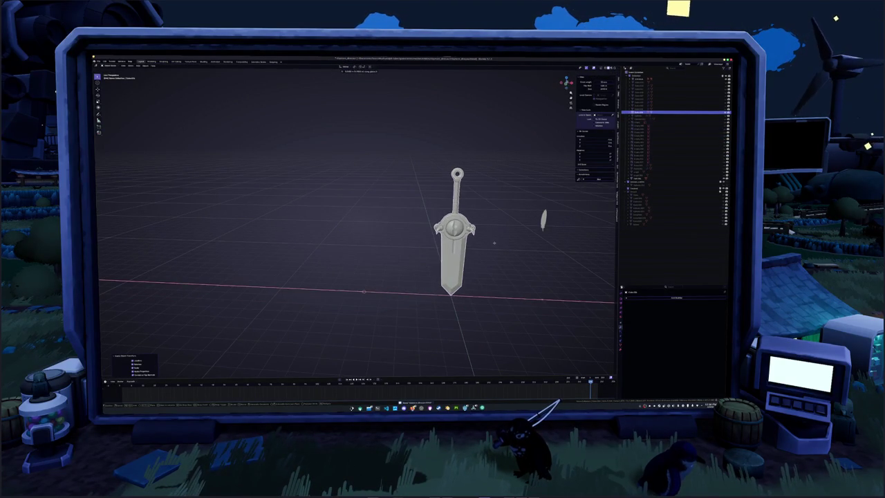
pyautogui.press('g')
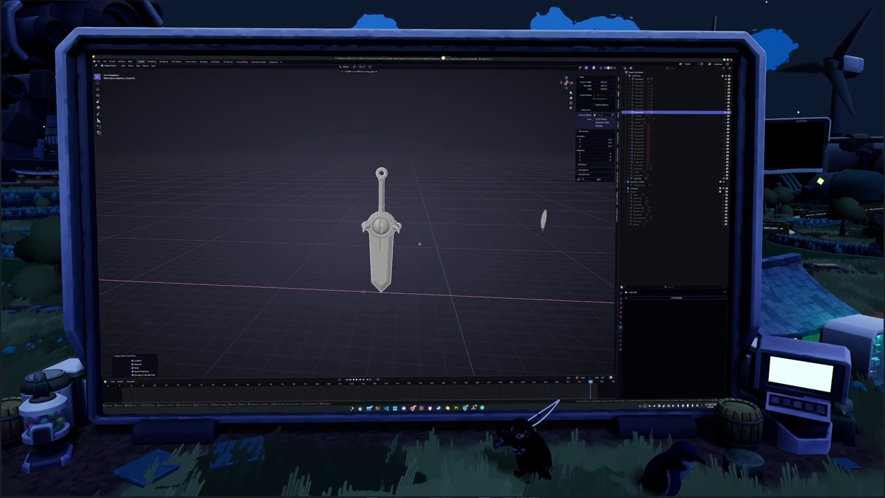
pyautogui.click(422, 253)
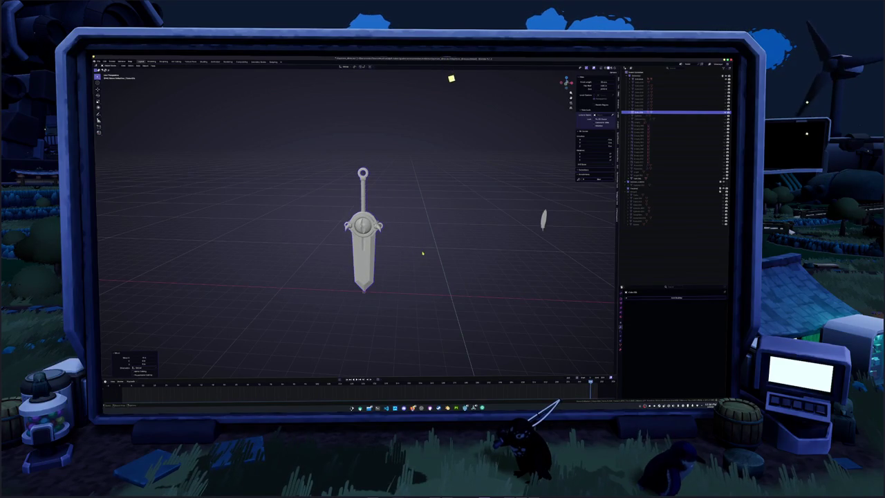
pyautogui.press('i')
pyautogui.click(422, 253)
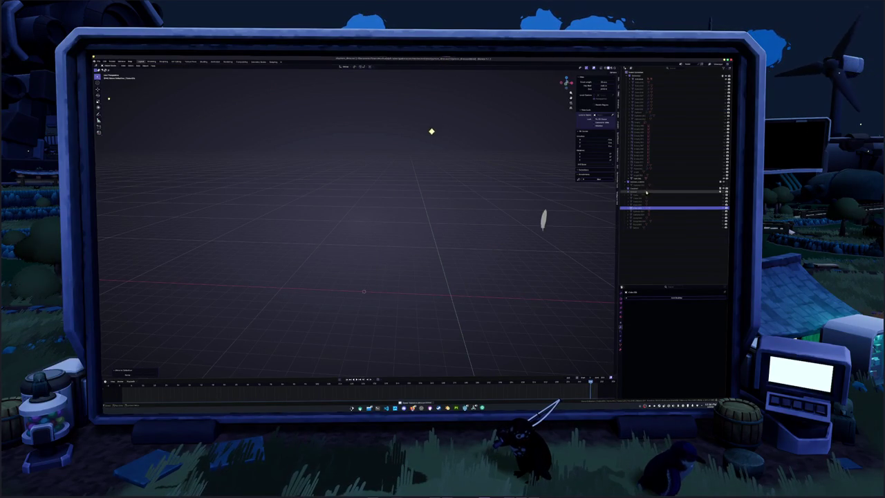
# - Delete the leftover helper object
pyautogui.hotkey('ctrl', 'z')
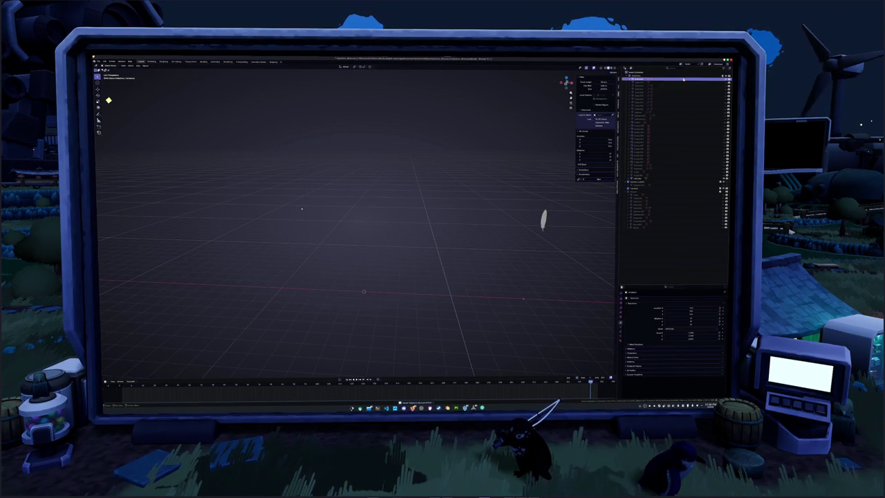
pyautogui.moveTo(485, 207); pyautogui.dragTo(443, 231, button='middle')
pyautogui.press('F2')
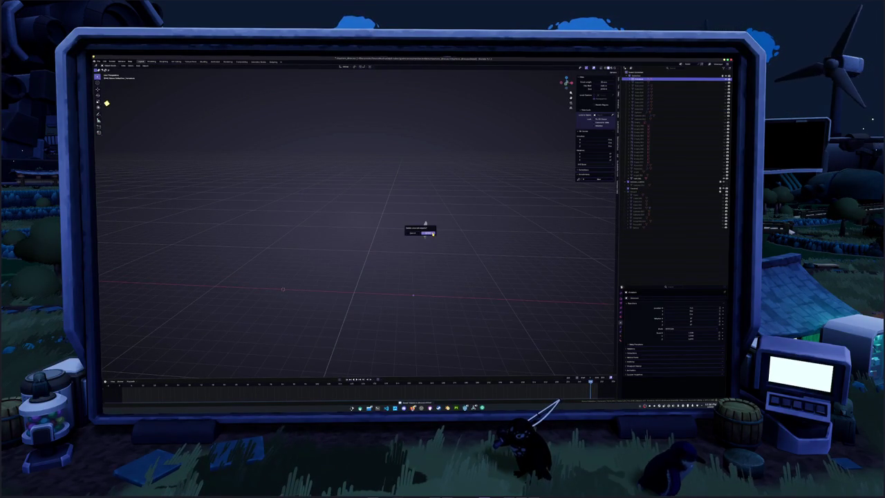
pyautogui.press('Return')
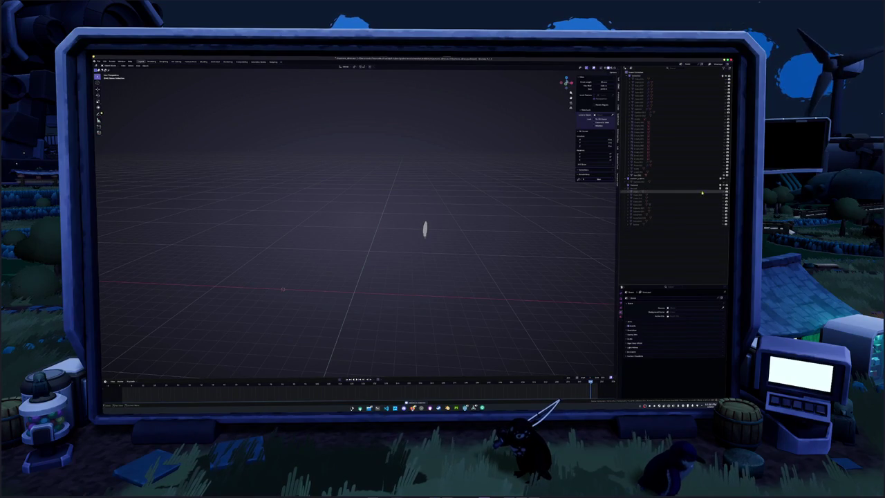
# - Hide the character and sword collection, then reveal all hidden reference images and sculpts
pyautogui.click(721, 187)
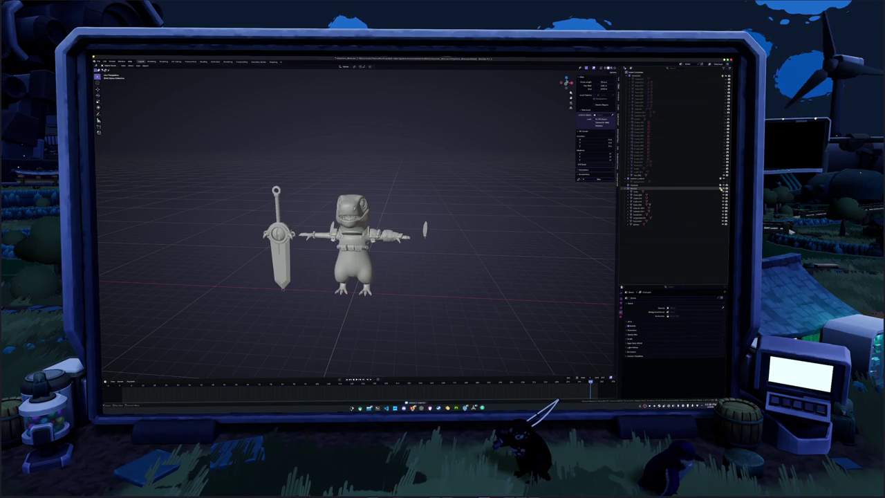
pyautogui.click(674, 179)
pyautogui.click(670, 179)
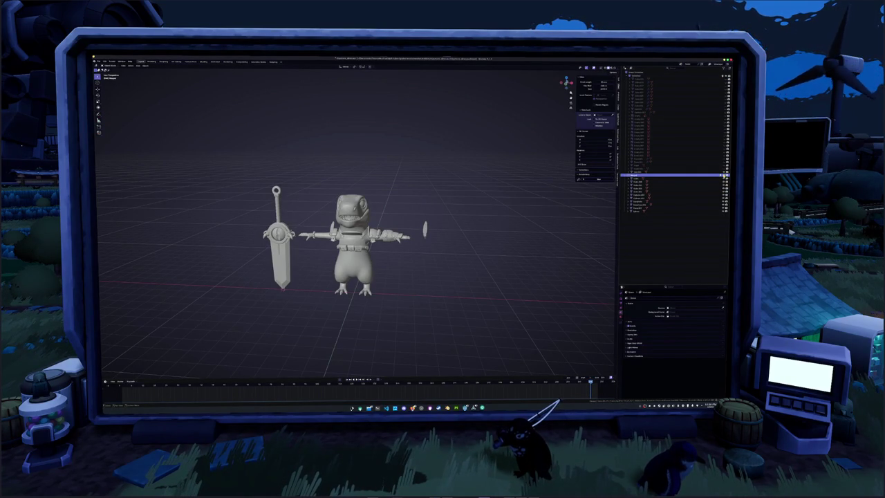
pyautogui.press('h')
pyautogui.click(675, 76)
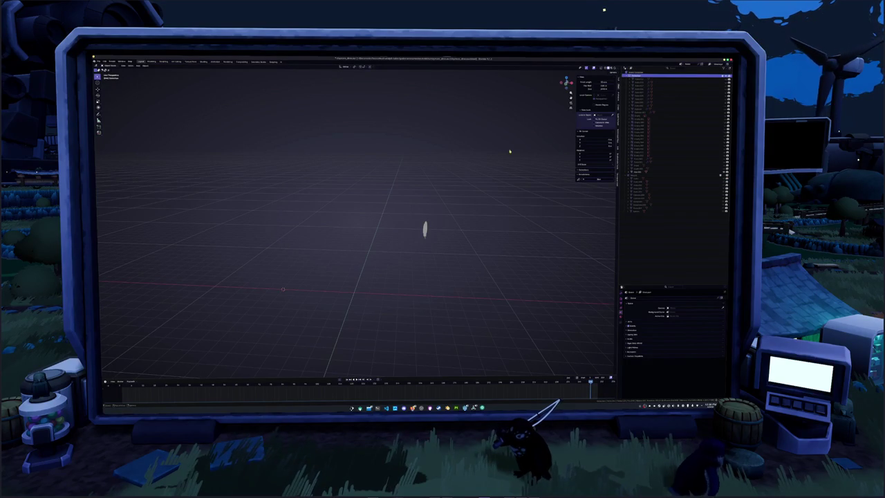
pyautogui.hotkey('alt', 'h')
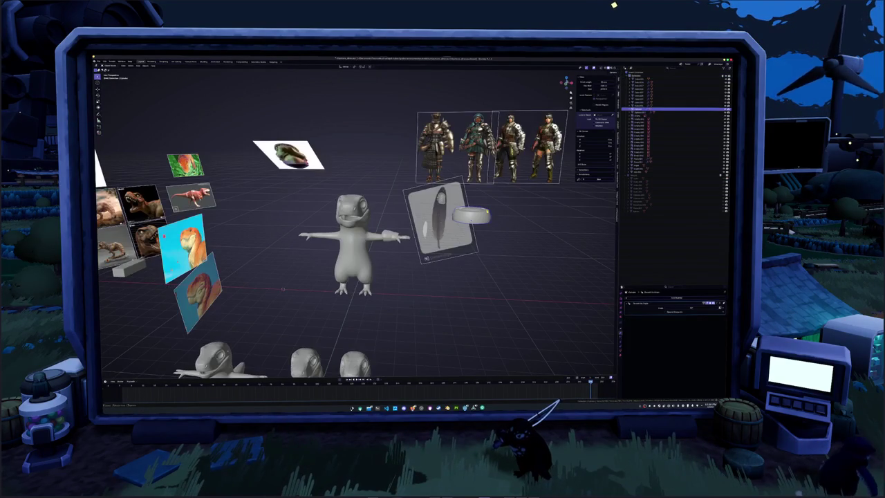
# - Delete the knight reference images
pyautogui.moveTo(506, 239)
pyautogui.mouseDown(button='middle')
pyautogui.moveTo(477, 235)
pyautogui.moveTo(515, 238)
pyautogui.mouseUp(button='middle')
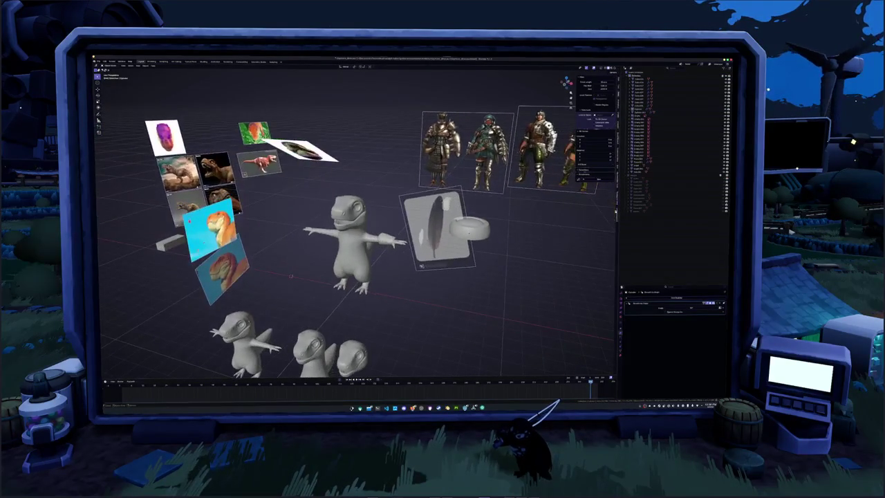
pyautogui.hotkey('alt', 'h')
pyautogui.press('h')
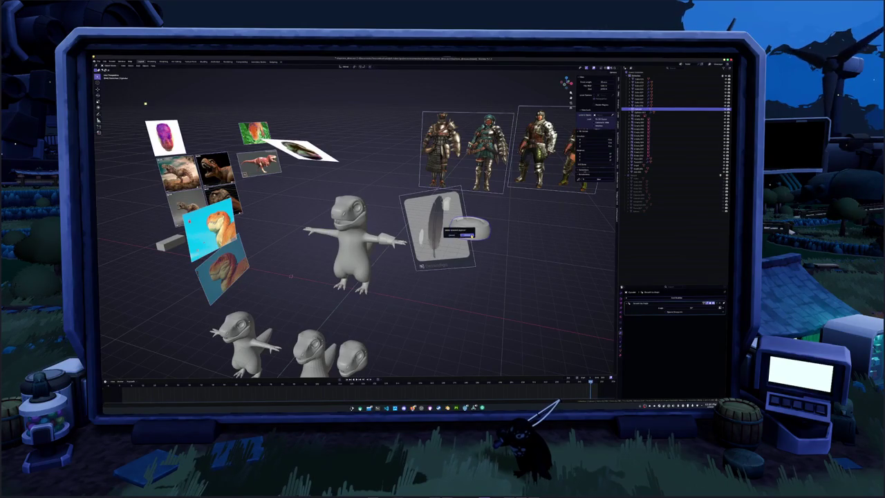
pyautogui.scroll(-3, 387, 236)
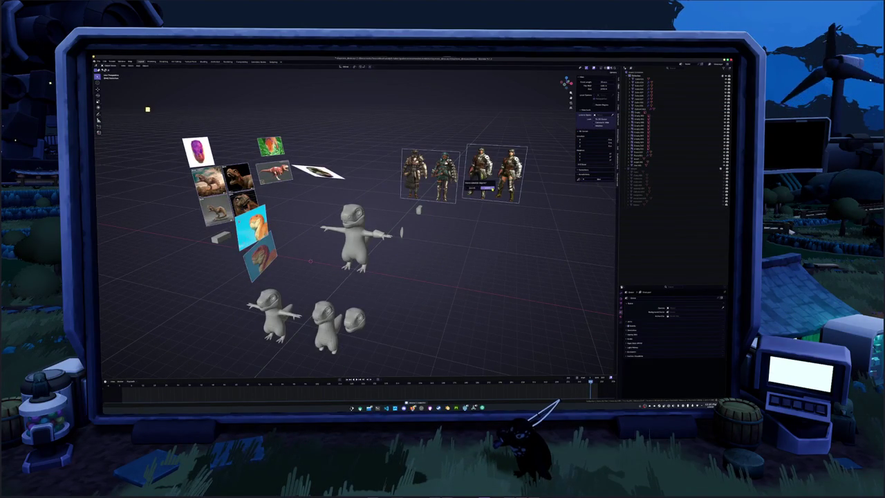
pyautogui.moveTo(535, 235); pyautogui.dragTo(425, 134)
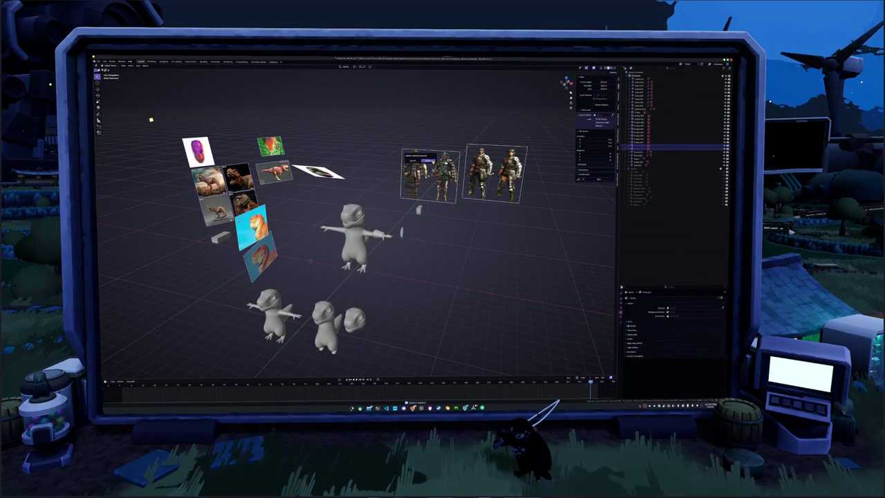
pyautogui.press('Delete')
# - Delete the old T-pose dinosaur character and a second leftover sculpt
pyautogui.moveTo(415, 214)
pyautogui.mouseDown(button='middle')
pyautogui.moveTo(424, 210)
pyautogui.moveTo(429, 177)
pyautogui.mouseUp(button='middle')
pyautogui.scroll(3, 425, 210)
pyautogui.scroll(2, 440, 239)
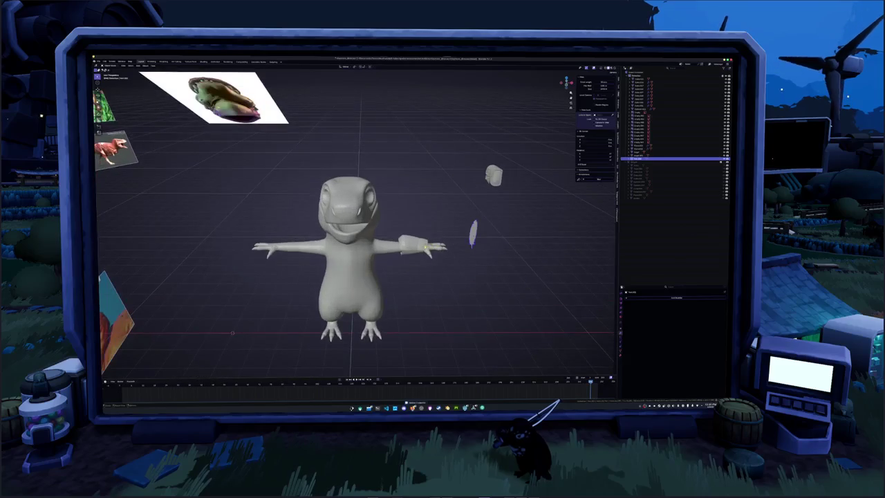
pyautogui.scroll(-2, 452, 242)
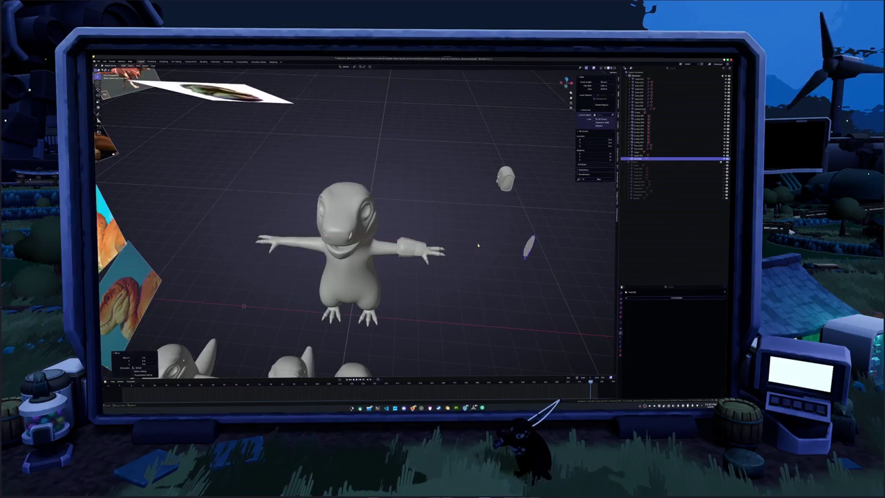
pyautogui.moveTo(476, 245); pyautogui.dragTo(496, 230, button='middle')
pyautogui.click(391, 238)
pyautogui.press('x')
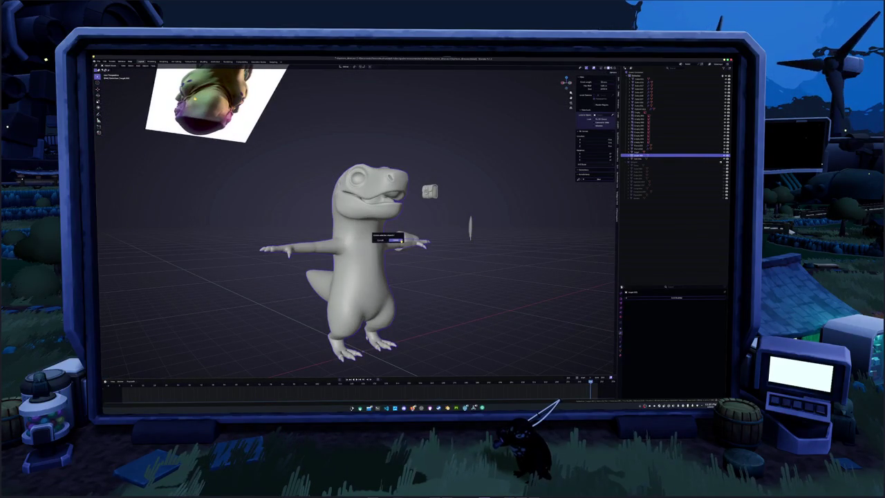
pyautogui.click(395, 240)
pyautogui.press('x')
pyautogui.click(395, 240)
pyautogui.moveTo(415, 235)
pyautogui.mouseDown(button='middle')
pyautogui.moveTo(432, 219)
pyautogui.moveTo(394, 243)
pyautogui.mouseUp(button='middle')
pyautogui.click(329, 215)
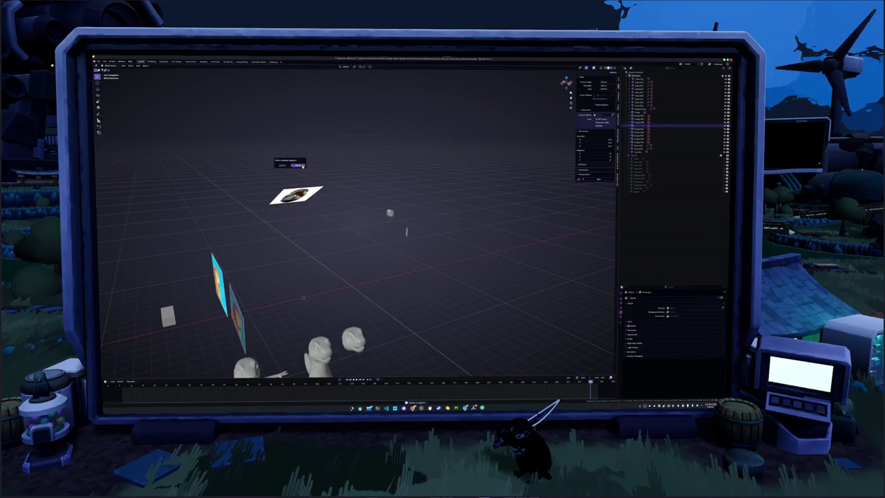
# - Inspect the three old dino meshes' geometry and move them aside
pyautogui.moveTo(302, 167)
pyautogui.mouseDown(button='middle')
pyautogui.moveTo(323, 214)
pyautogui.moveTo(376, 269)
pyautogui.mouseUp(button='middle')
pyautogui.scroll(3, 375, 269)
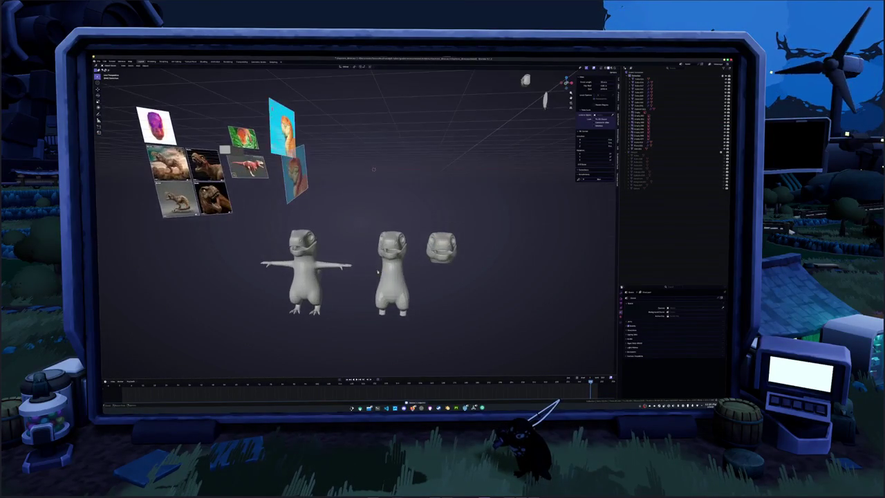
pyautogui.moveTo(375, 269); pyautogui.dragTo(371, 278)
pyautogui.moveTo(372, 279)
pyautogui.mouseDown(button='middle')
pyautogui.moveTo(470, 274)
pyautogui.moveTo(380, 241)
pyautogui.moveTo(415, 242)
pyautogui.mouseUp(button='middle')
pyautogui.press('Tab')
pyautogui.press('Tab')
pyautogui.press('a')
pyautogui.press('Tab')
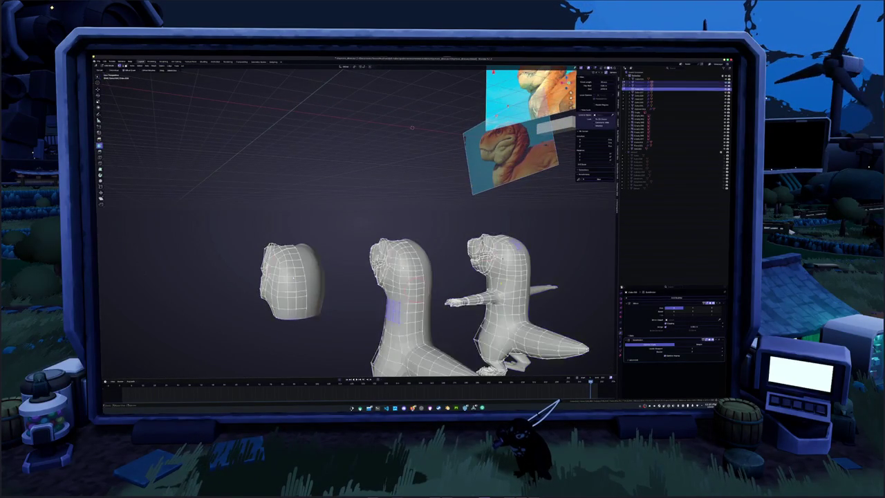
pyautogui.press('Tab')
pyautogui.scroll(-3, 415, 276)
pyautogui.moveTo(415, 276); pyautogui.dragTo(363, 283, button='middle')
pyautogui.press('g')
pyautogui.click(467, 280)
# - Delete the old dino meshes and all the reference image planes
pyautogui.moveTo(467, 280)
pyautogui.mouseDown(button='middle')
pyautogui.moveTo(399, 280)
pyautogui.moveTo(274, 223)
pyautogui.moveTo(399, 280)
pyautogui.mouseUp(button='middle')
pyautogui.scroll(3, 399, 281)
pyautogui.click(327, 222)
pyautogui.moveTo(396, 284); pyautogui.dragTo(190, 102)
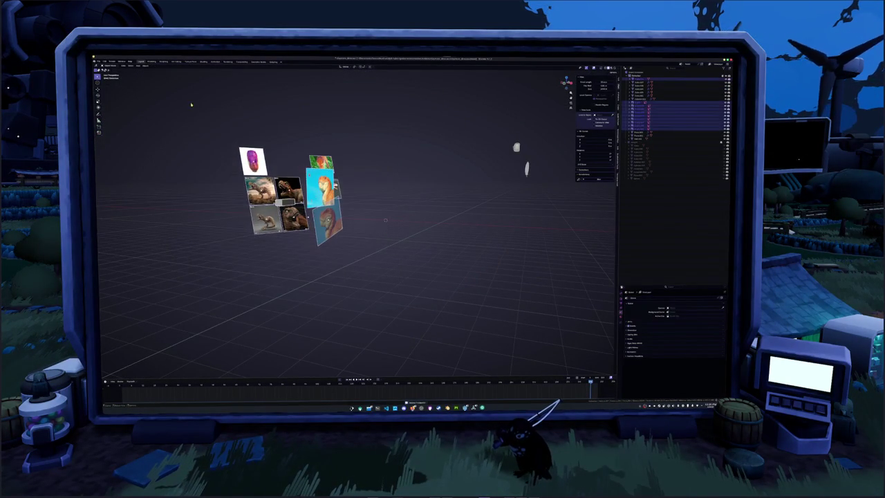
pyautogui.click(239, 146)
pyautogui.moveTo(281, 159)
pyautogui.mouseDown(button='middle')
pyautogui.moveTo(444, 203)
pyautogui.moveTo(369, 227)
pyautogui.mouseUp(button='middle')
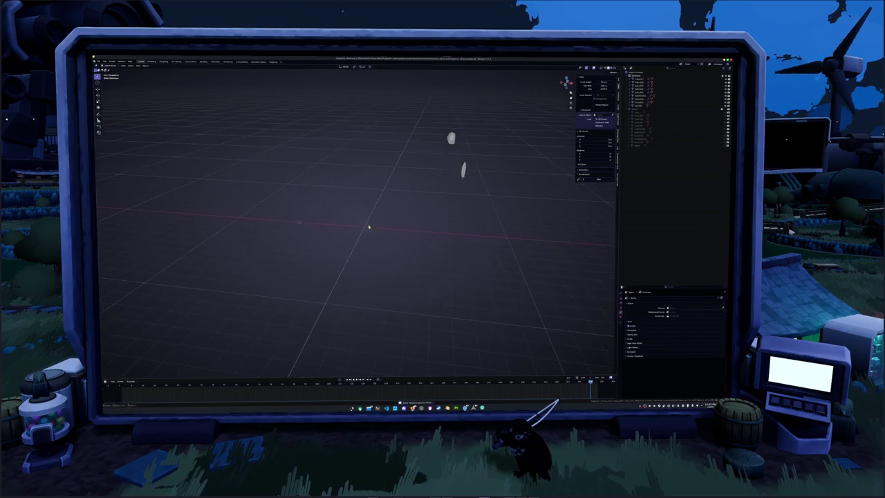
pyautogui.click(384, 124)
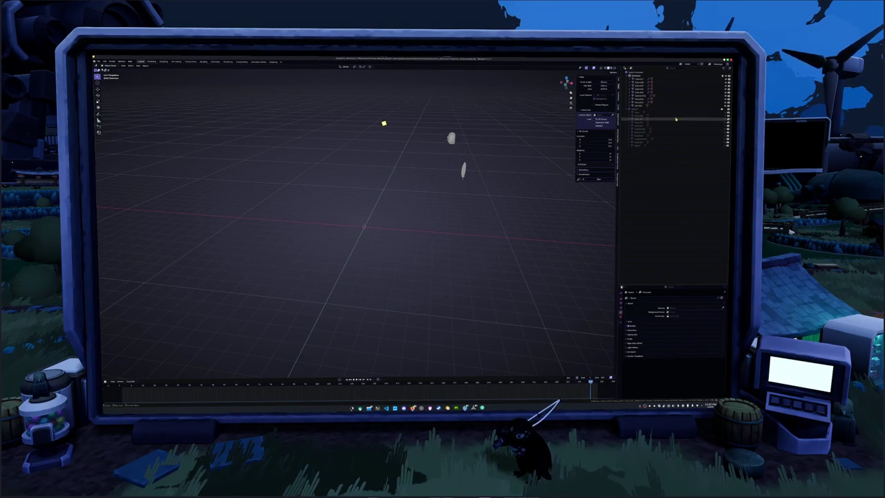
# - Bring the dino and sword back into view and shift the box and lights along X
pyautogui.click(628, 110)
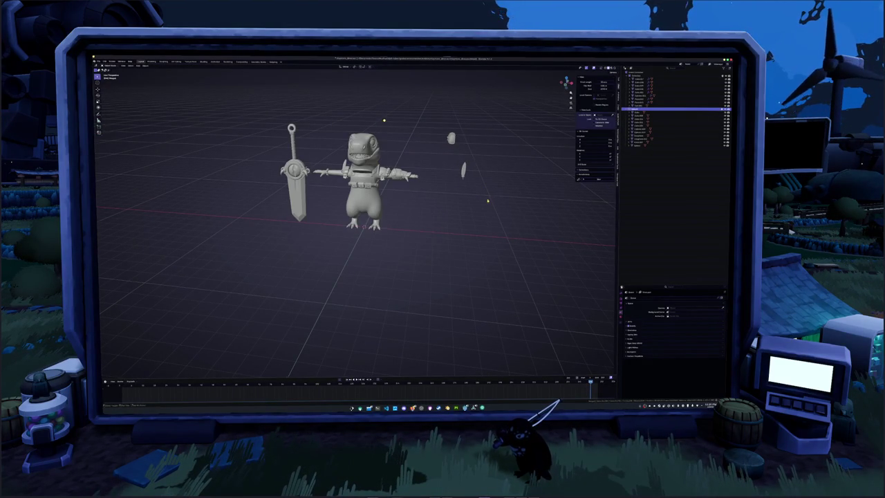
pyautogui.scroll(2, 491, 197)
pyautogui.scroll(2, 505, 237)
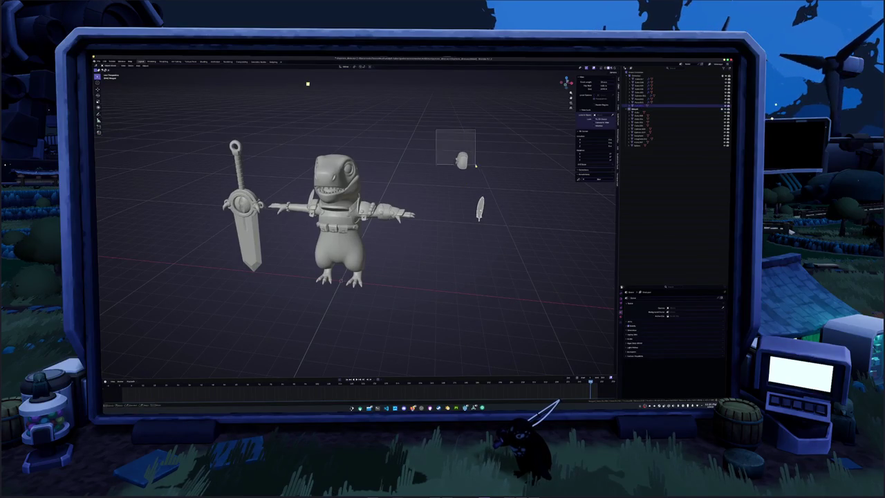
pyautogui.click(643, 82)
pyautogui.moveTo(388, 221); pyautogui.dragTo(433, 213, button='middle')
pyautogui.press('g')
pyautogui.press('x')
pyautogui.click(427, 218)
# - In top view, move the box to sit beside the dino's arm
pyautogui.press('KP_7')
pyautogui.scroll(3, 422, 219)
pyautogui.scroll(2, 422, 219)
pyautogui.press('g')
pyautogui.press('x')
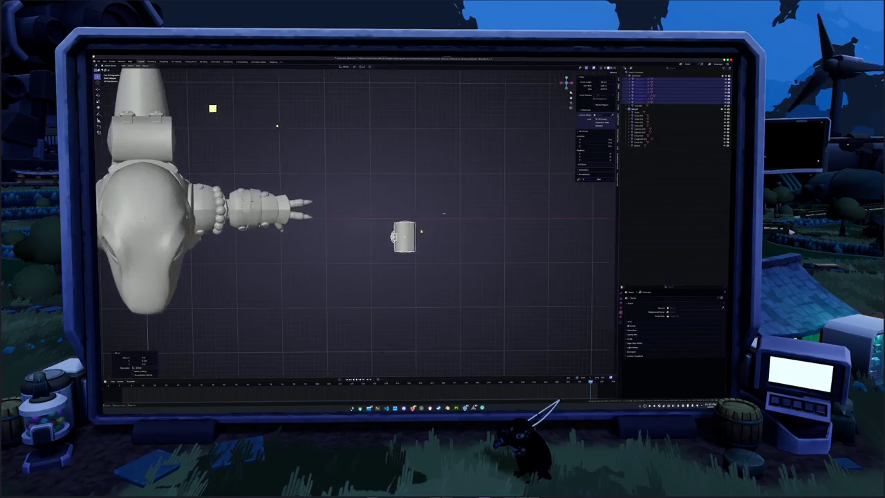
pyautogui.press('y')
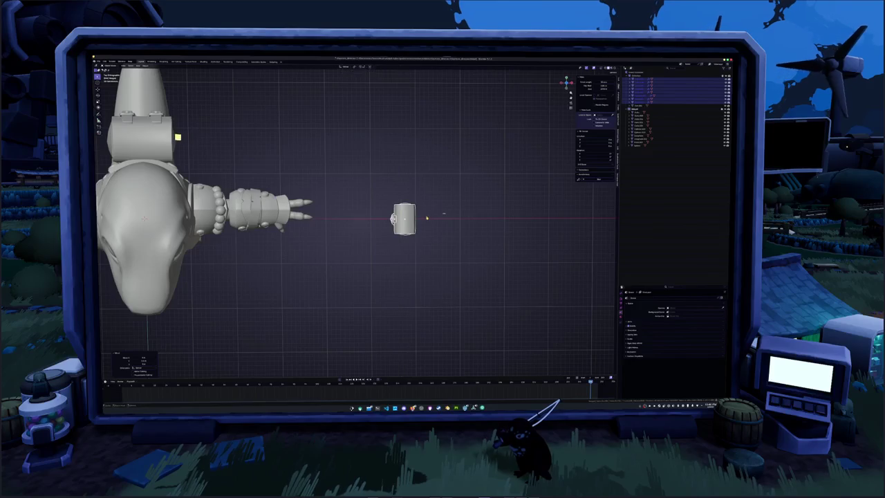
pyautogui.press('x')
pyautogui.click(440, 214)
# - Slide the loose box along Y and box-select it together with the feather
pyautogui.click(442, 210)
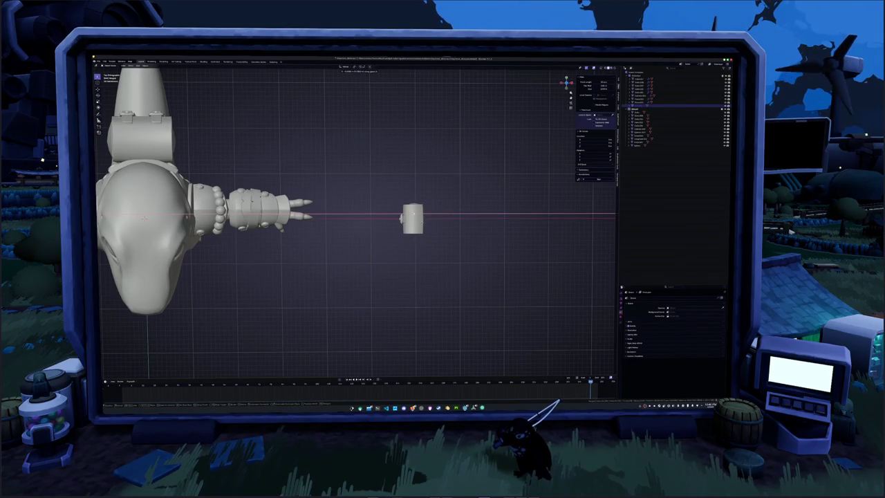
pyautogui.press('g')
pyautogui.press('y')
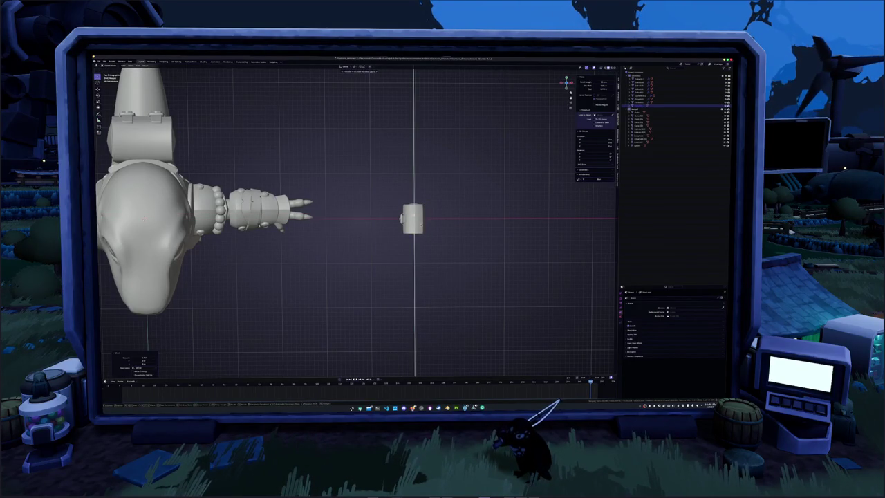
pyautogui.click(415, 220)
pyautogui.moveTo(415, 219); pyautogui.dragTo(419, 220, button='middle')
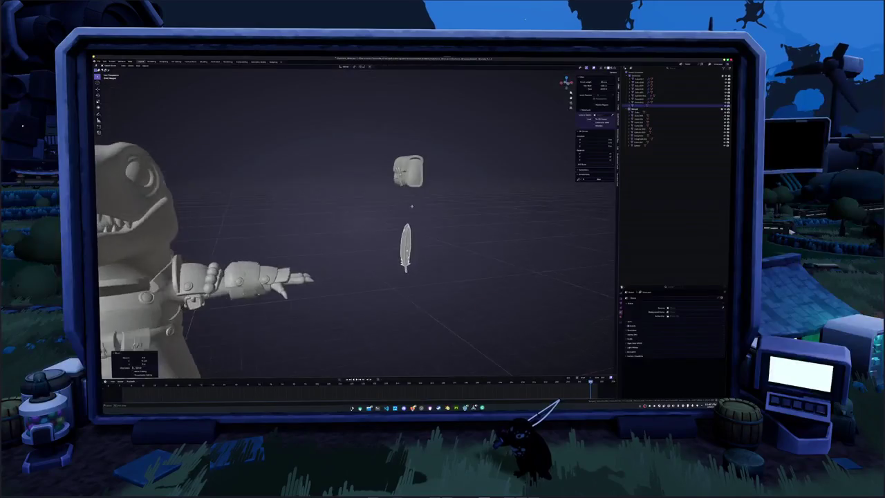
pyautogui.moveTo(410, 260); pyautogui.dragTo(361, 175)
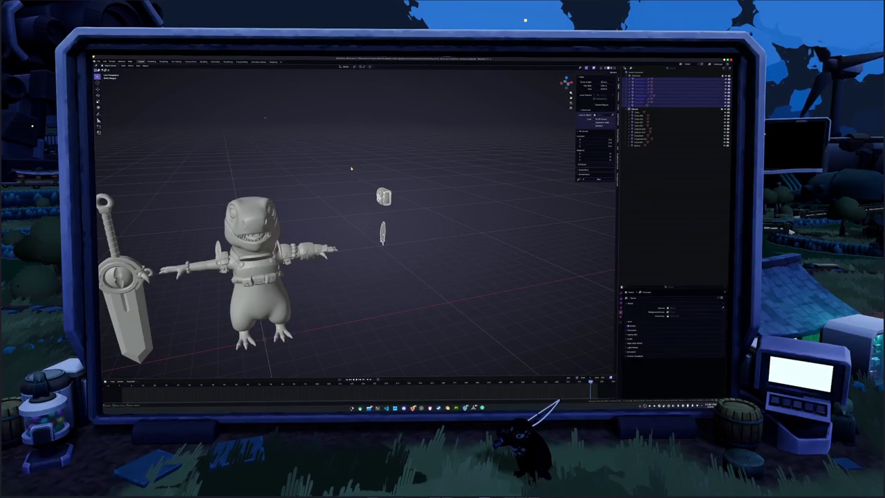
pyautogui.click(103, 62)
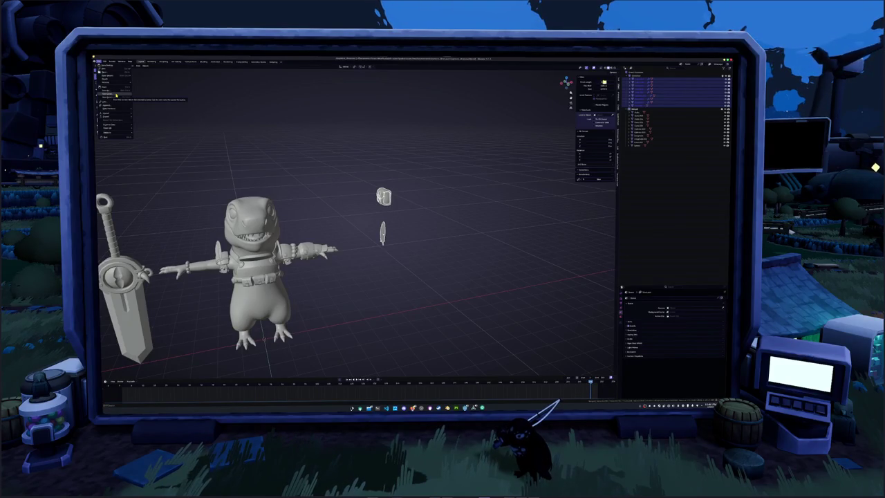
# - Save the work with Save As under an edited file name
pyautogui.click(116, 94)
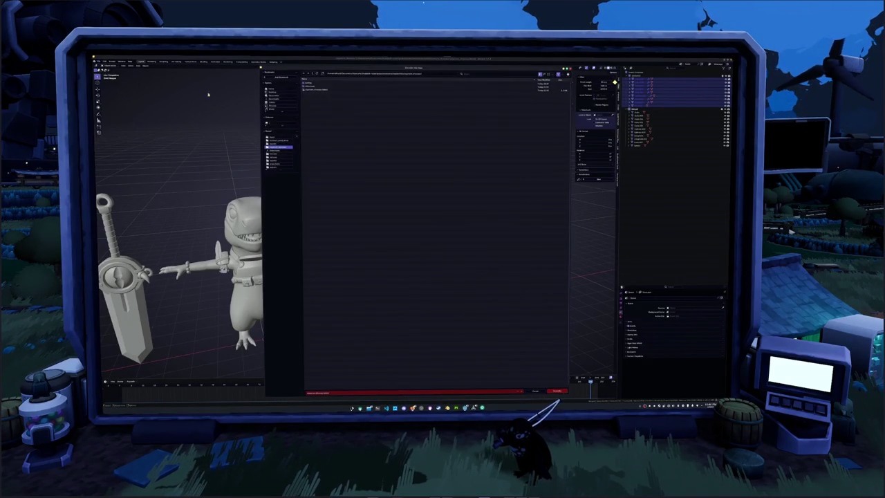
pyautogui.click(321, 391)
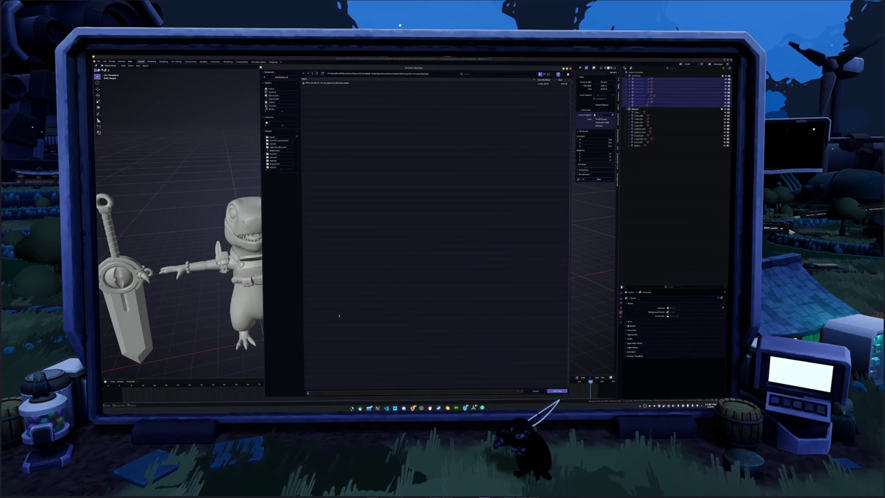
pyautogui.press('Return')
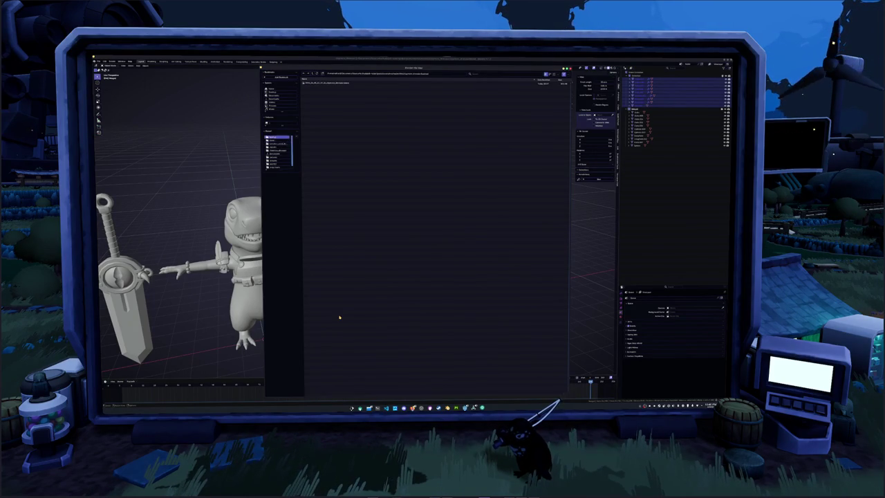
# - Delete the leftover box and feather from the scene
pyautogui.moveTo(426, 265); pyautogui.dragTo(364, 161)
pyautogui.press('x')
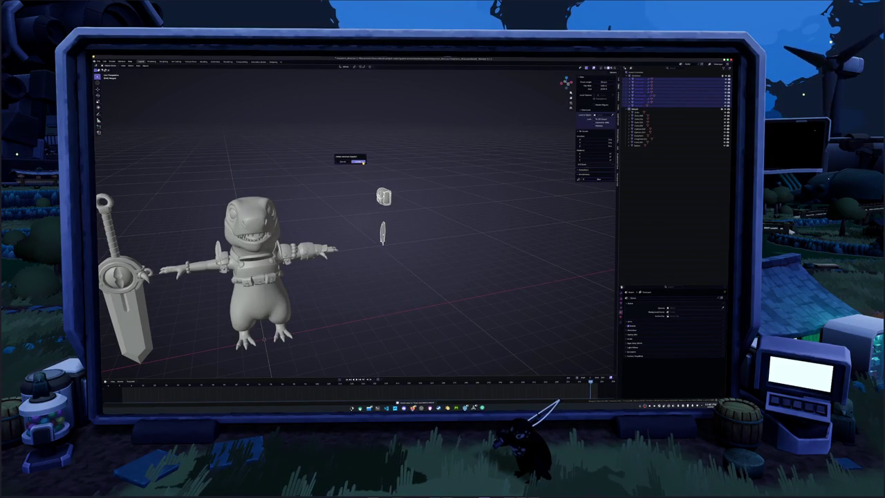
pyautogui.click(363, 161)
pyautogui.moveTo(362, 182)
pyautogui.mouseDown(button='middle')
pyautogui.moveTo(334, 219)
pyautogui.moveTo(372, 198)
pyautogui.moveTo(341, 205)
pyautogui.moveTo(374, 207)
pyautogui.mouseUp(button='middle')
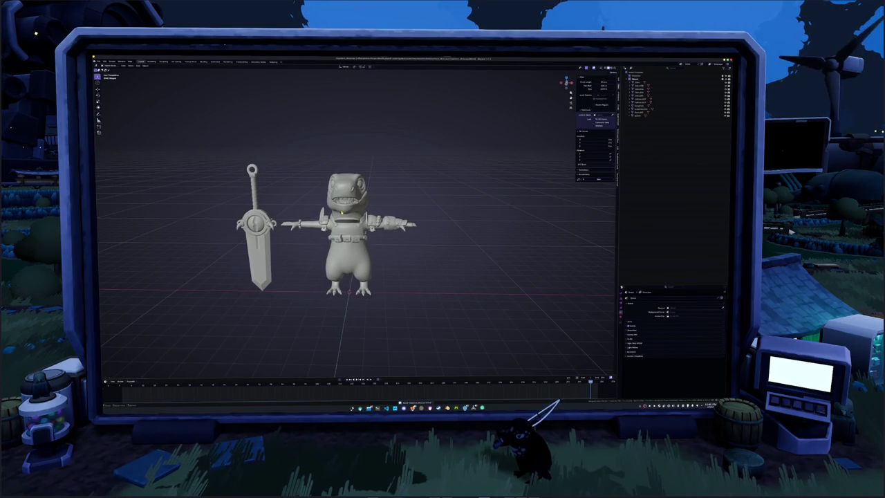
# - Rename the character's main object with F2 to a new descriptive name
pyautogui.scroll(2, 421, 168)
pyautogui.scroll(2, 421, 168)
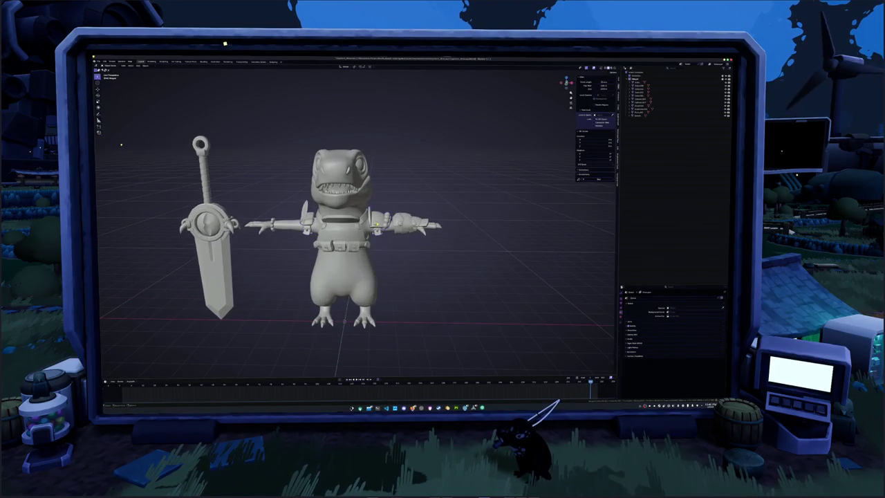
pyautogui.moveTo(421, 168)
pyautogui.mouseDown(button='middle')
pyautogui.moveTo(367, 169)
pyautogui.moveTo(418, 174)
pyautogui.mouseUp(button='middle')
pyautogui.press('F2')
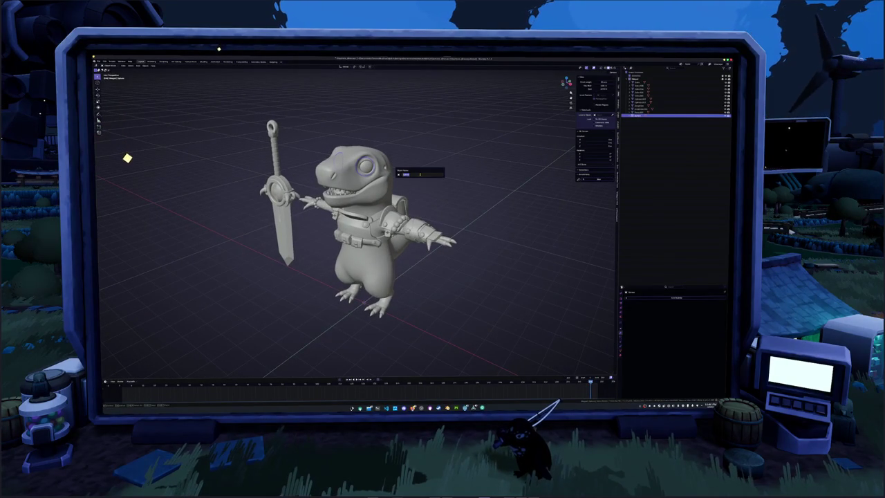
pyautogui.press('BackSpace')
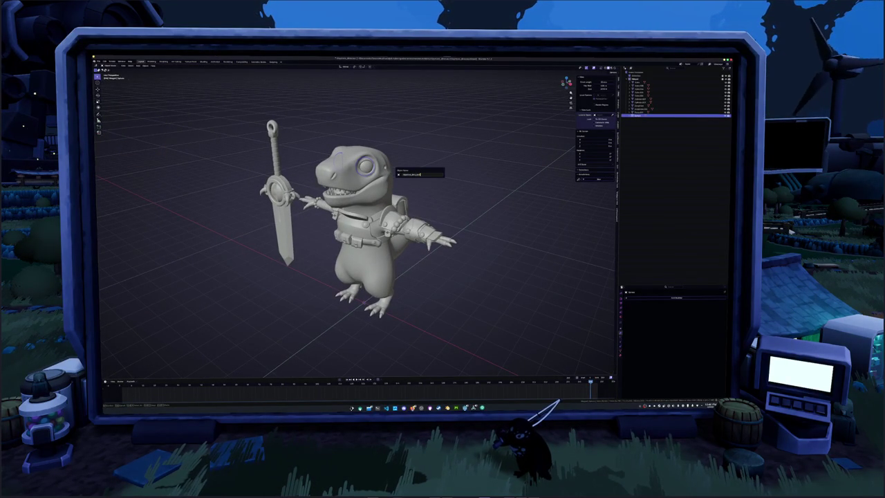
pyautogui.press('Return')
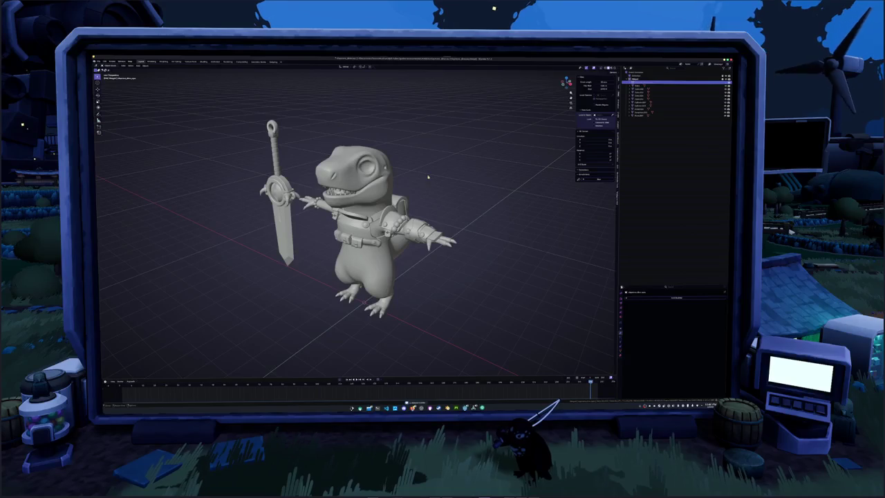
# - Select the object one row above in the Outliner and show its Object properties
pyautogui.click(639, 80)
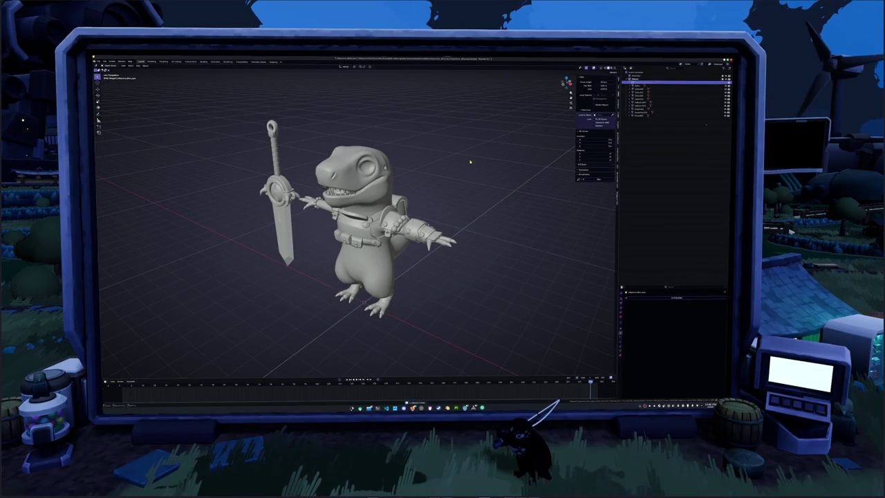
pyautogui.click(621, 323)
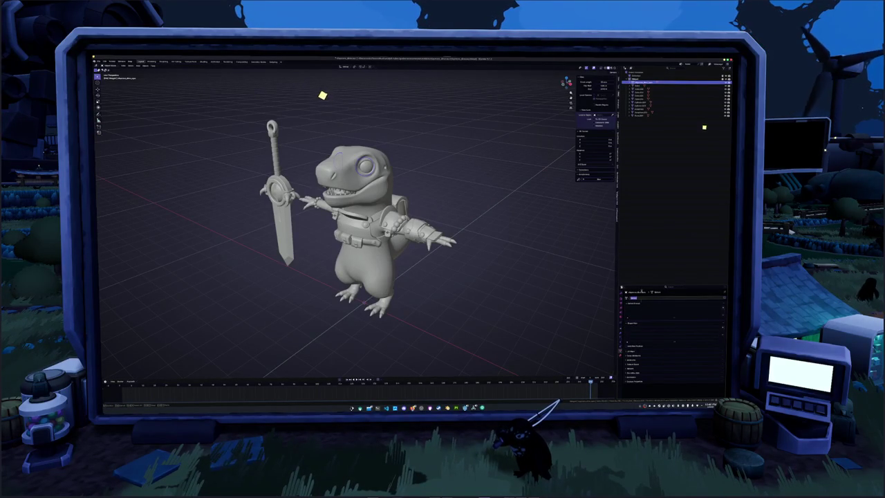
pyautogui.press('F2')
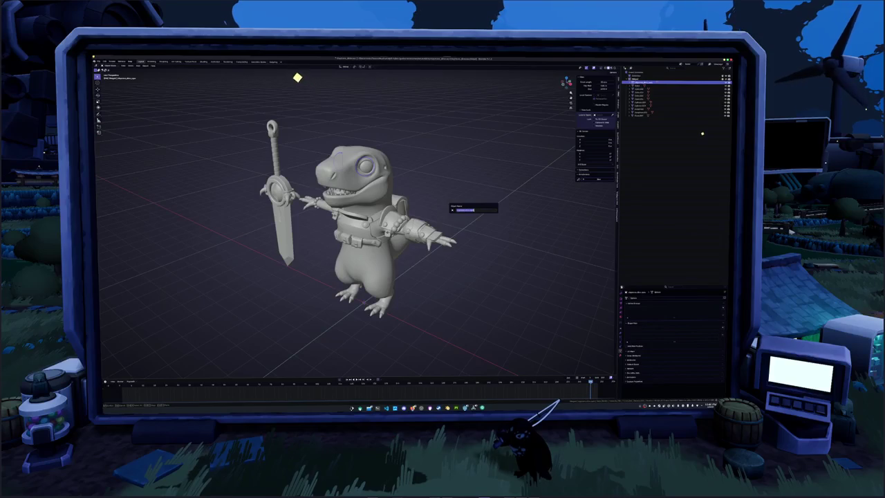
pyautogui.press('Return')
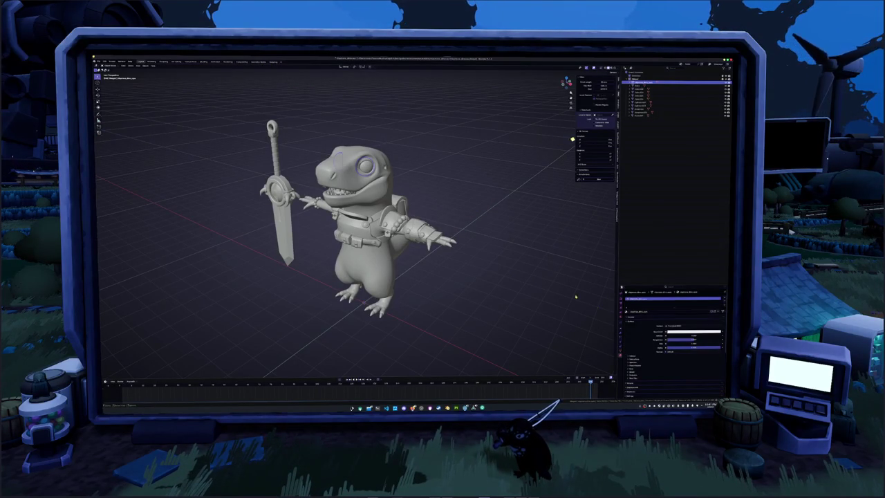
pyautogui.scroll(1, 526, 291)
pyautogui.scroll(2, 526, 291)
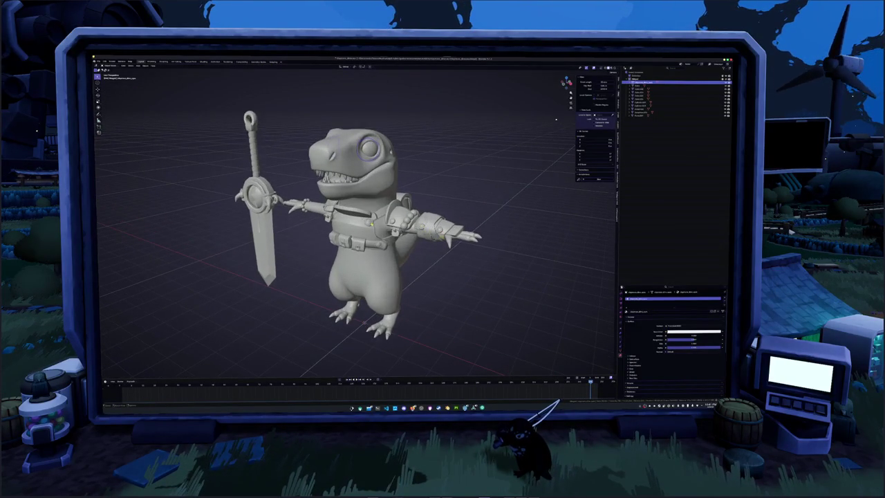
pyautogui.moveTo(415, 242); pyautogui.dragTo(484, 208, button='middle')
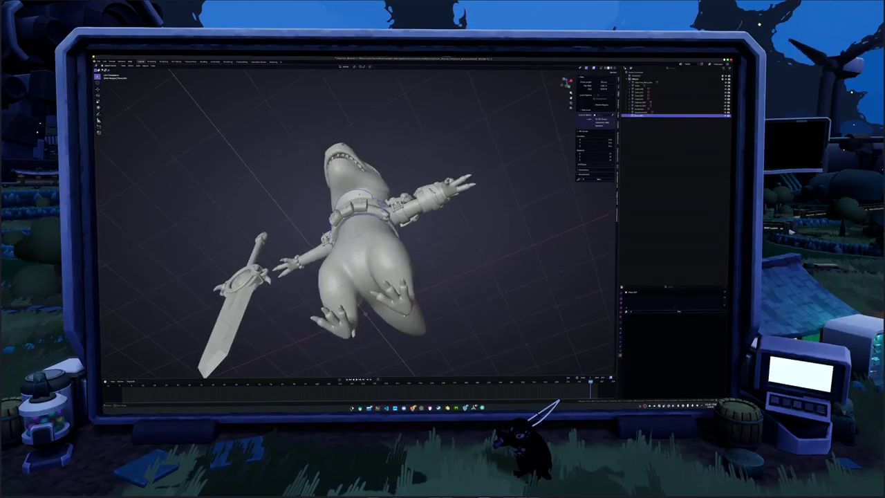
# - Select the belt and, in Edit Mode, extend an edge selection along the pouch
pyautogui.moveTo(359, 228); pyautogui.dragTo(470, 228, button='middle')
pyautogui.scroll(1, 359, 228)
pyautogui.scroll(4, 359, 229)
pyautogui.moveTo(367, 222)
pyautogui.mouseDown(button='middle')
pyautogui.moveTo(367, 180)
pyautogui.moveTo(360, 207)
pyautogui.moveTo(325, 218)
pyautogui.moveTo(387, 200)
pyautogui.mouseUp(button='middle')
pyautogui.rightClick(367, 179)
pyautogui.click(380, 185)
pyautogui.press('Tab')
pyautogui.scroll(4, 396, 206)
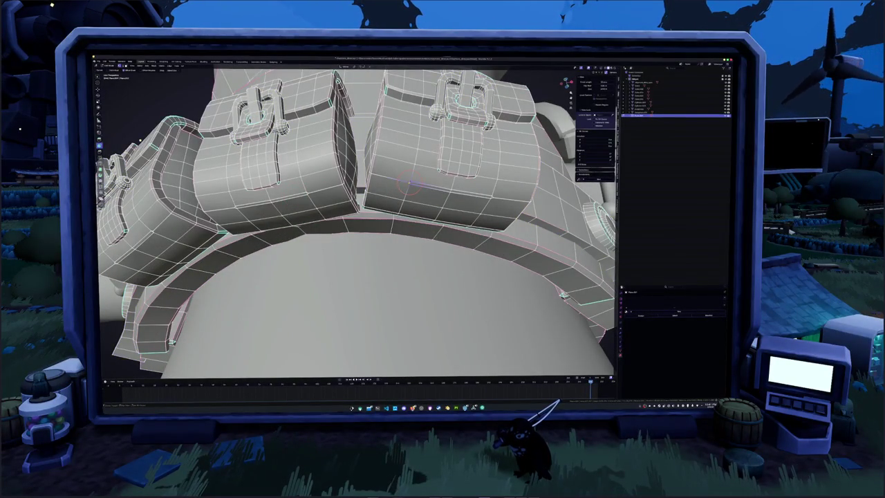
pyautogui.scroll(3, 380, 201)
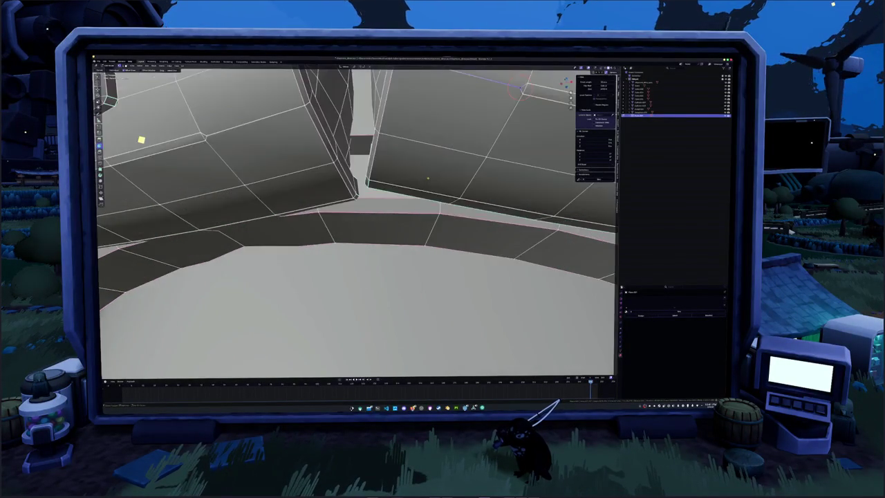
pyautogui.scroll(3, 380, 201)
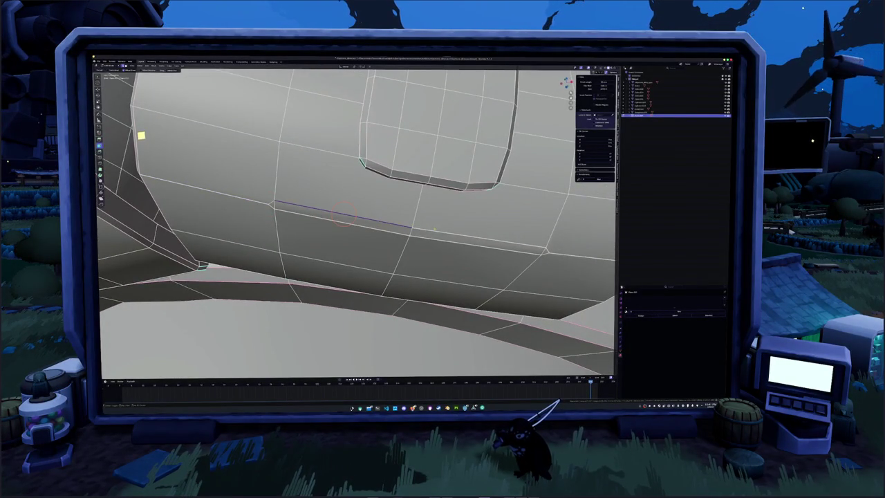
pyautogui.keyDown('shift'); pyautogui.moveTo(435, 228); pyautogui.dragTo(415, 195, button='middle'); pyautogui.keyUp('shift')
pyautogui.keyDown('shift'); pyautogui.click(427, 226); pyautogui.keyUp('shift')
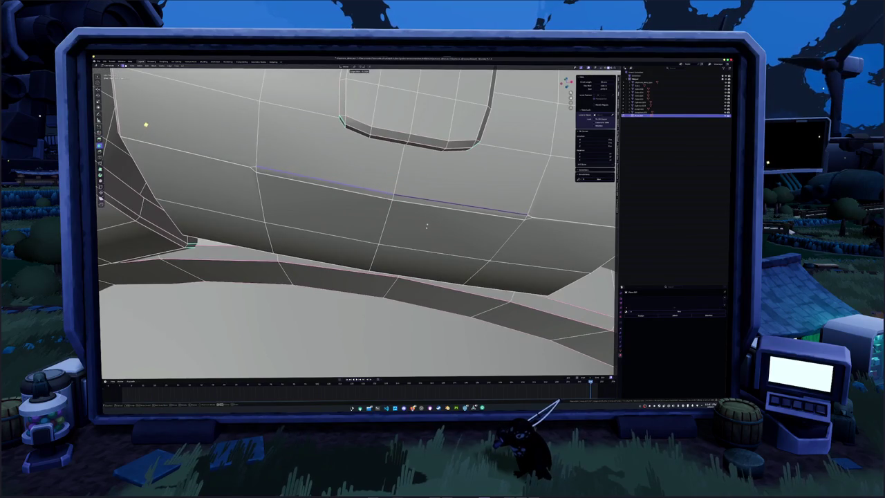
# - Inspect both sides of the belt and switch to edge selection mode
pyautogui.scroll(-4, 425, 229)
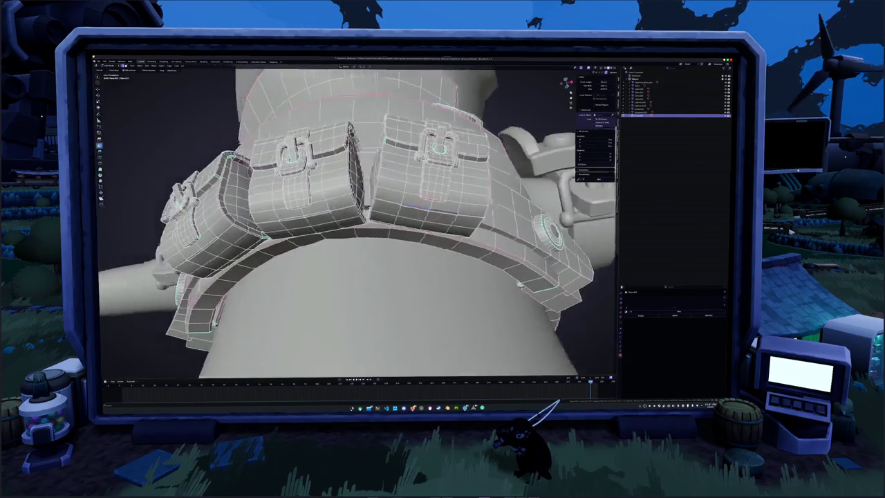
pyautogui.scroll(-2, 425, 229)
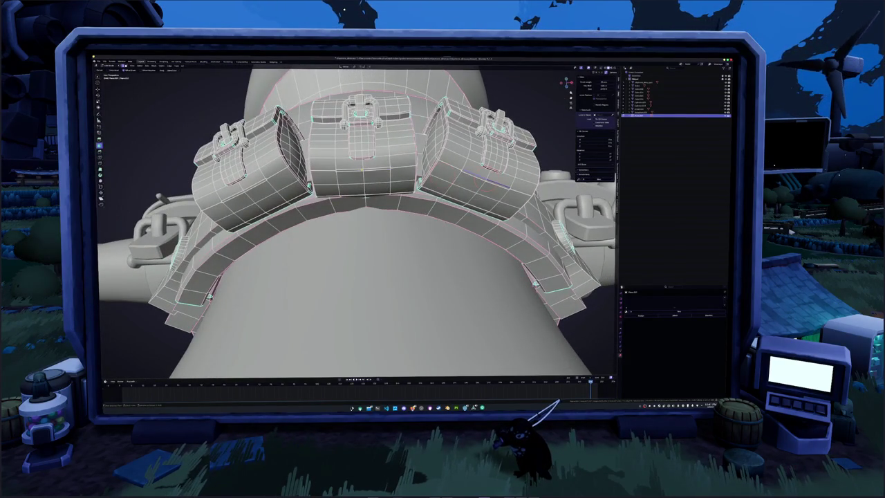
pyautogui.moveTo(387, 208); pyautogui.dragTo(450, 223, button='middle')
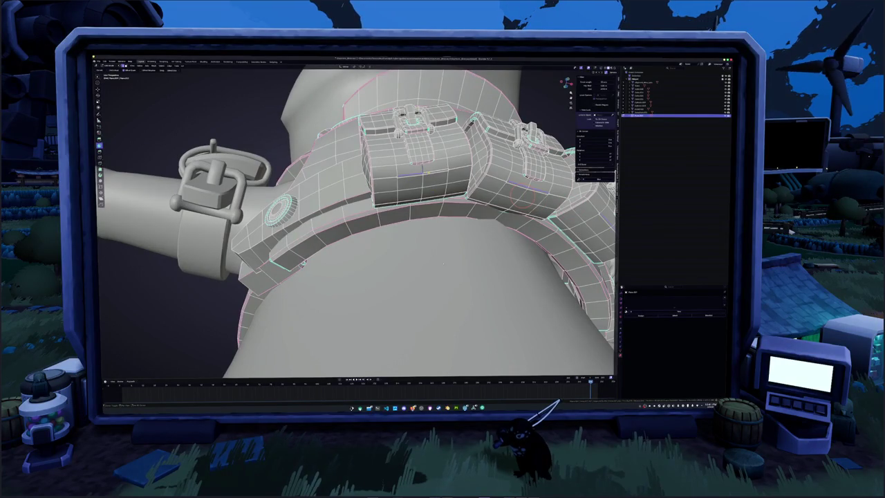
pyautogui.moveTo(359, 221); pyautogui.dragTo(401, 217, button='middle')
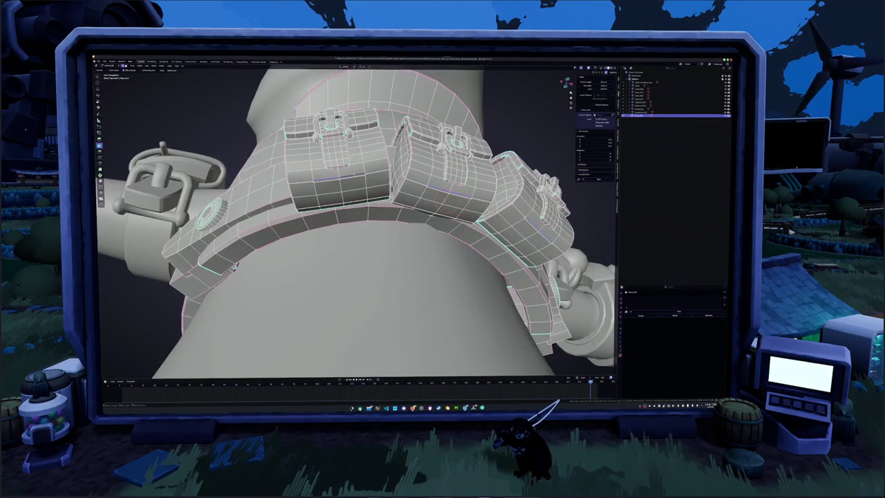
pyautogui.scroll(2, 388, 182)
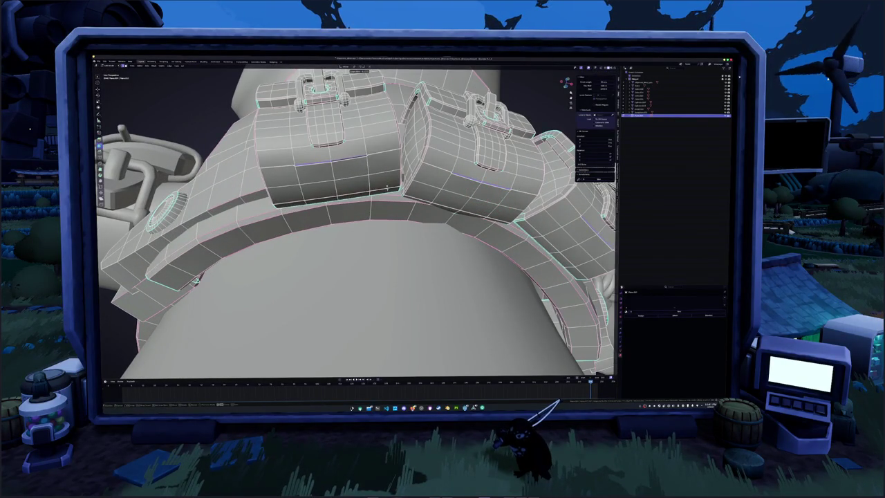
pyautogui.press('2')
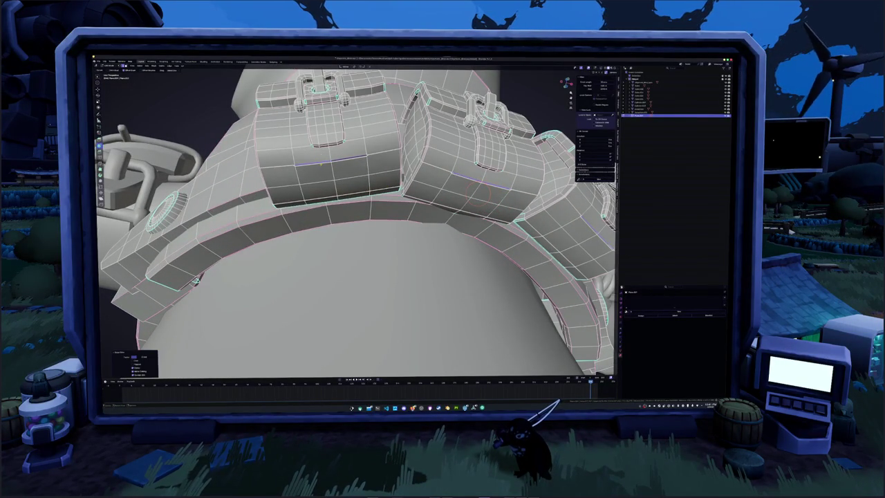
pyautogui.moveTo(388, 221); pyautogui.dragTo(332, 229, button='middle')
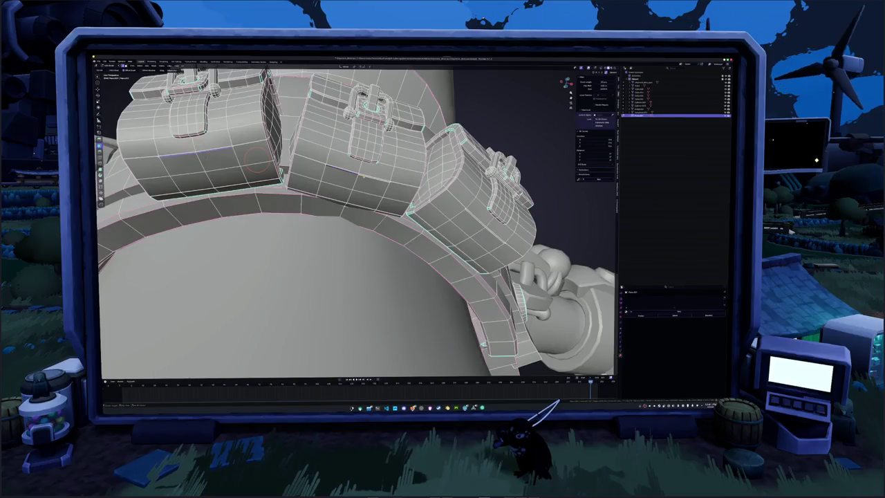
pyautogui.moveTo(360, 173); pyautogui.dragTo(397, 172, button='middle')
pyautogui.scroll(2, 387, 177)
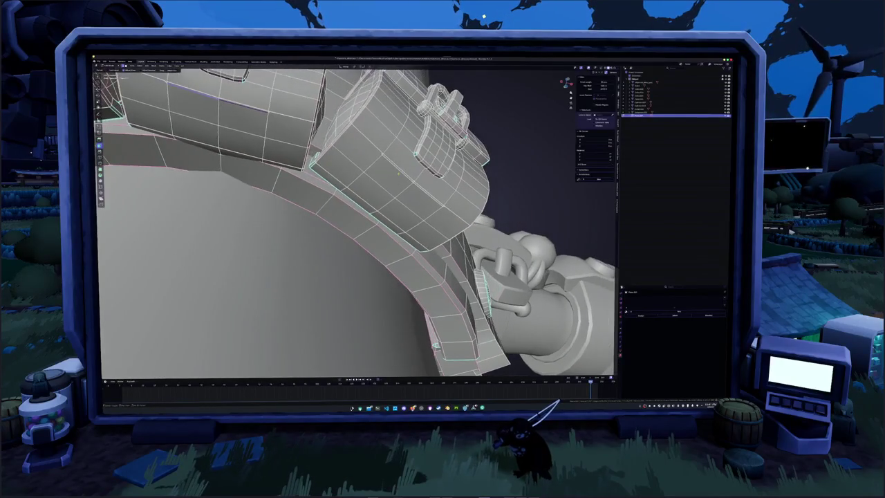
pyautogui.scroll(2, 419, 185)
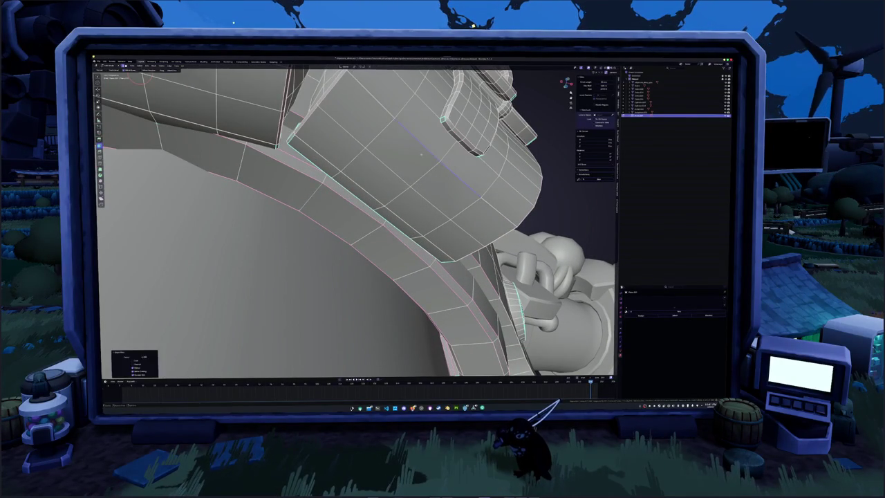
# - Place the 3D cursor on the pouch surface
pyautogui.keyDown('shift'); pyautogui.rightClick(392, 118); pyautogui.keyUp('shift')
pyautogui.hotkey('shift', 's')
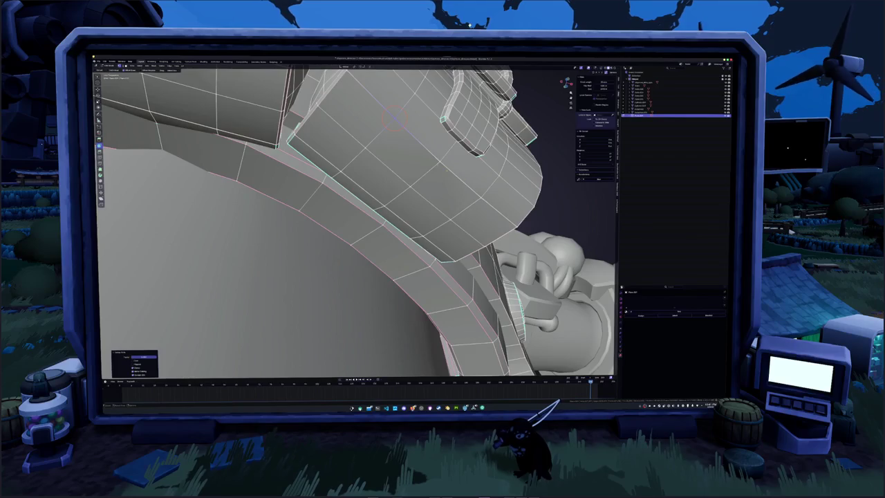
pyautogui.keyDown('shift'); pyautogui.rightClick(479, 197); pyautogui.keyUp('shift')
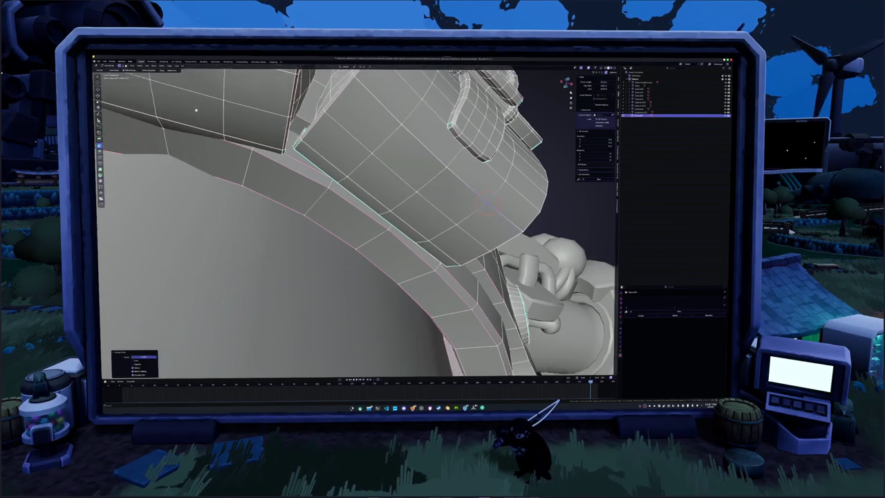
pyautogui.moveTo(196, 109); pyautogui.dragTo(196, 117, button='middle')
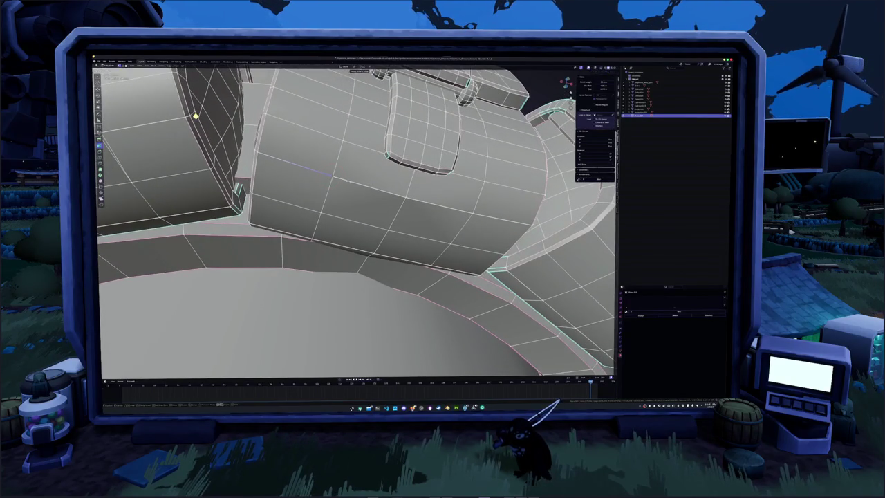
pyautogui.keyDown('shift'); pyautogui.rightClick(474, 208); pyautogui.keyUp('shift')
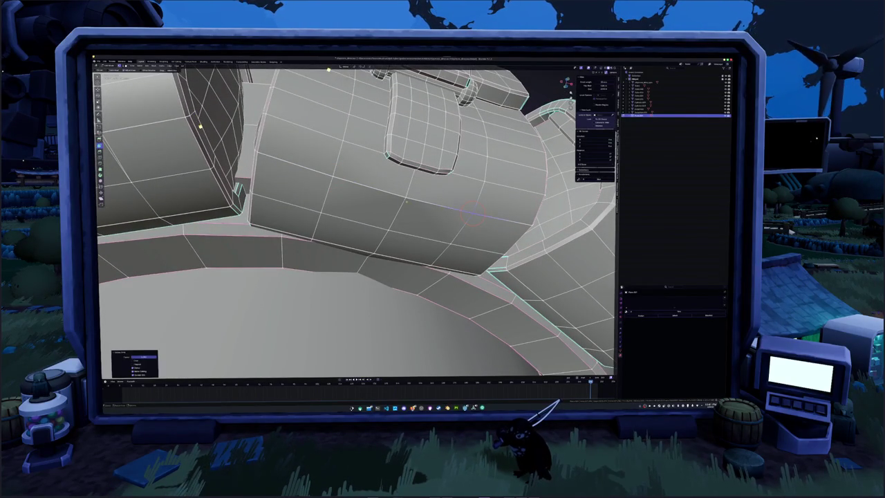
# - Shade the pouches smooth, then select the whole mesh in Edit Mode and apply Shade Smooth
pyautogui.press('Tab')
pyautogui.scroll(-5, 407, 202)
pyautogui.rightClick(390, 208)
pyautogui.click(376, 217)
pyautogui.press('Tab')
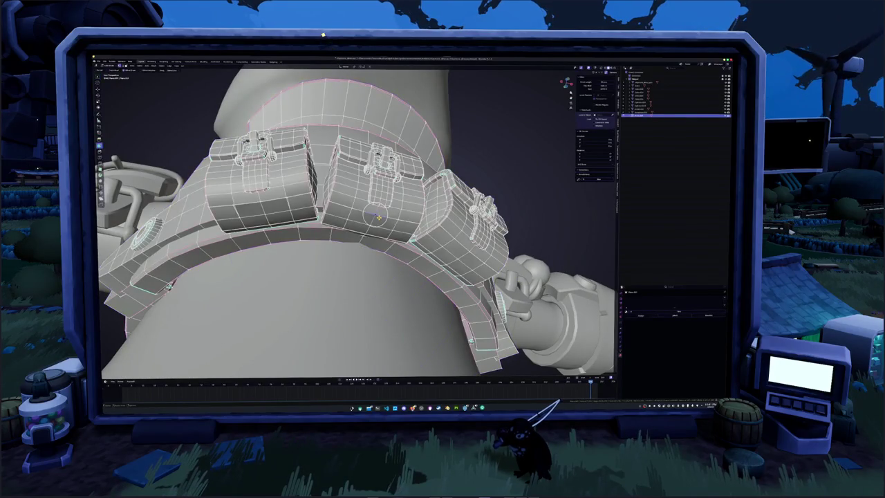
pyautogui.press('Tab')
pyautogui.press('Tab')
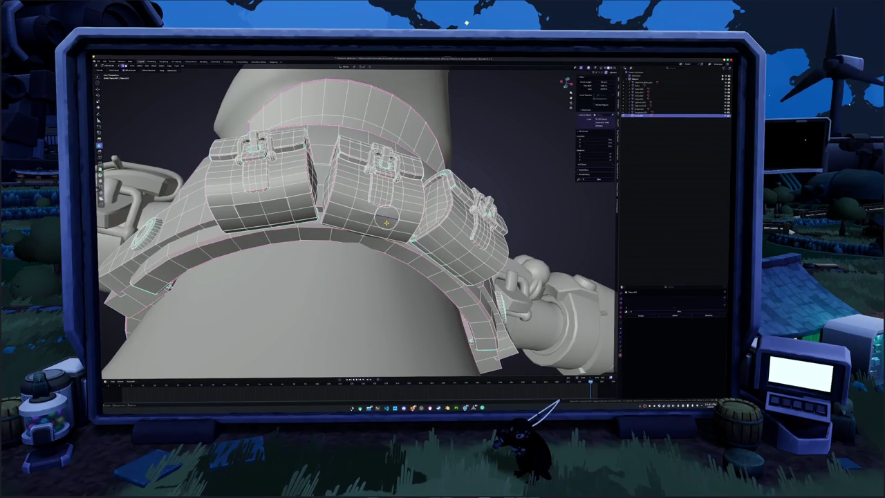
pyautogui.press('a')
pyautogui.rightClick(384, 218)
pyautogui.moveTo(366, 282)
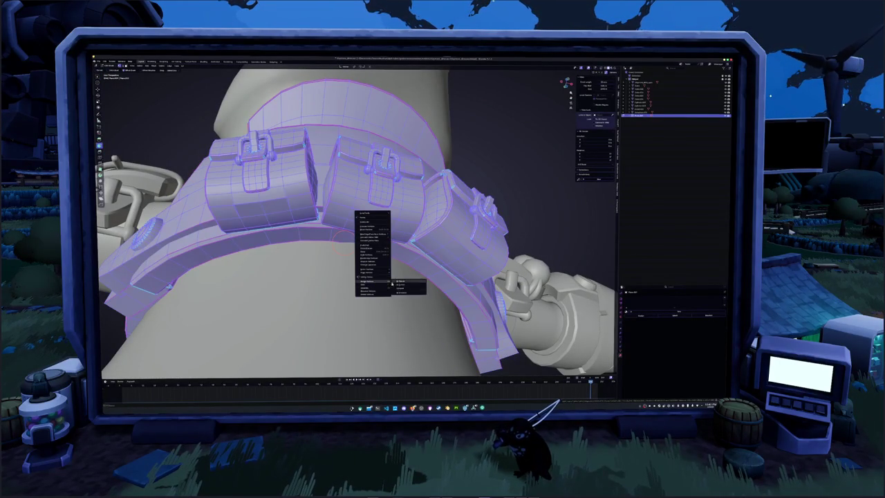
pyautogui.click(405, 295)
pyautogui.scroll(5, 403, 289)
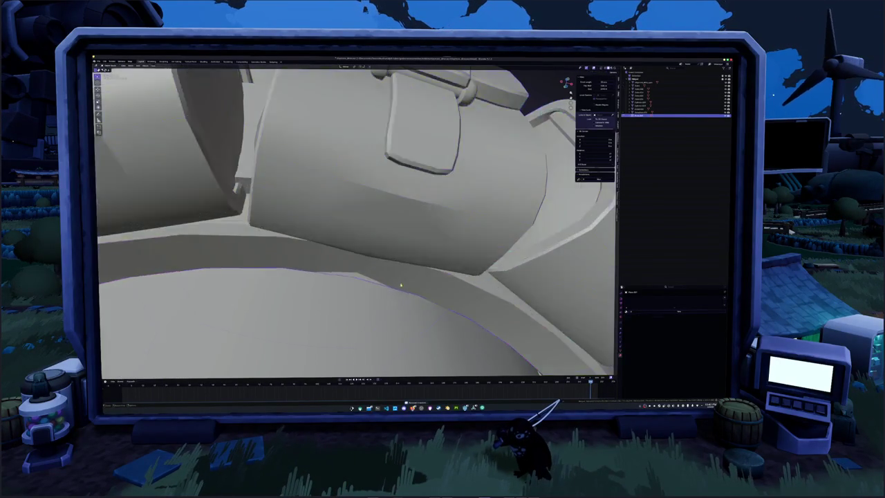
# - Inspect the pouch and buckle edges with X-ray toggled on and back off
pyautogui.hotkey('alt', 'a')
pyautogui.moveTo(394, 208)
pyautogui.mouseDown(button='middle')
pyautogui.moveTo(365, 197)
pyautogui.moveTo(368, 188)
pyautogui.moveTo(394, 200)
pyautogui.mouseUp(button='middle')
pyautogui.hotkey('alt', 'z')
pyautogui.moveTo(205, 105)
pyautogui.mouseDown(button='middle')
pyautogui.moveTo(196, 92)
pyautogui.moveTo(361, 209)
pyautogui.mouseUp(button='middle')
pyautogui.hotkey('alt', 'z')
# - Apply Shade Smooth to the right belt strap
pyautogui.rightClick(360, 209)
pyautogui.click(372, 190)
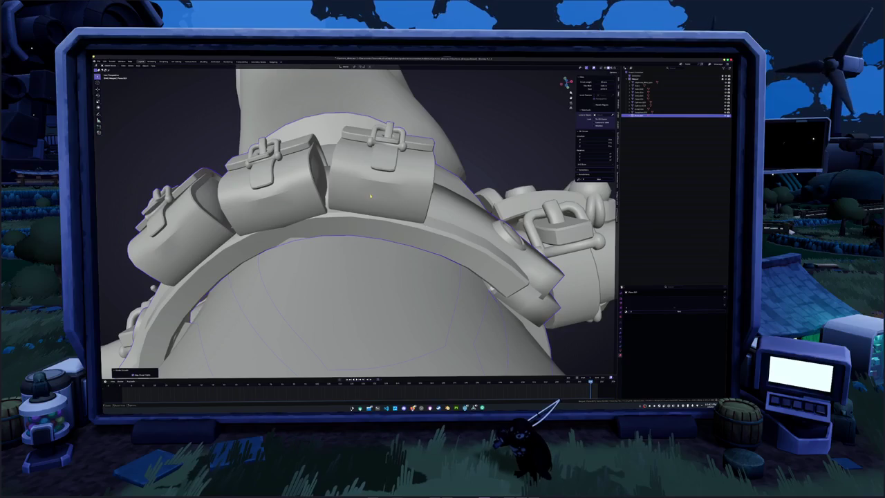
pyautogui.rightClick(377, 198)
pyautogui.click(374, 203)
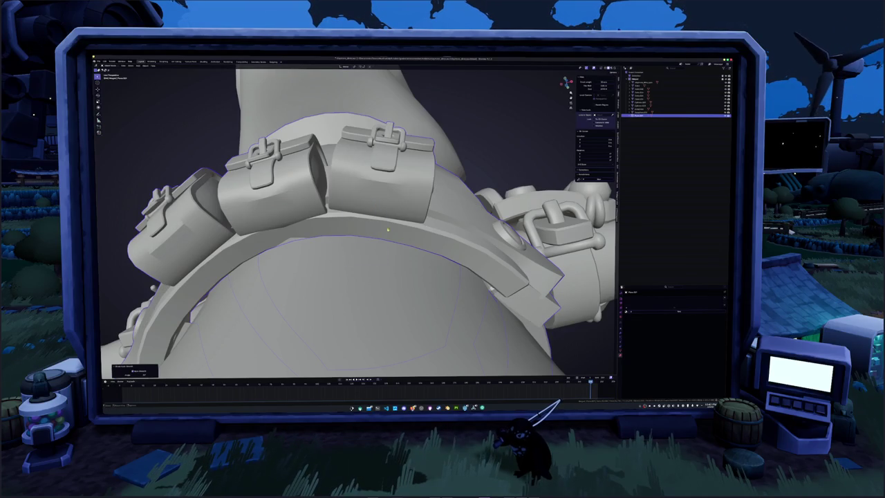
# - Adjust then remove the strap's Smooth by Angle modifier and enter Edit Mode on the belt
pyautogui.click(621, 334)
pyautogui.click(675, 308)
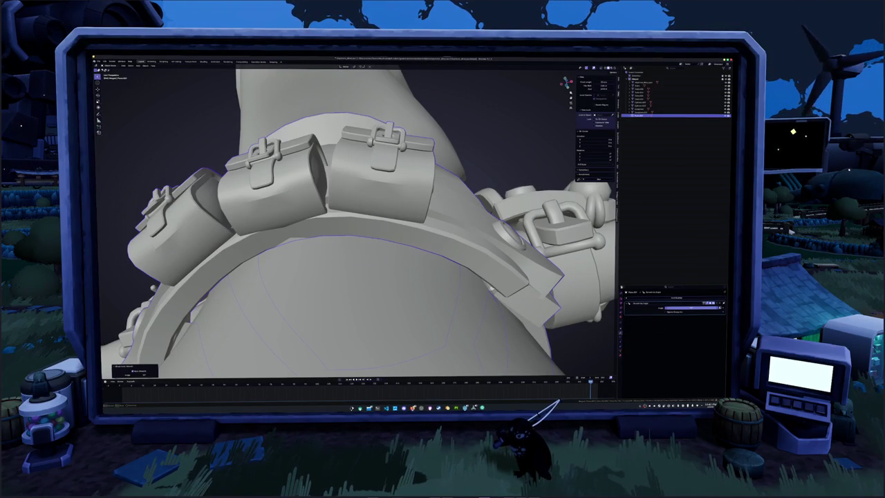
pyautogui.click(678, 308)
pyautogui.click(719, 304)
pyautogui.moveTo(359, 222); pyautogui.dragTo(408, 187, button='middle')
pyautogui.press('Tab')
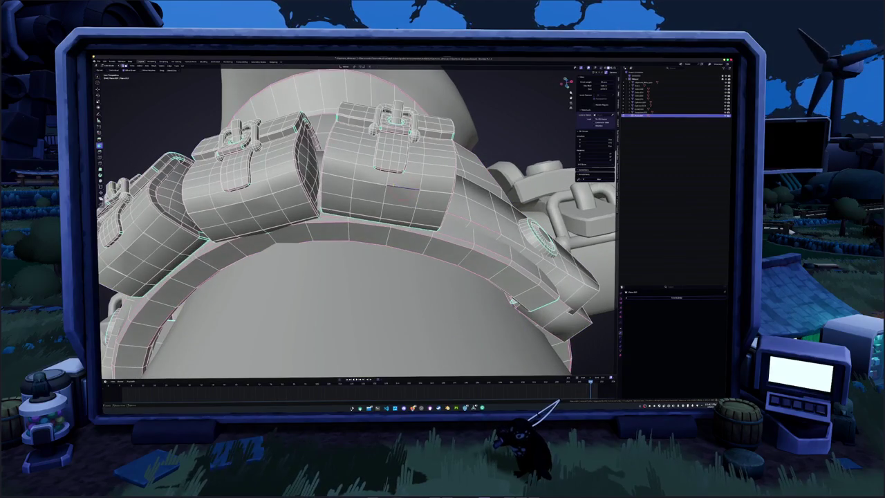
# - Slide an edge loop along the belt pouch and apply an Edge-menu operation to it
pyautogui.scroll(3, 388, 183)
pyautogui.press('g')
pyautogui.press('g')
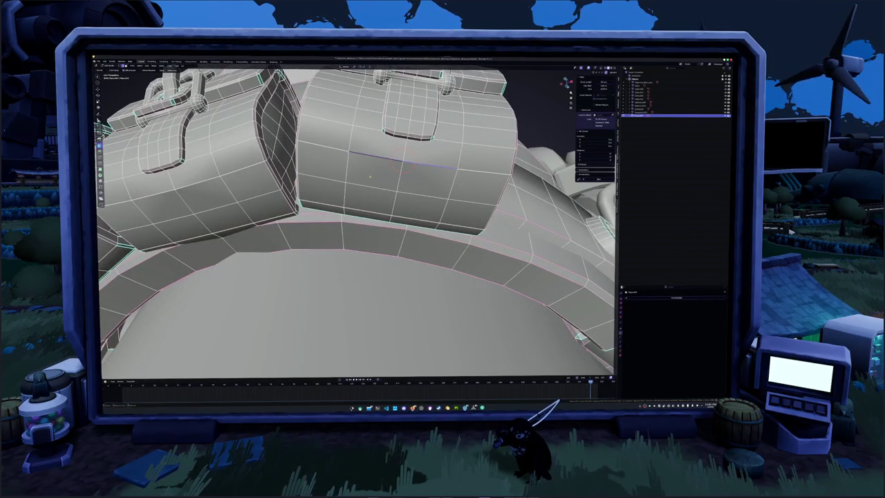
pyautogui.rightClick(415, 252)
pyautogui.click(415, 251)
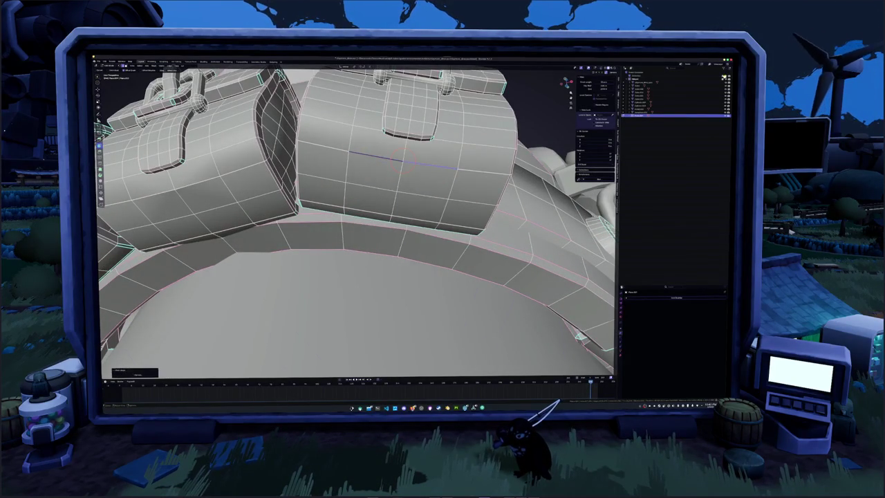
pyautogui.moveTo(415, 252)
pyautogui.mouseDown(button='middle')
pyautogui.moveTo(388, 228)
pyautogui.moveTo(401, 221)
pyautogui.moveTo(387, 208)
pyautogui.mouseUp(button='middle')
pyautogui.scroll(3, 356, 221)
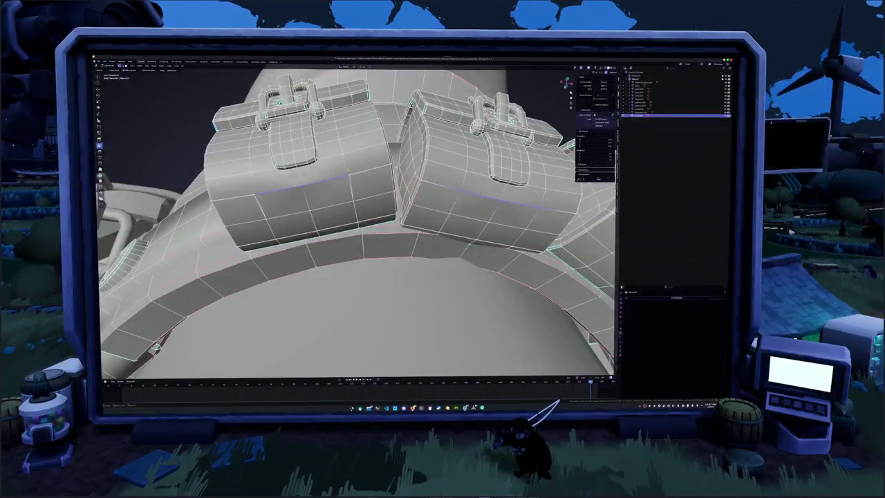
# - In edge select mode, apply an edge operation to the left pouch, then zoom out to the full character
pyautogui.press('2')
pyautogui.rightClick(314, 185)
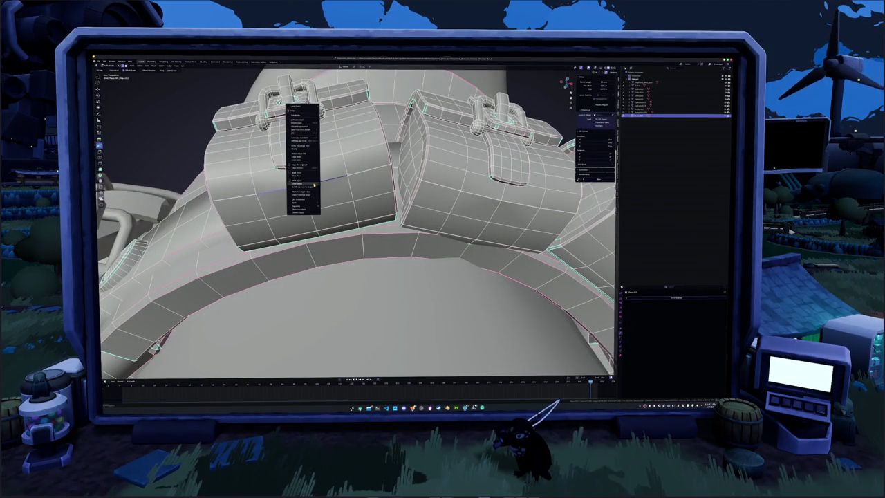
pyautogui.click(314, 185)
pyautogui.moveTo(346, 242); pyautogui.dragTo(387, 235, button='middle')
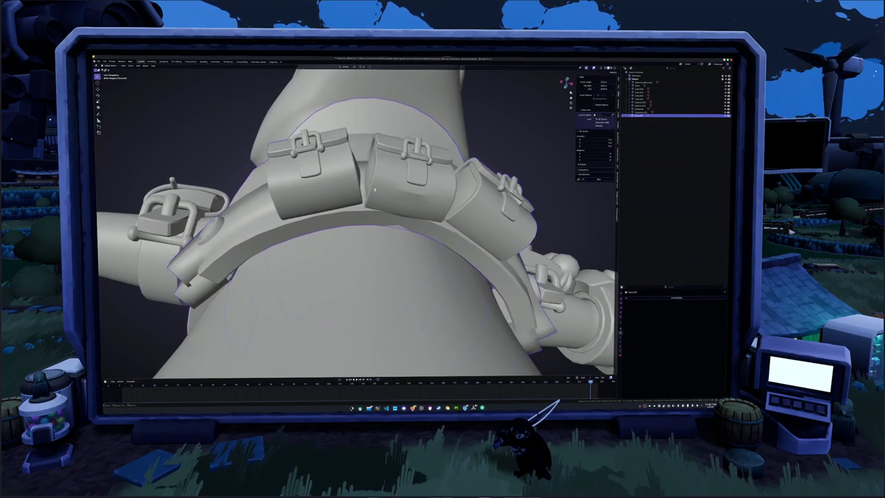
pyautogui.press('Tab')
pyautogui.moveTo(419, 196); pyautogui.dragTo(416, 205, button='middle')
pyautogui.moveTo(396, 174); pyautogui.dragTo(376, 196, button='middle')
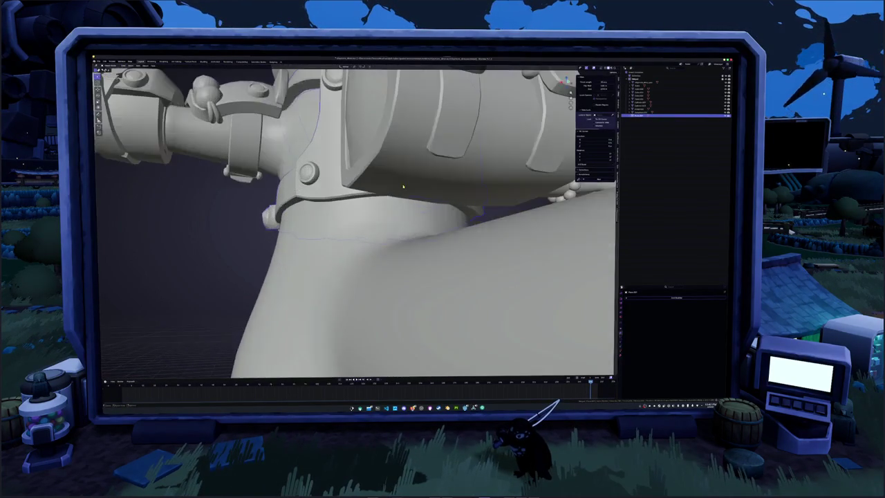
pyautogui.press('Tab')
pyautogui.moveTo(354, 221)
pyautogui.mouseDown(button='middle')
pyautogui.moveTo(415, 201)
pyautogui.moveTo(381, 207)
pyautogui.moveTo(342, 250)
pyautogui.moveTo(370, 218)
pyautogui.moveTo(361, 221)
pyautogui.moveTo(380, 239)
pyautogui.moveTo(408, 239)
pyautogui.mouseUp(button='middle')
pyautogui.scroll(-5, 361, 220)
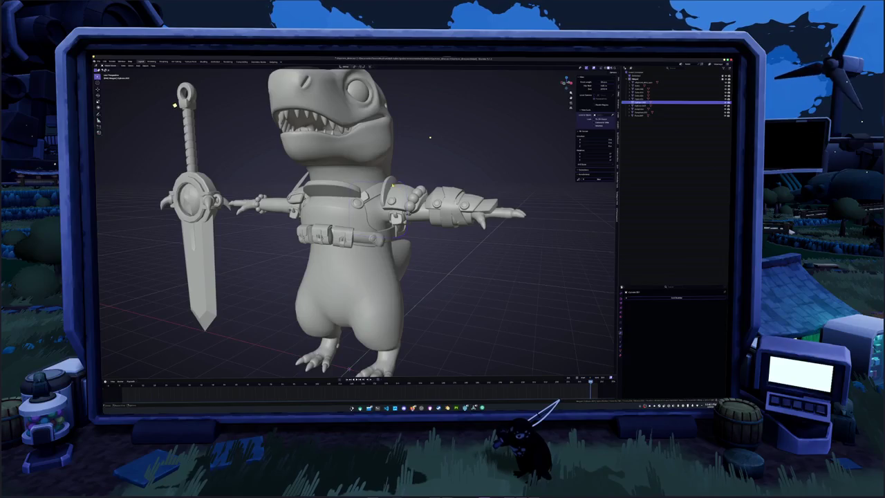
# - Select the shoulder and chest armor pieces together in the Outliner
pyautogui.click(674, 113)
pyautogui.moveTo(381, 240); pyautogui.dragTo(415, 240, button='middle')
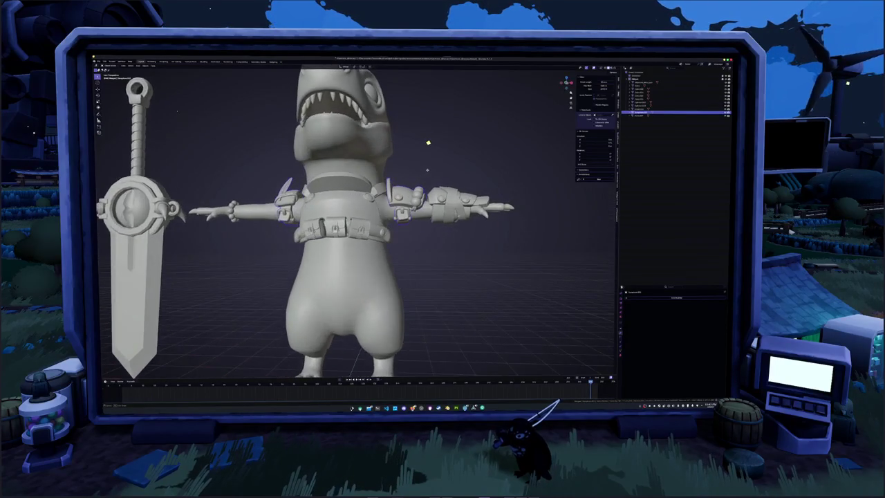
pyautogui.press('Down')
pyautogui.press('Up')
pyautogui.press('Up')
pyautogui.press('Up')
pyautogui.press('Up')
pyautogui.press('Down')
pyautogui.press('Down')
pyautogui.press('Down')
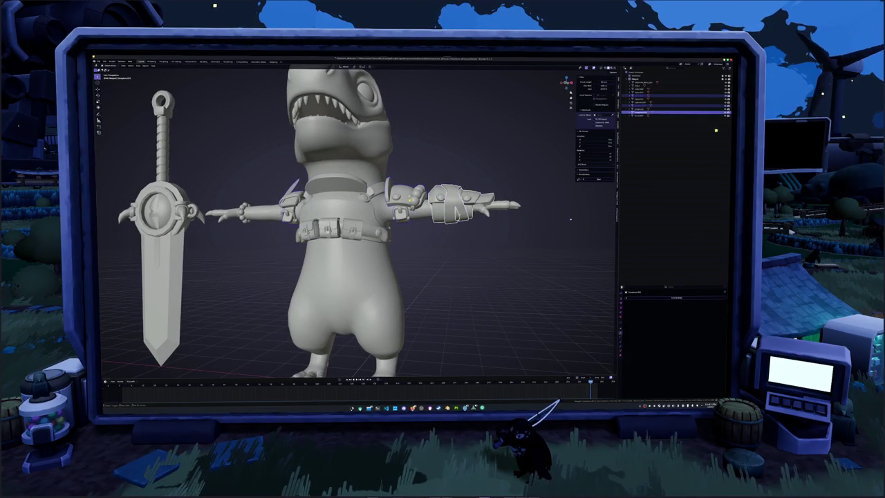
pyautogui.press('Up')
pyautogui.moveTo(571, 220)
pyautogui.mouseDown(button='middle')
pyautogui.moveTo(484, 220)
pyautogui.moveTo(565, 228)
pyautogui.mouseUp(button='middle')
pyautogui.press('Up')
pyautogui.scroll(-3, 564, 228)
pyautogui.press('Up')
pyautogui.press('Down')
pyautogui.press('Up')
pyautogui.scroll(3, 489, 221)
pyautogui.press('Down')
pyautogui.scroll(-4, 489, 222)
# - Apply All Transforms to the selected armor pieces
pyautogui.press('g')
pyautogui.press('z')
pyautogui.press('Escape')
pyautogui.moveTo(387, 257); pyautogui.dragTo(294, 257, button='middle')
pyautogui.rightClick(294, 257)
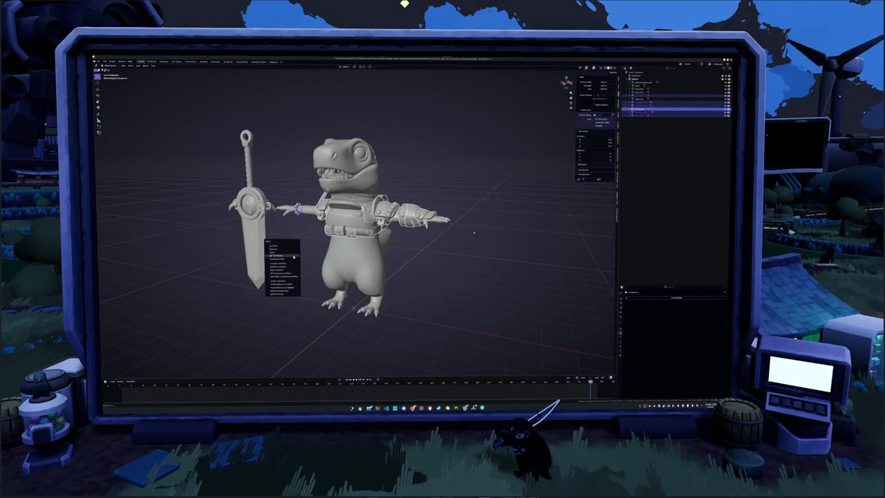
pyautogui.click(294, 256)
pyautogui.scroll(2, 297, 256)
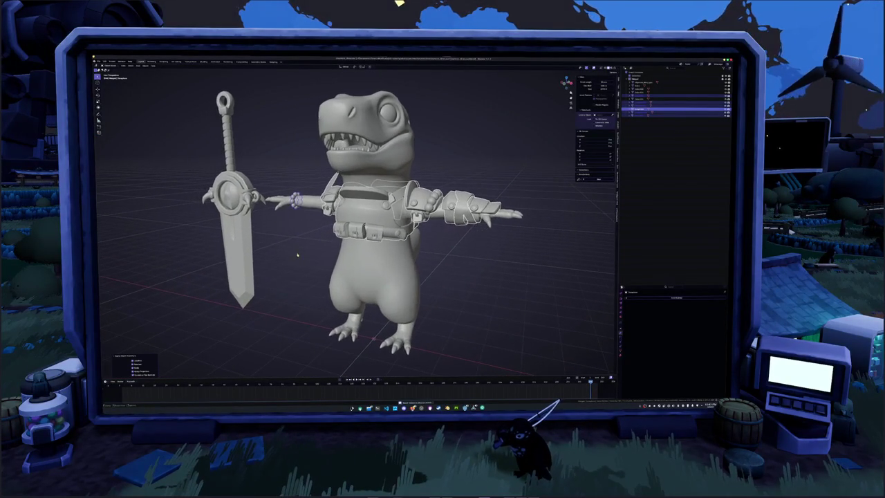
# - Give the armor pieces a new material and start renaming it in Material Properties
pyautogui.click(642, 312)
pyautogui.click(647, 312)
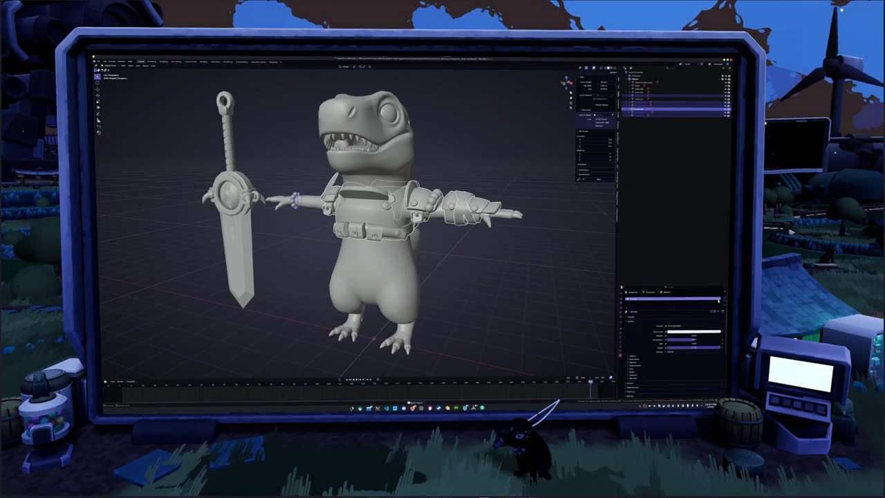
pyautogui.click(656, 313)
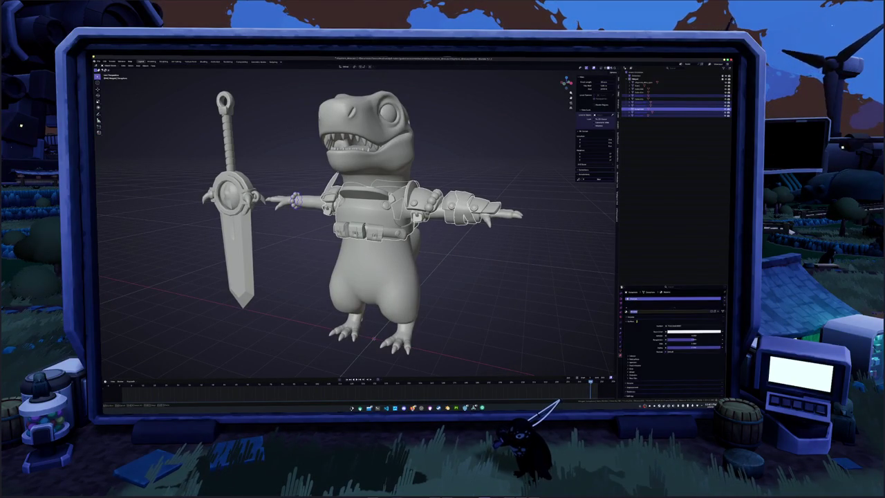
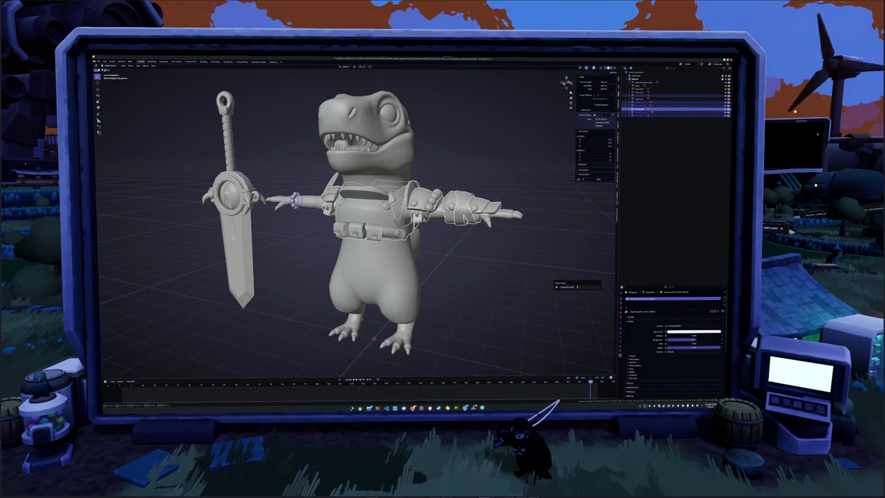
# - Confirm the part's new name and review the selected object's property sections
pyautogui.press('Return')
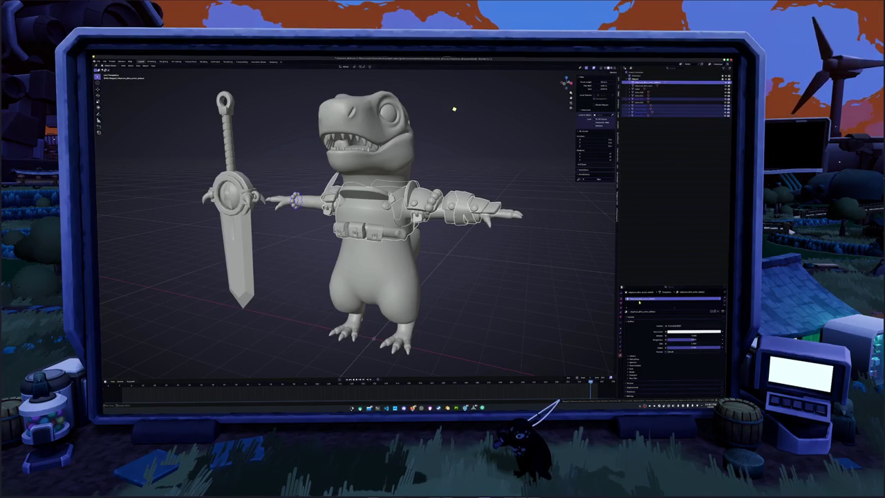
pyautogui.click(558, 245)
pyautogui.click(647, 82)
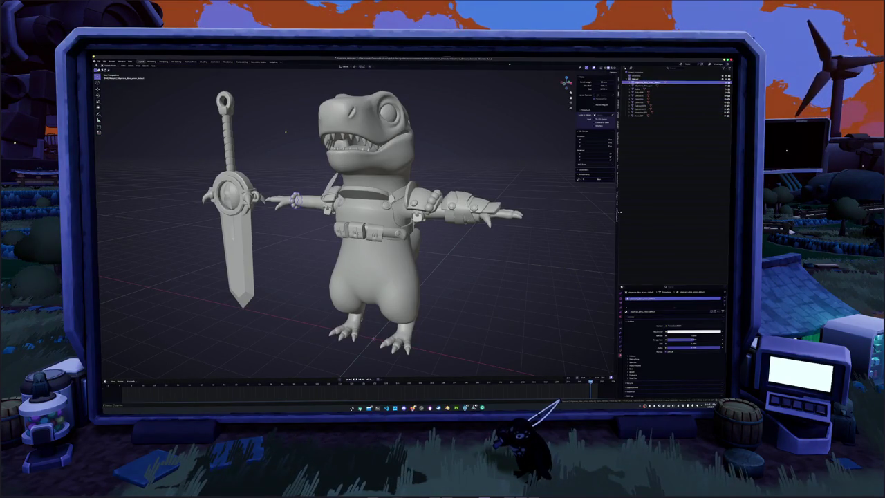
pyautogui.click(621, 351)
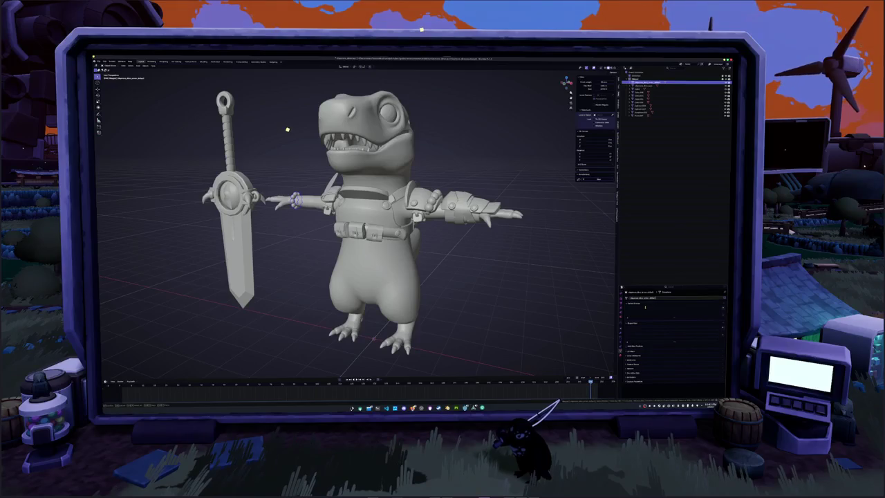
pyautogui.click(621, 338)
pyautogui.click(620, 330)
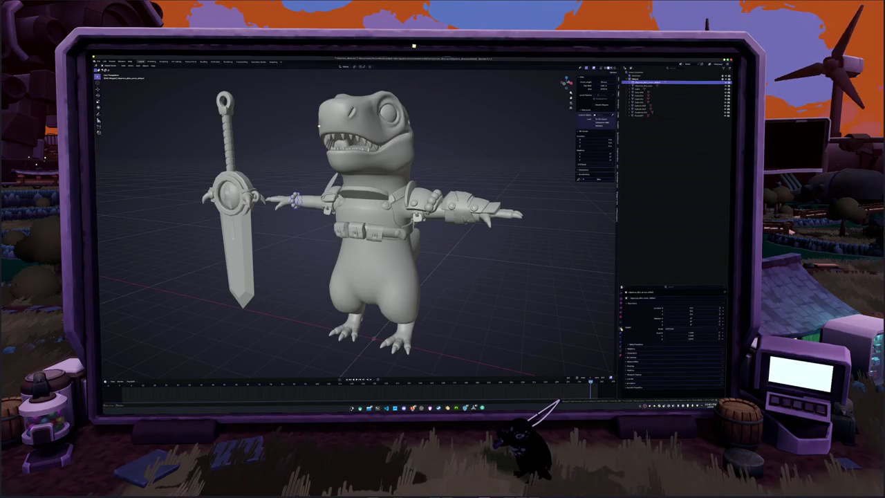
pyautogui.click(552, 307)
pyautogui.moveTo(553, 307); pyautogui.dragTo(561, 293, button='middle')
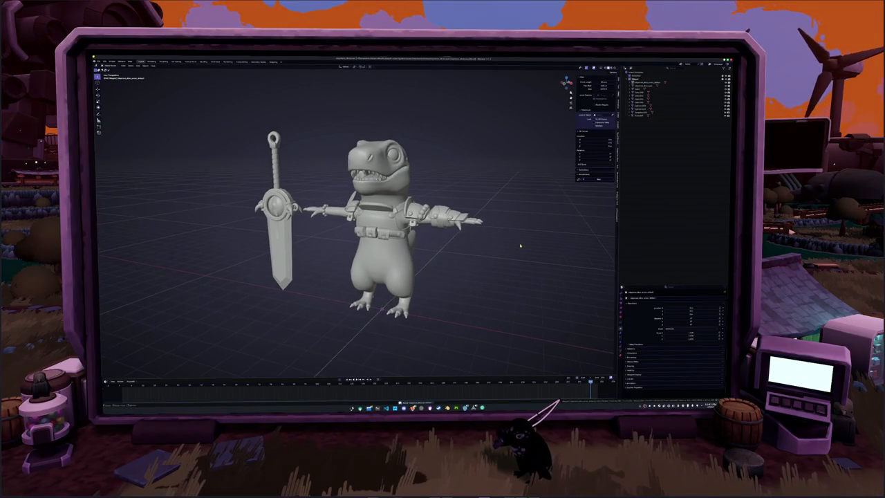
pyautogui.click(621, 351)
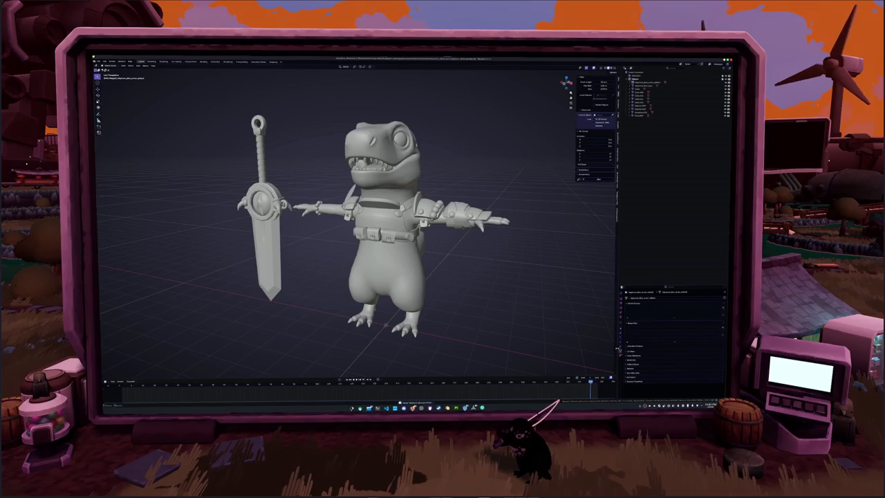
pyautogui.keyDown('shift'); pyautogui.moveTo(500, 268); pyautogui.dragTo(521, 278, button='middle'); pyautogui.keyUp('shift')
# - Select the belt, right-hand glove, shoulder armour and remaining armour pieces together
pyautogui.click(413, 242)
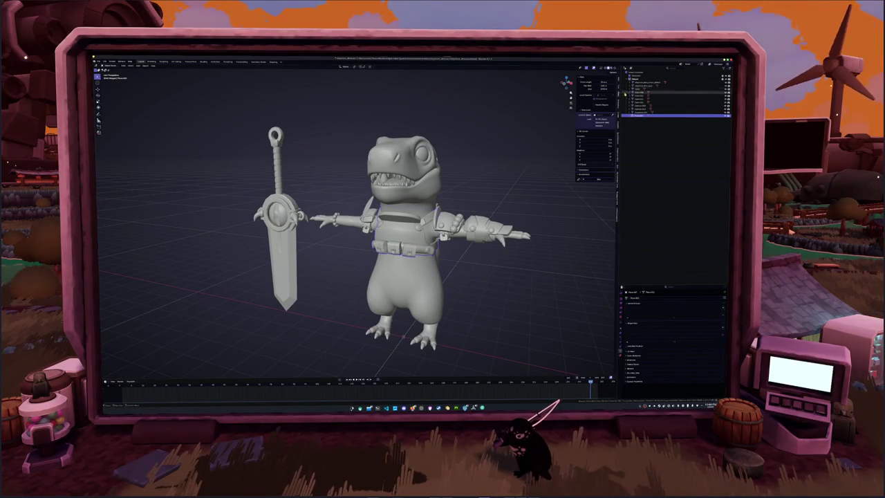
pyautogui.click(643, 84)
pyautogui.click(642, 81)
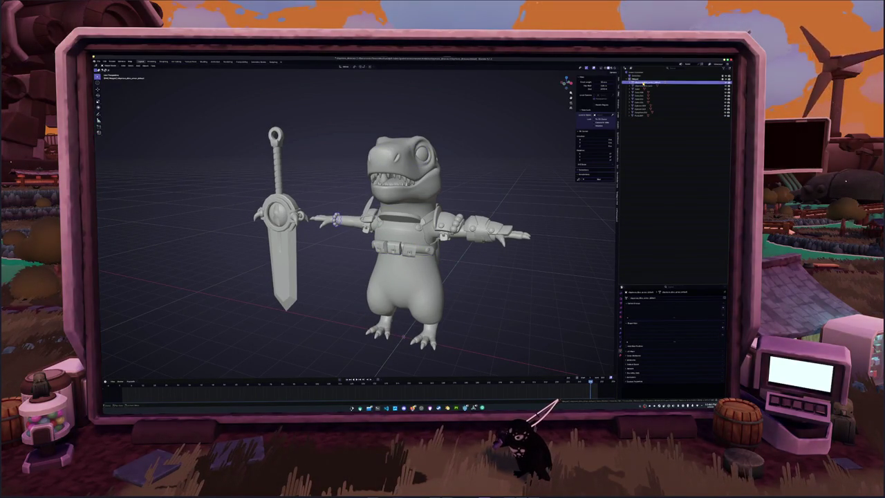
pyautogui.click(492, 194)
pyautogui.click(640, 110)
pyautogui.click(640, 99)
pyautogui.keyDown('ctrl'); pyautogui.click(639, 108); pyautogui.keyUp('ctrl')
pyautogui.keyDown('ctrl'); pyautogui.click(640, 112); pyautogui.keyUp('ctrl')
pyautogui.keyDown('ctrl'); pyautogui.click(639, 115); pyautogui.keyUp('ctrl')
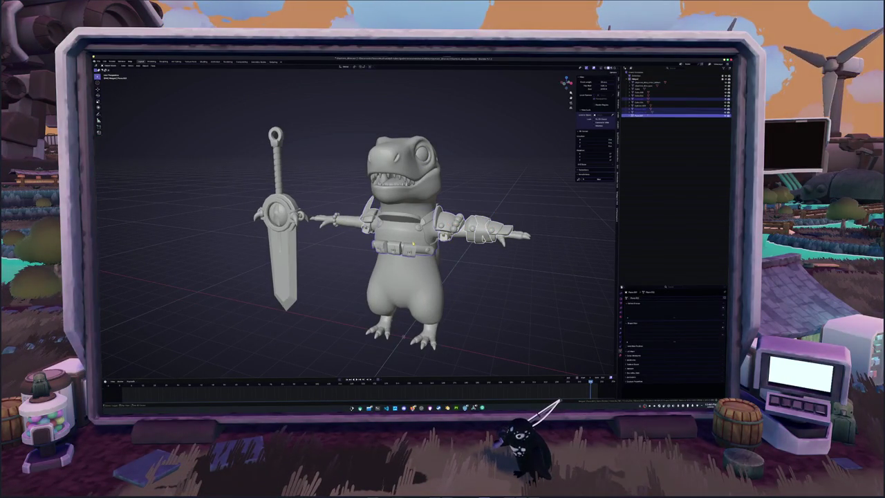
pyautogui.moveTo(387, 242); pyautogui.dragTo(512, 239, button='middle')
pyautogui.keyDown('ctrl'); pyautogui.click(643, 82); pyautogui.keyUp('ctrl')
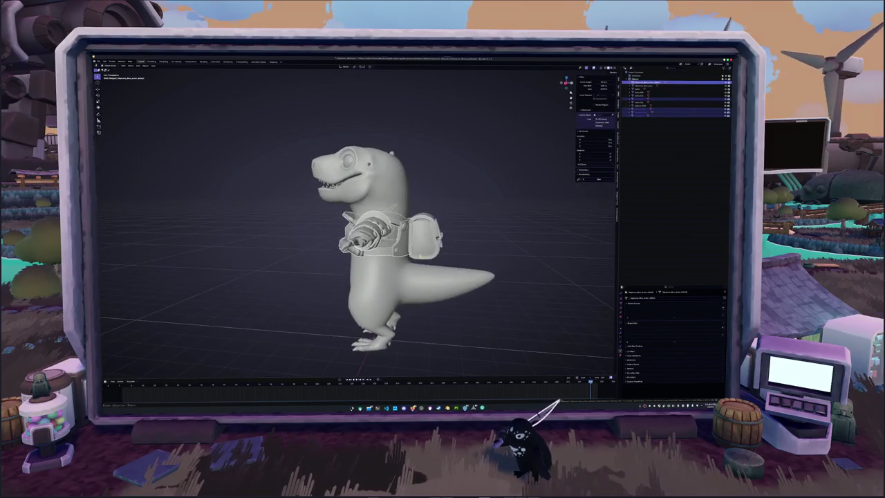
# - Select the backpack pouch, test moving it to the tail tip, then undo the move
pyautogui.click(640, 106)
pyautogui.moveTo(387, 242)
pyautogui.mouseDown(button='middle')
pyautogui.moveTo(442, 242)
pyautogui.moveTo(359, 239)
pyautogui.mouseUp(button='middle')
pyautogui.click(640, 106)
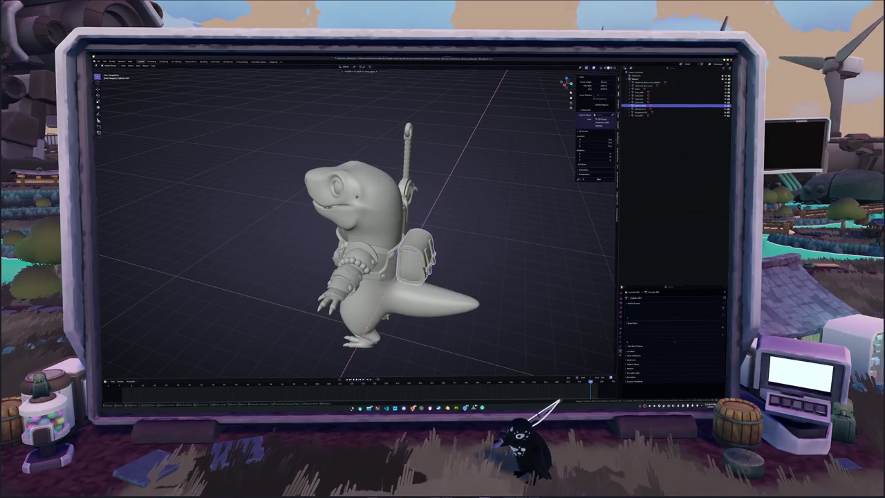
pyautogui.press('g')
pyautogui.press('Return')
pyautogui.moveTo(387, 242); pyautogui.dragTo(470, 241, button='middle')
pyautogui.moveTo(387, 242); pyautogui.dragTo(442, 242, button='middle')
pyautogui.hotkey('ctrl', 'z')
pyautogui.moveTo(387, 242); pyautogui.dragTo(429, 242, button='middle')
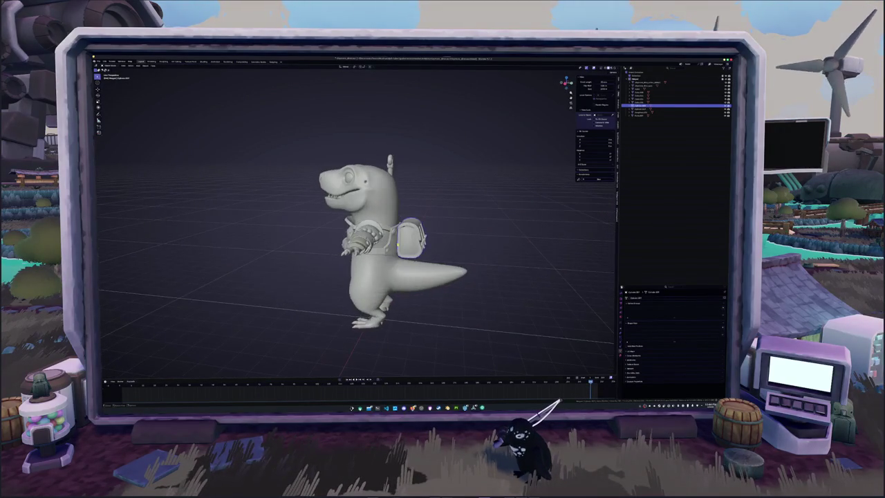
# - Rename the pouch to 'Pouch' and paste a new name into another object's name field
pyautogui.press('F2')
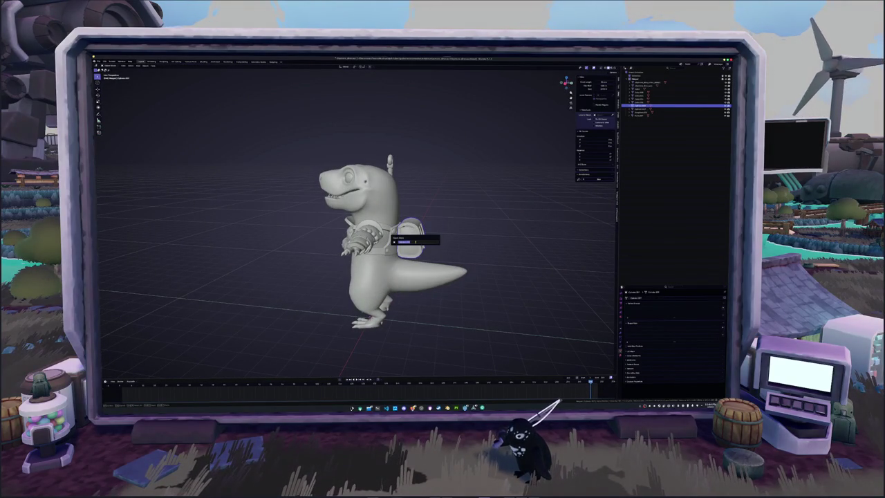
pyautogui.write('Pouch')
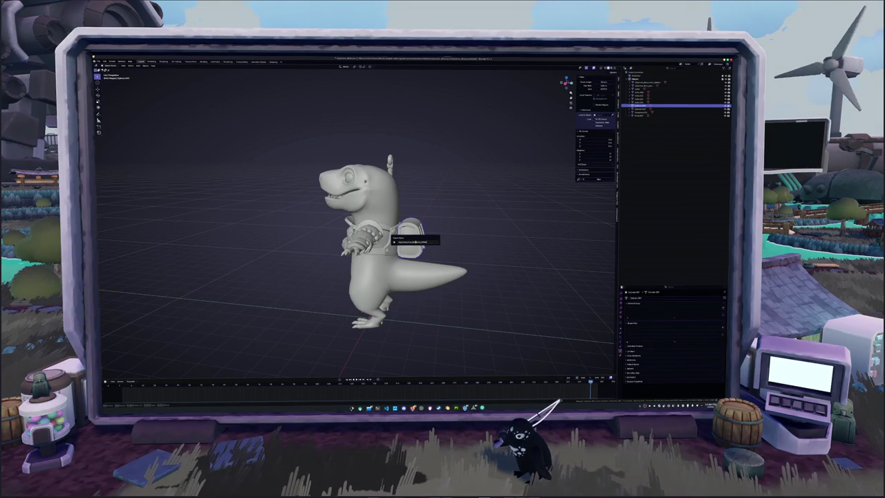
pyautogui.press('Return')
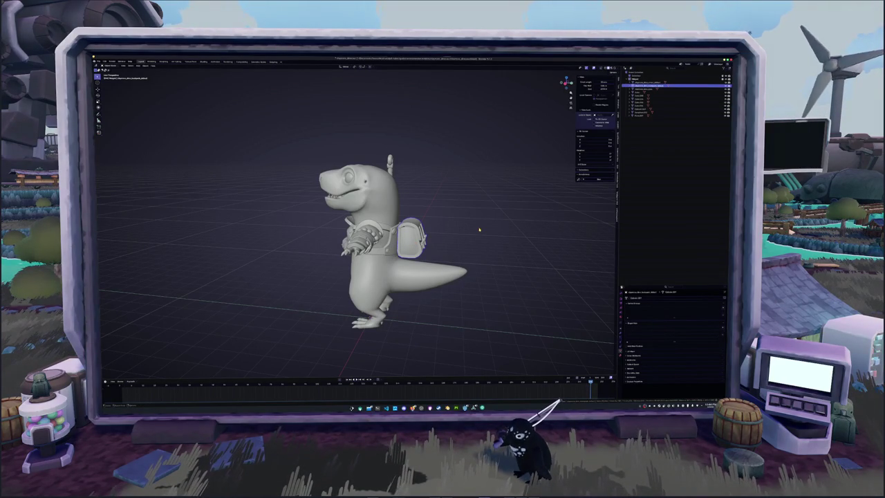
pyautogui.press('F2')
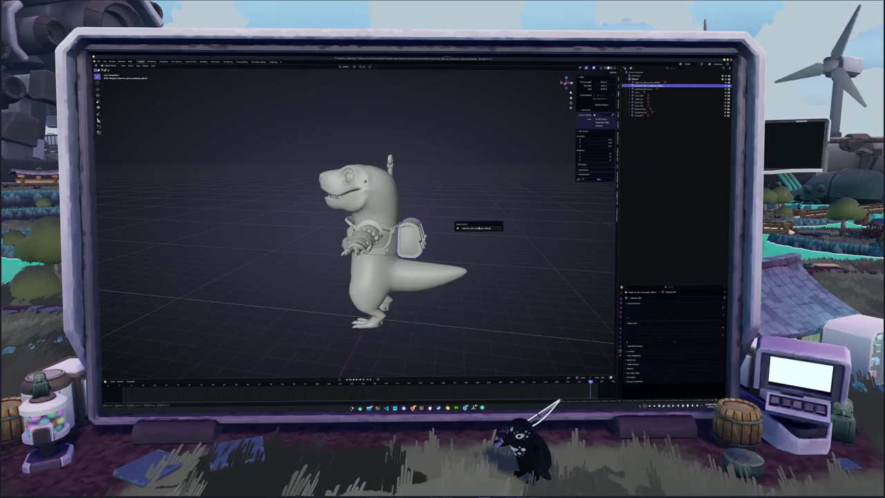
pyautogui.press('Return')
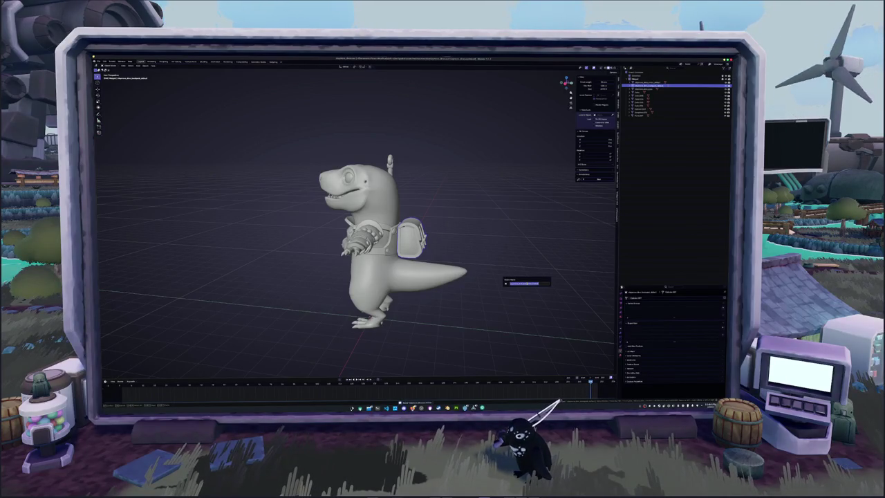
pyautogui.click(636, 298)
pyautogui.hotkey('ctrl', 'v')
pyautogui.press('Return')
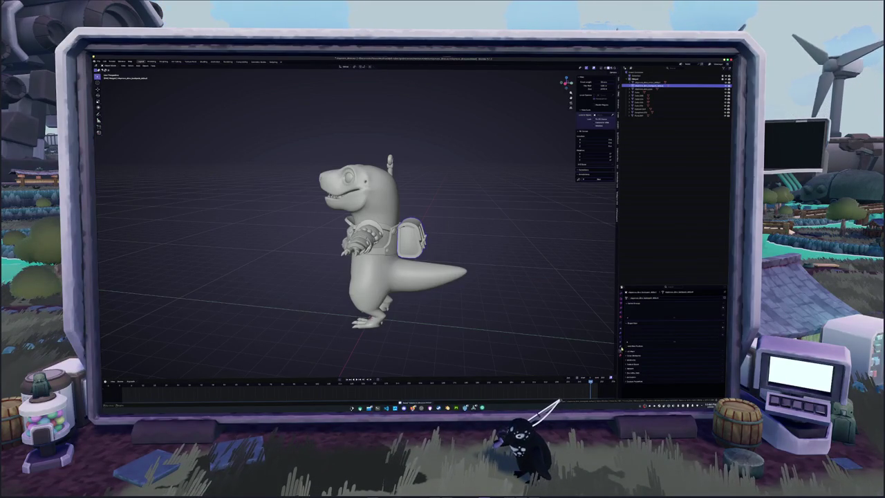
# - Check the material settings, then select the dinosaur body and test a vertical move, cancelling it
pyautogui.click(621, 311)
pyautogui.click(621, 331)
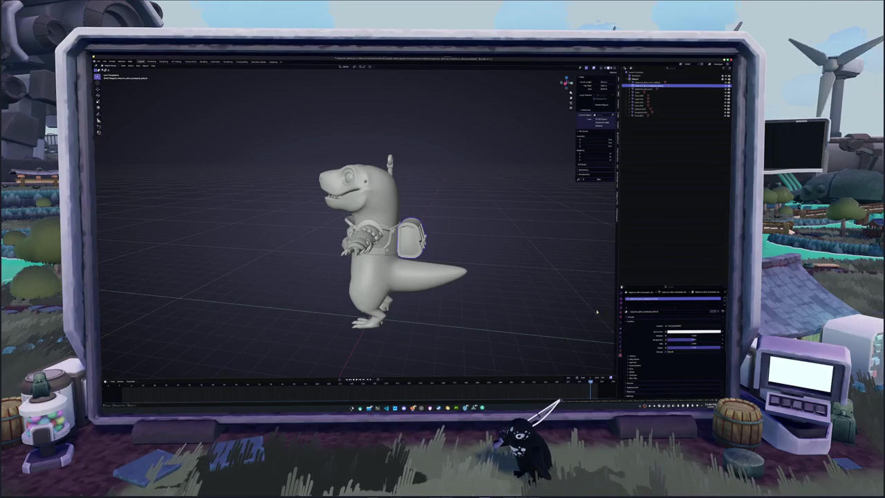
pyautogui.click(651, 82)
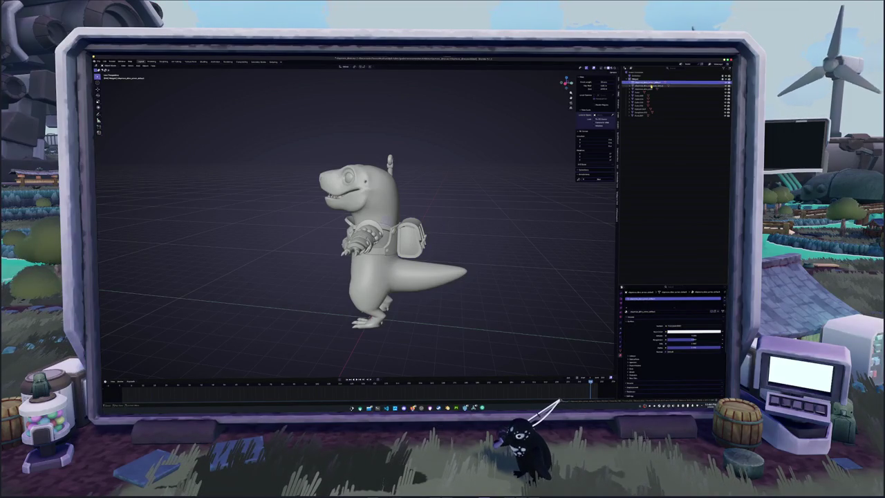
pyautogui.click(645, 90)
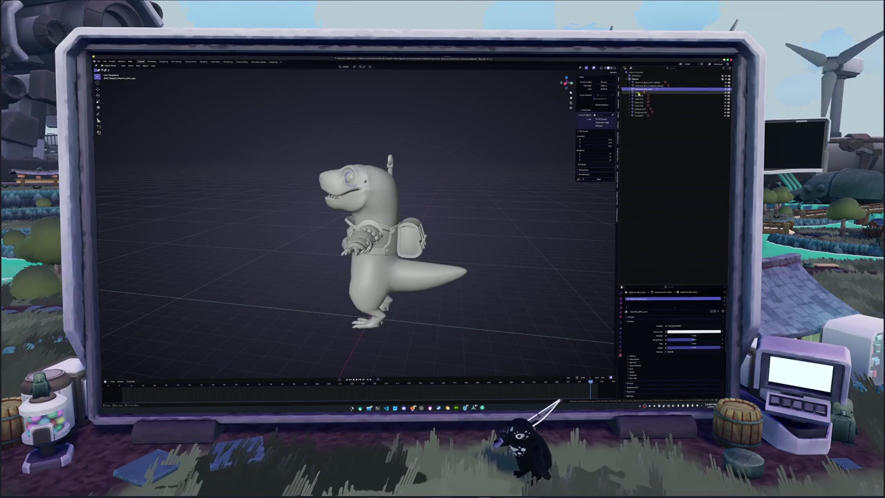
pyautogui.press('g')
pyautogui.press('z')
pyautogui.press('Escape')
pyautogui.press('KP_Divide')
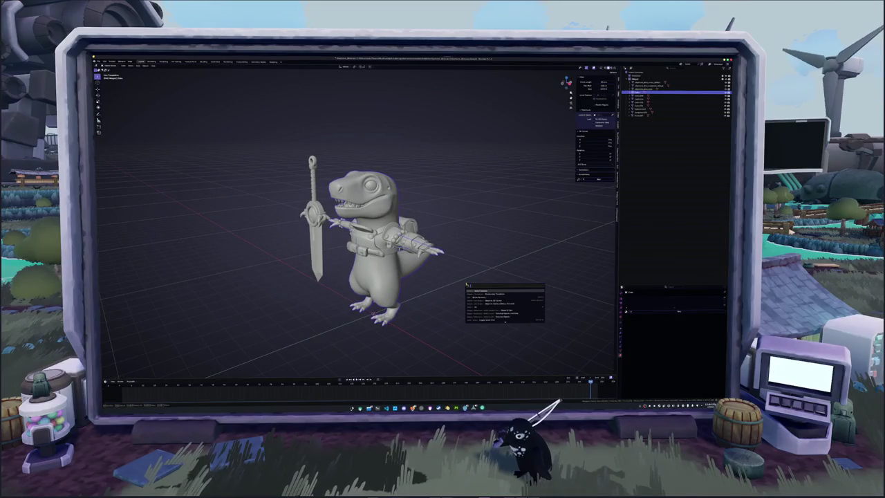
# - Rename the body mesh to 'Body' and check its material settings
pyautogui.press('Escape')
pyautogui.press('F2')
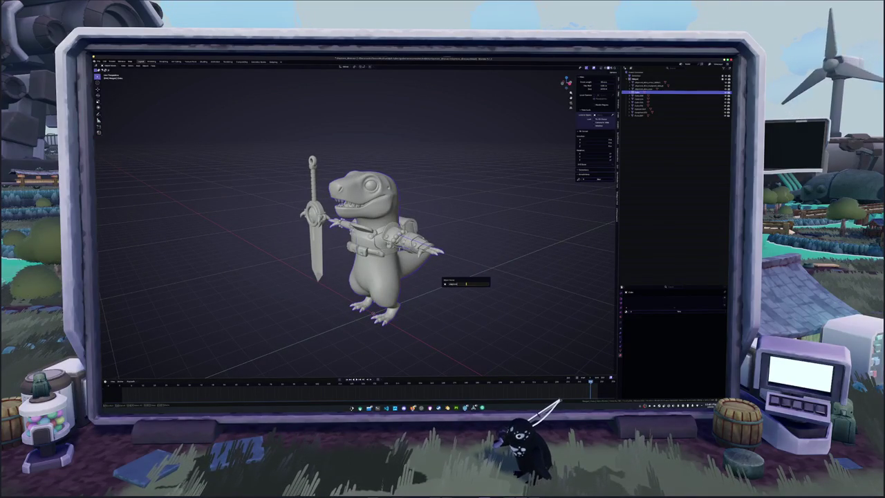
pyautogui.write('Body')
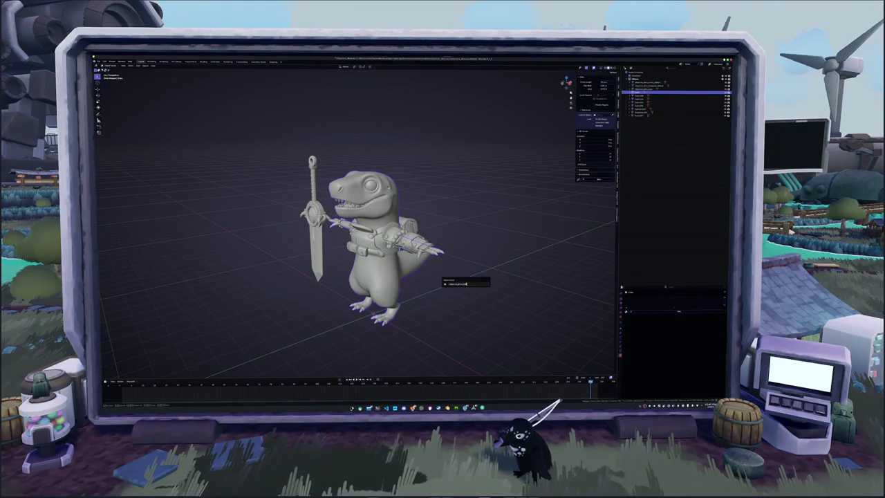
pyautogui.press('Return')
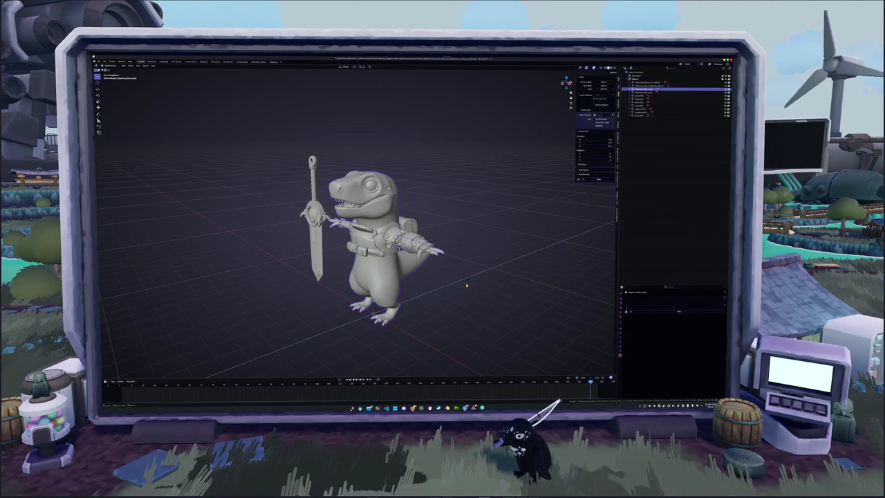
pyautogui.click(622, 303)
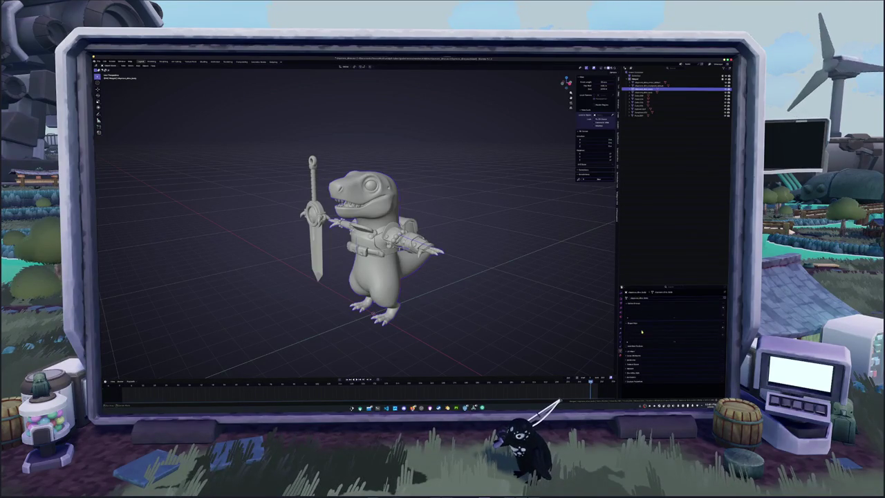
pyautogui.click(621, 359)
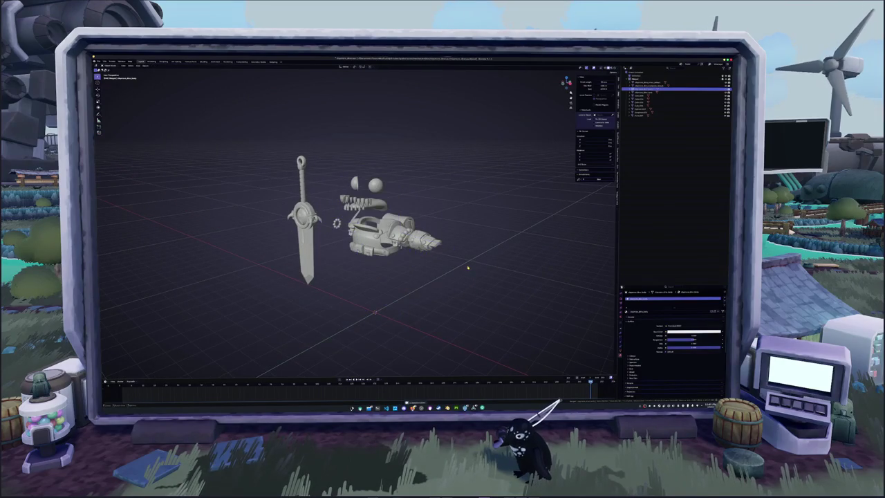
pyautogui.rightClick(468, 268)
# - Unhide the body and rename the teeth to 'character_dino_teeth'
pyautogui.click(462, 270)
pyautogui.scroll(2, 468, 268)
pyautogui.scroll(1, 468, 268)
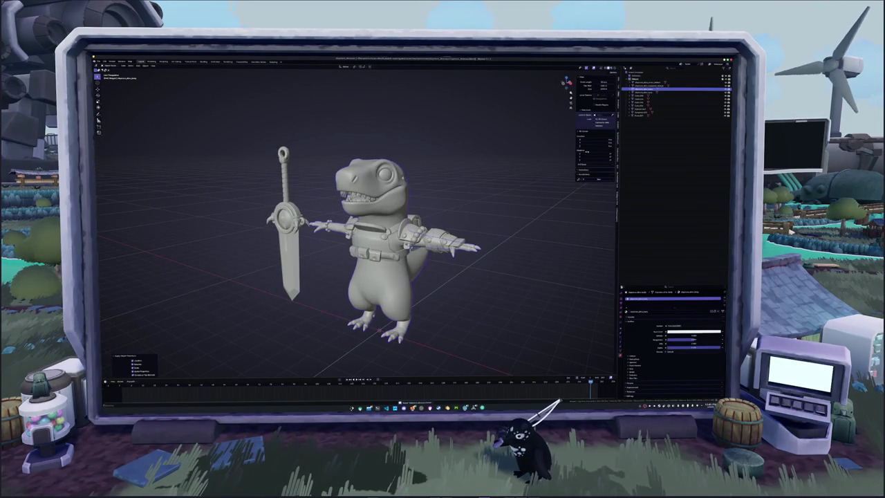
pyautogui.click(643, 96)
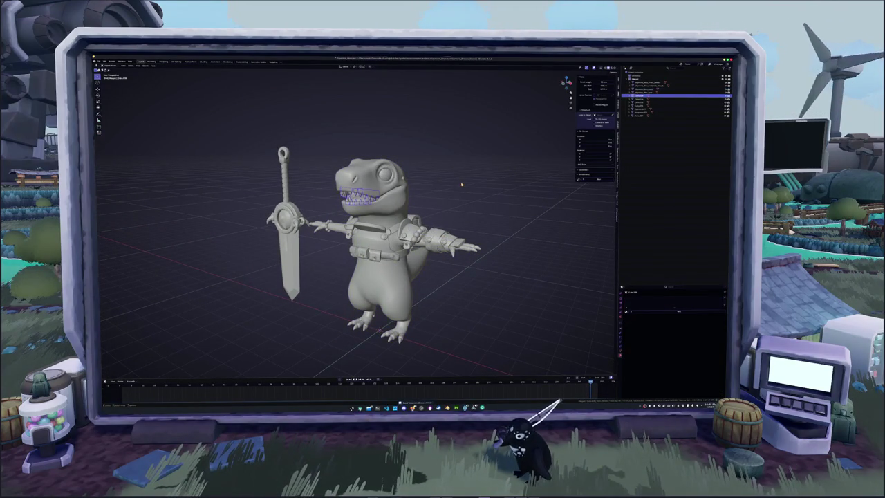
pyautogui.press('F2')
pyautogui.write('character_dino_teeth')
pyautogui.press('Return')
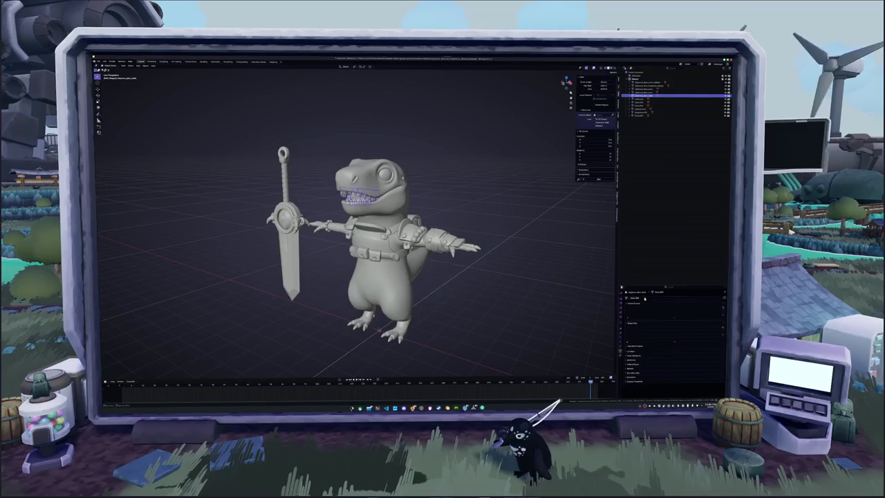
# - Create a new material for the teeth
pyautogui.click(643, 89)
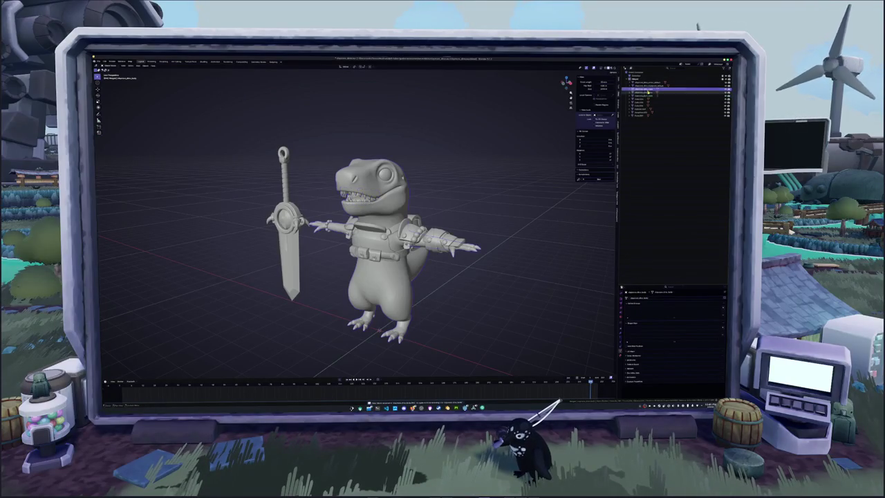
pyautogui.click(643, 95)
pyautogui.click(674, 311)
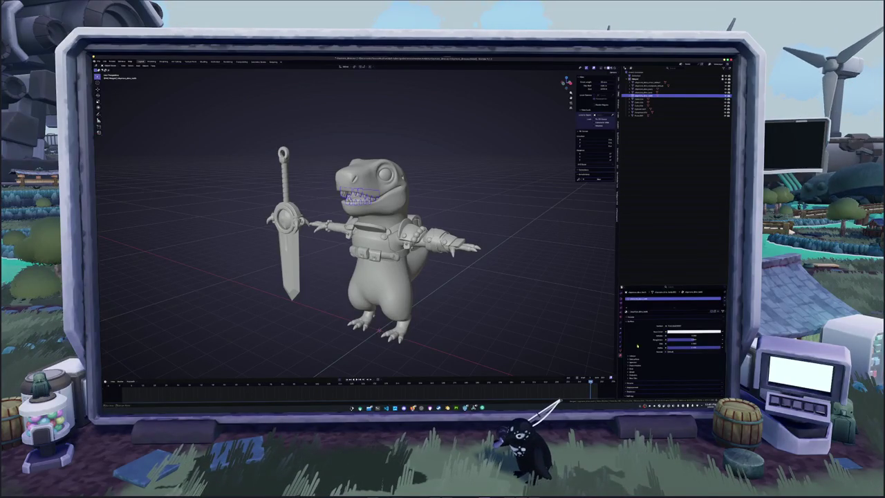
pyautogui.click(620, 353)
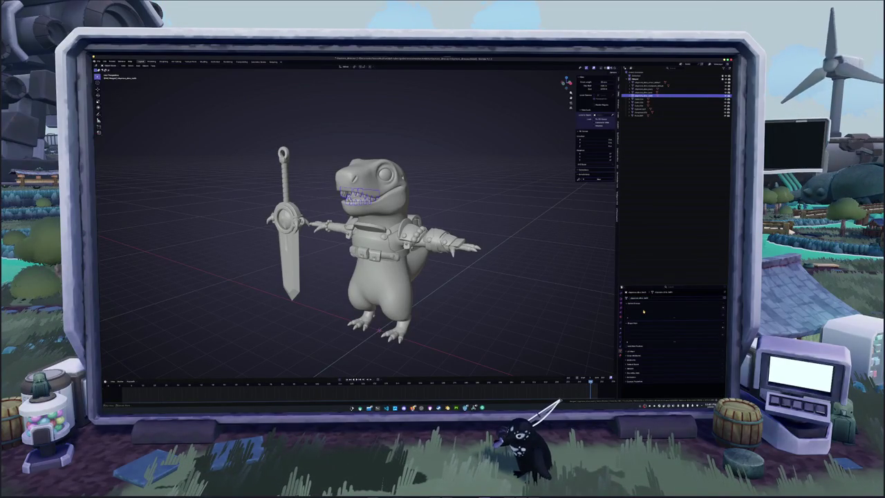
pyautogui.click(620, 351)
pyautogui.click(620, 353)
# - Append '_jaw' to the jaw object's name and check its material settings
pyautogui.click(529, 240)
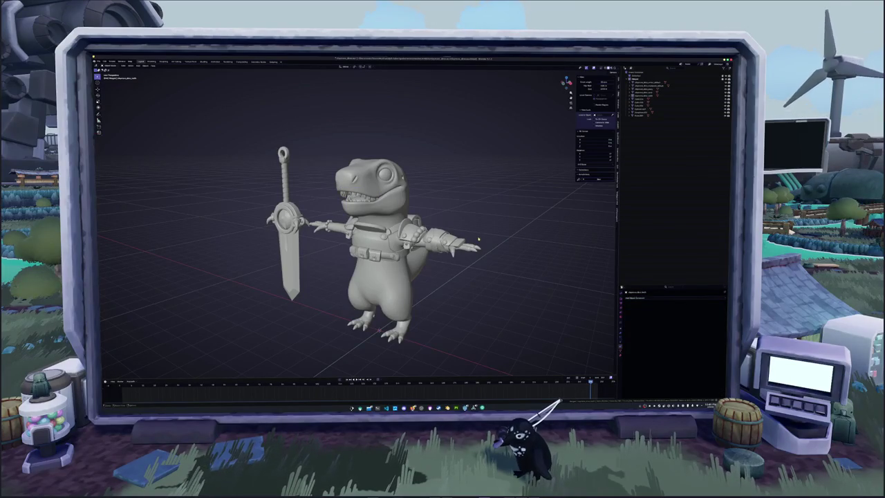
pyautogui.click(637, 101)
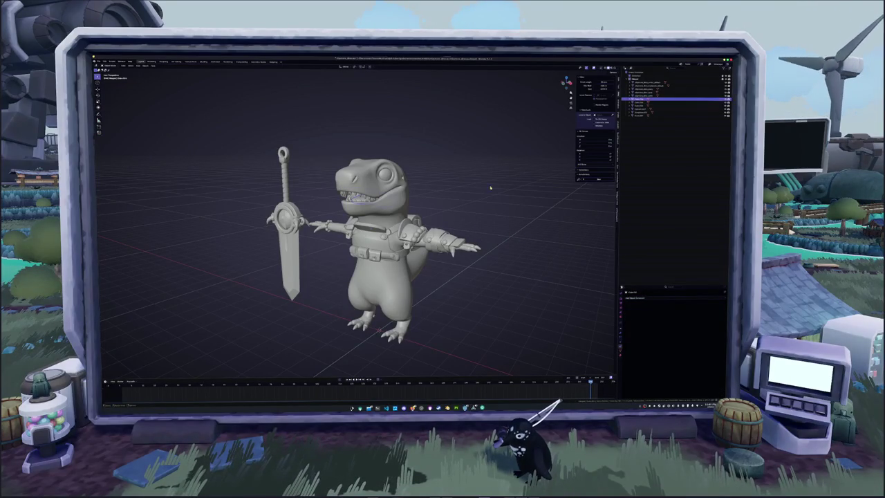
pyautogui.rightClick(474, 197)
pyautogui.press('Escape')
pyautogui.press('F2')
pyautogui.write('_jaw')
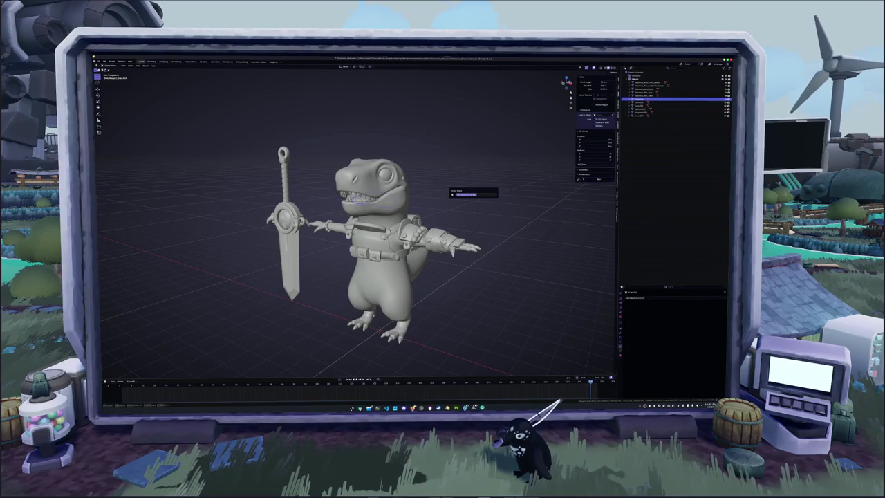
pyautogui.press('Return')
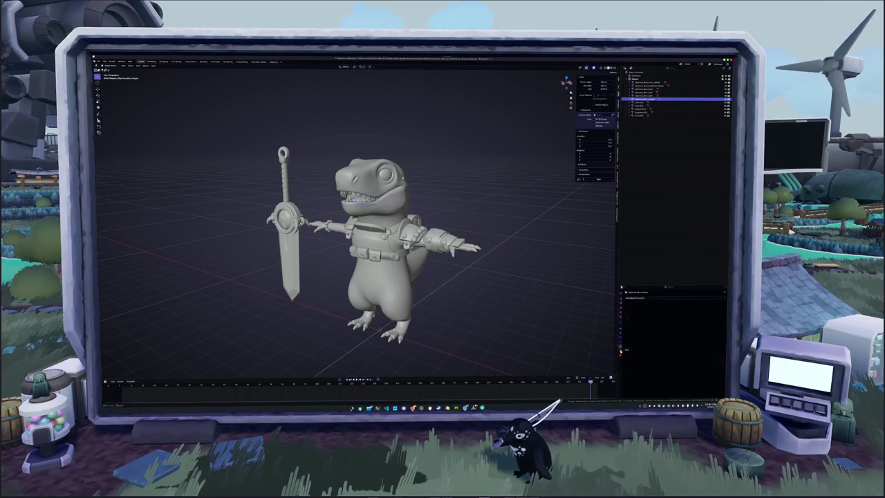
pyautogui.click(634, 298)
pyautogui.click(637, 302)
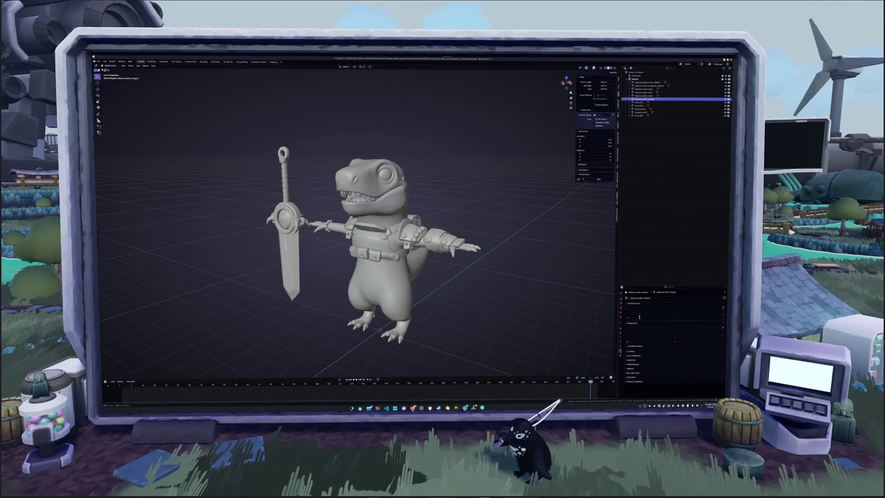
pyautogui.click(628, 350)
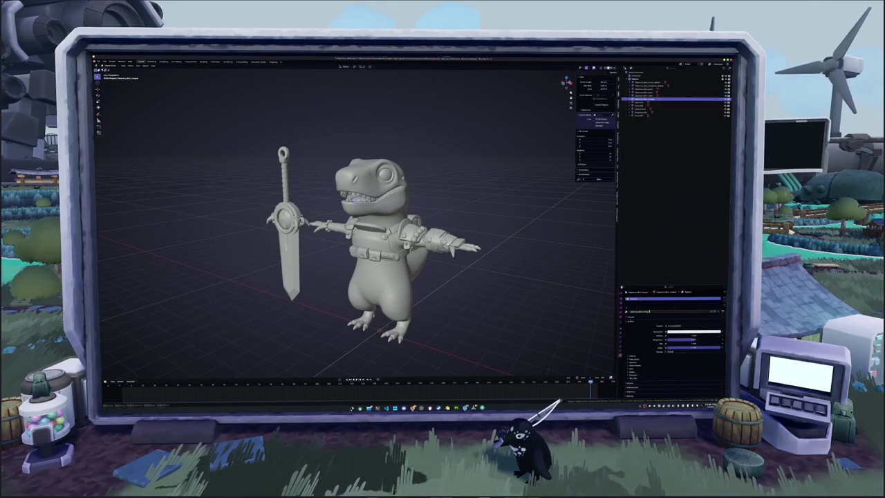
# - Select the next objects in the scene, adding the arm pieces to the selection
pyautogui.click(553, 257)
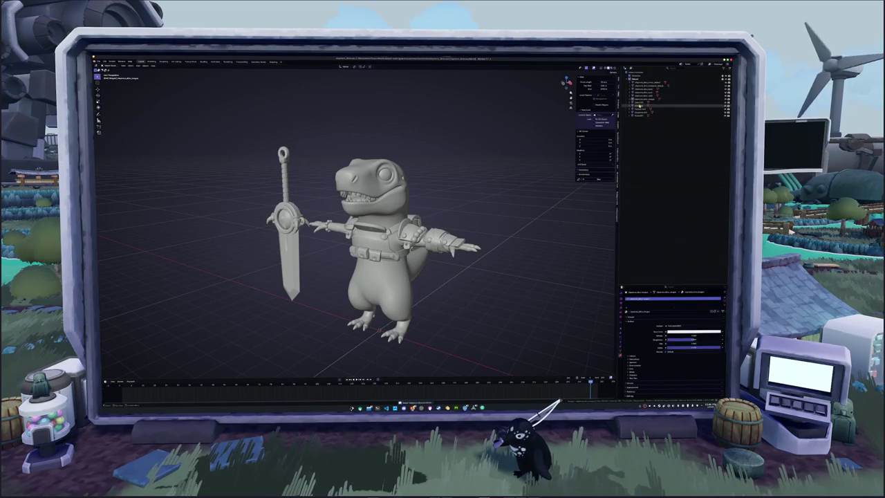
pyautogui.click(542, 187)
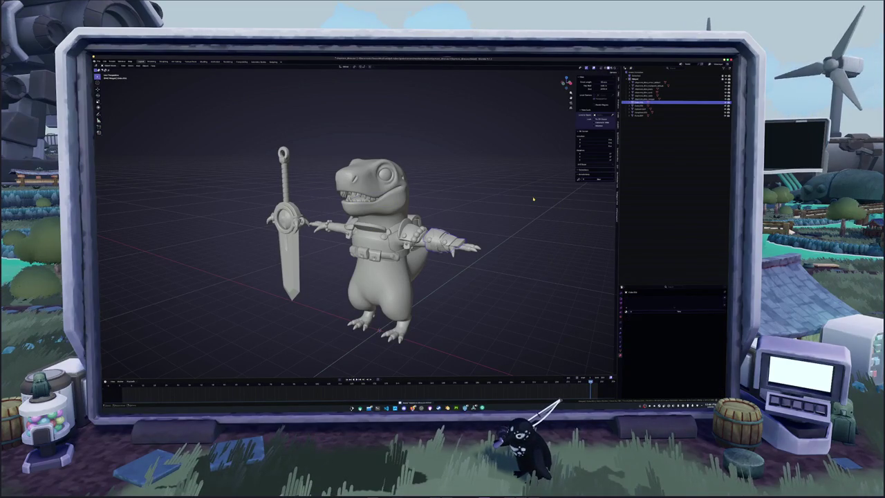
pyautogui.scroll(2, 530, 200)
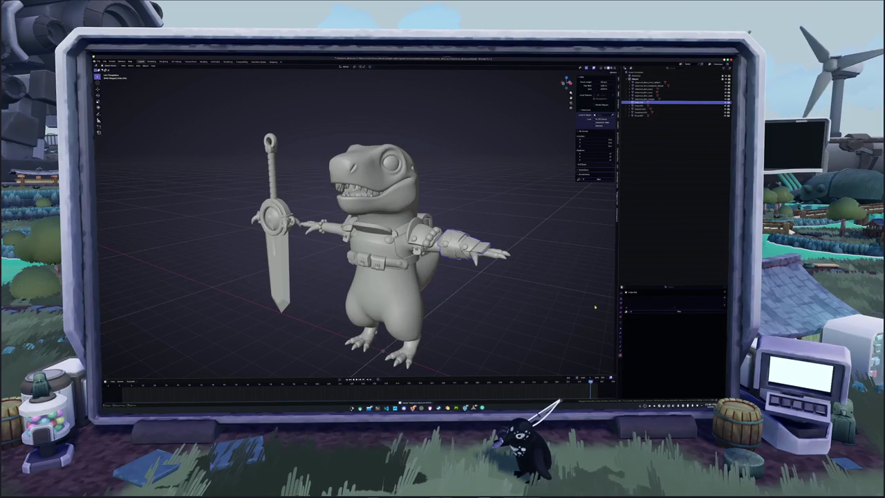
pyautogui.click(621, 312)
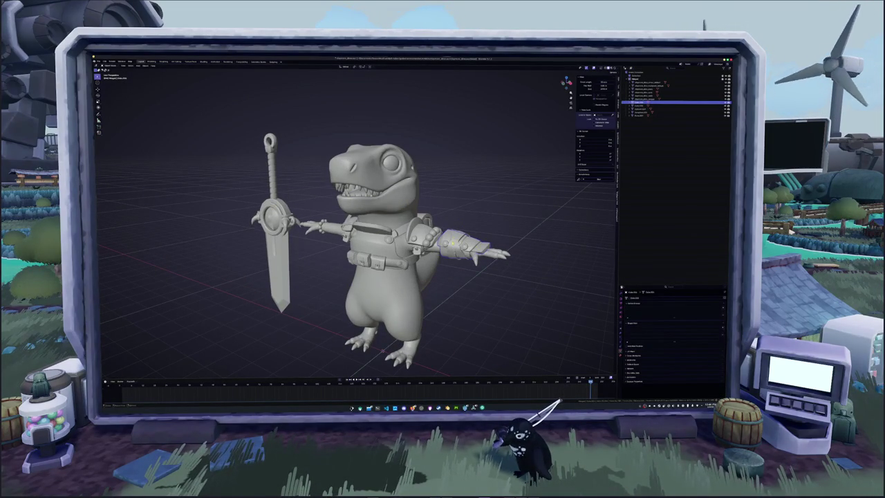
pyautogui.click(657, 110)
pyautogui.click(657, 102)
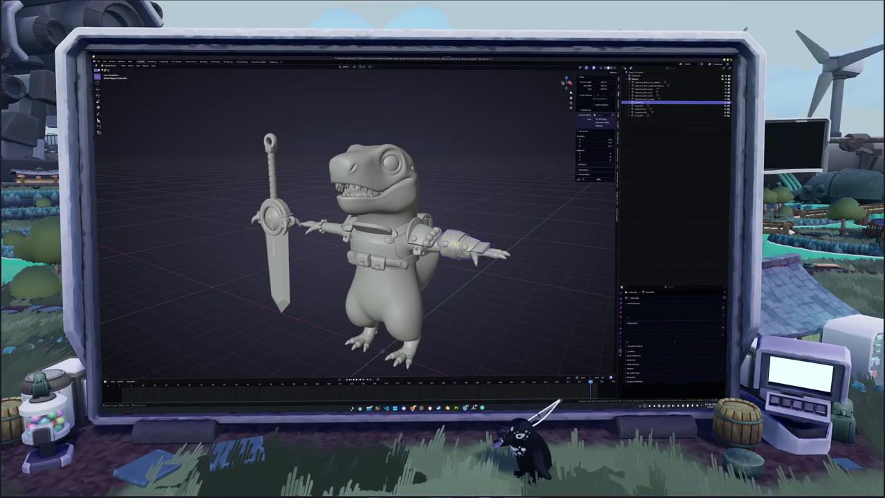
pyautogui.keyDown('ctrl'); pyautogui.click(657, 108); pyautogui.keyUp('ctrl')
pyautogui.keyDown('ctrl'); pyautogui.click(657, 111); pyautogui.keyUp('ctrl')
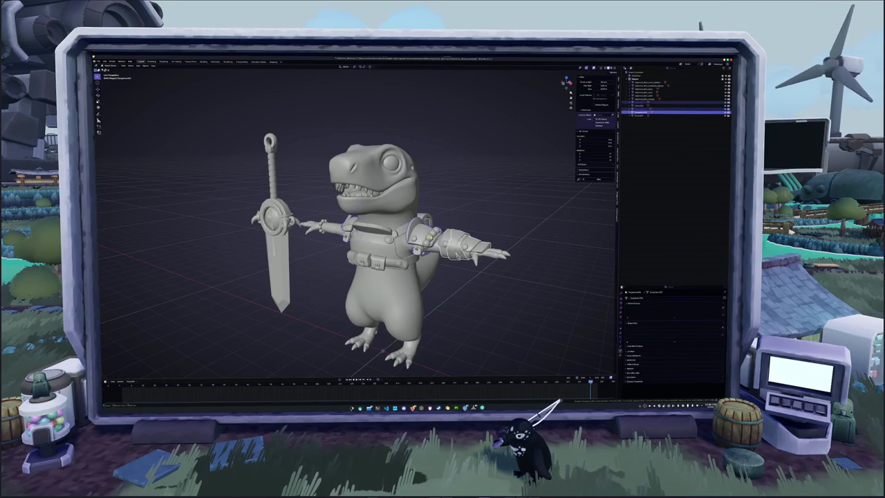
pyautogui.moveTo(387, 276)
pyautogui.mouseDown(button='middle')
pyautogui.moveTo(429, 277)
pyautogui.moveTo(360, 277)
pyautogui.mouseUp(button='middle')
pyautogui.keyDown('ctrl'); pyautogui.click(657, 115); pyautogui.keyUp('ctrl')
# - Test moving the chest armour straight up, cancel, and reselect the armour objects
pyautogui.press('g')
pyautogui.press('z')
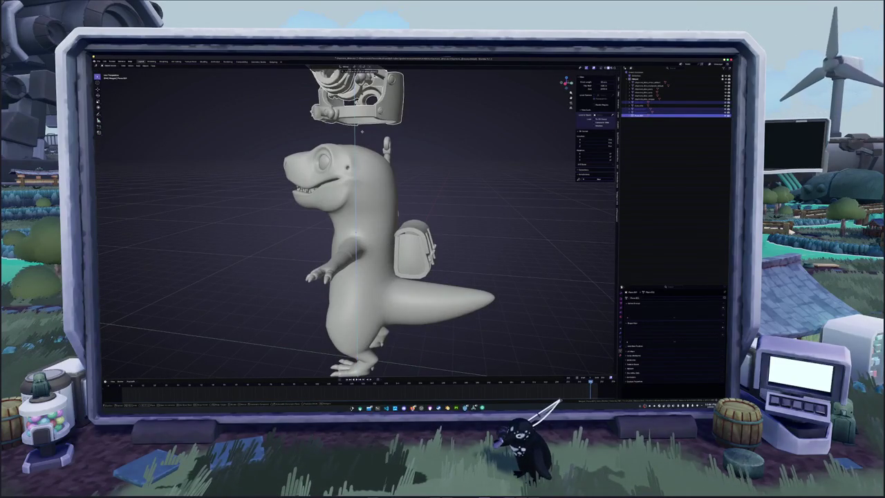
pyautogui.press('Escape')
pyautogui.moveTo(361, 131); pyautogui.dragTo(338, 211, button='middle')
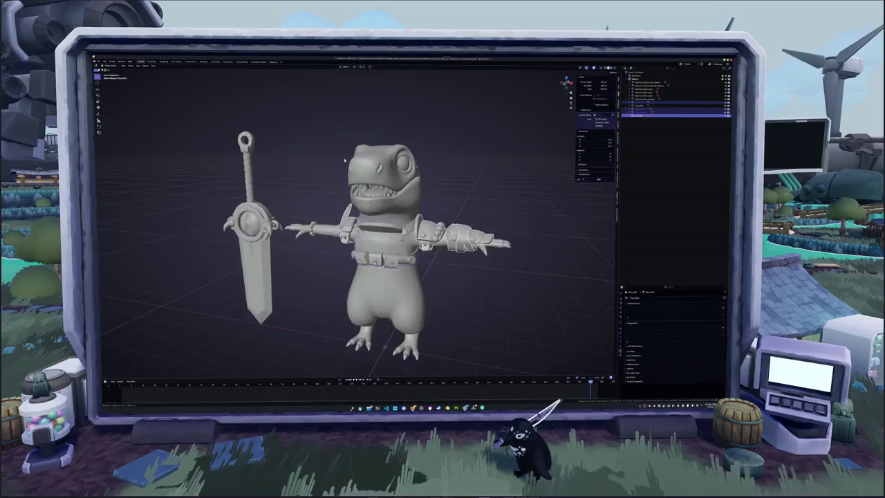
pyautogui.keyDown('shift'); pyautogui.click(384, 232); pyautogui.keyUp('shift')
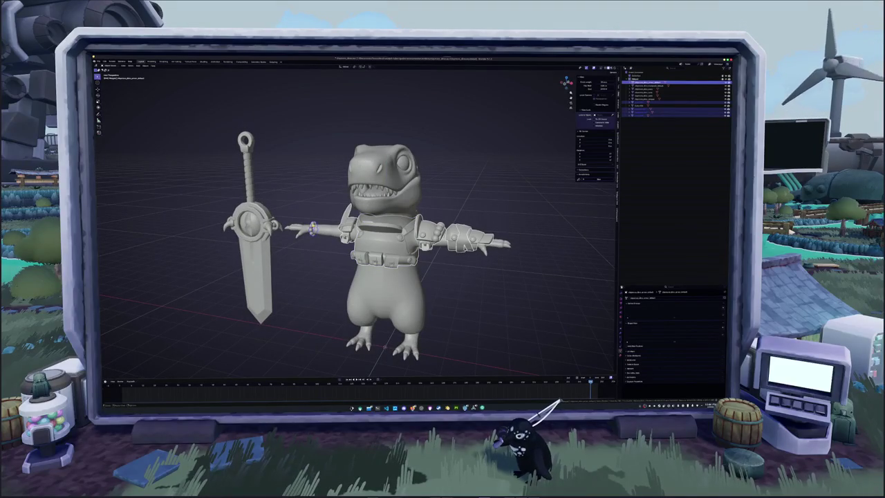
pyautogui.click(314, 213)
pyautogui.moveTo(315, 213); pyautogui.dragTo(337, 225, button='middle')
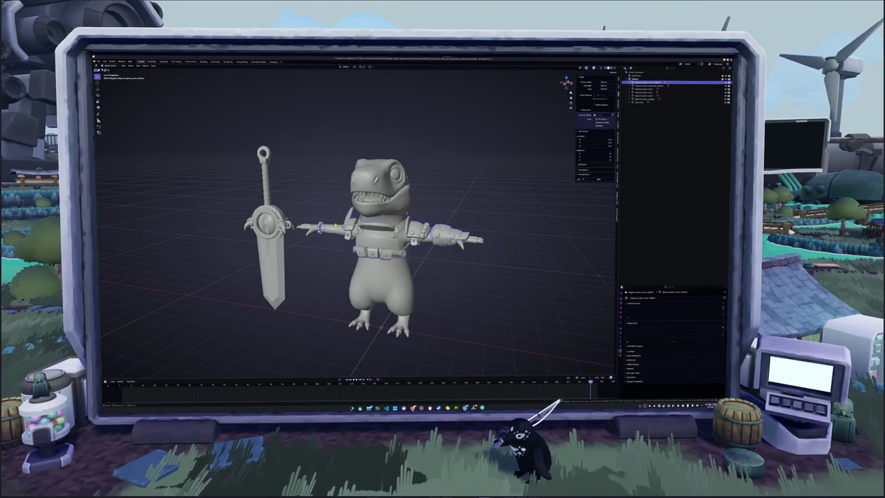
# - Select another armour object and confirm its new name
pyautogui.click(621, 354)
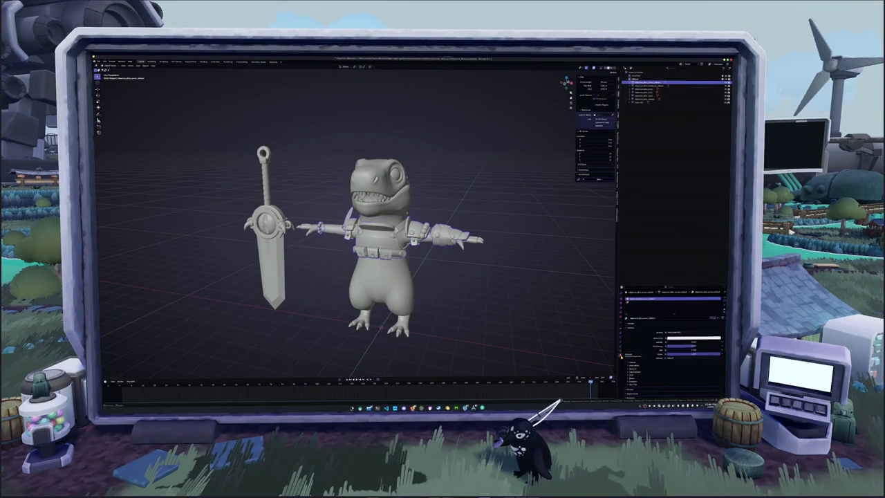
pyautogui.click(641, 302)
pyautogui.click(491, 275)
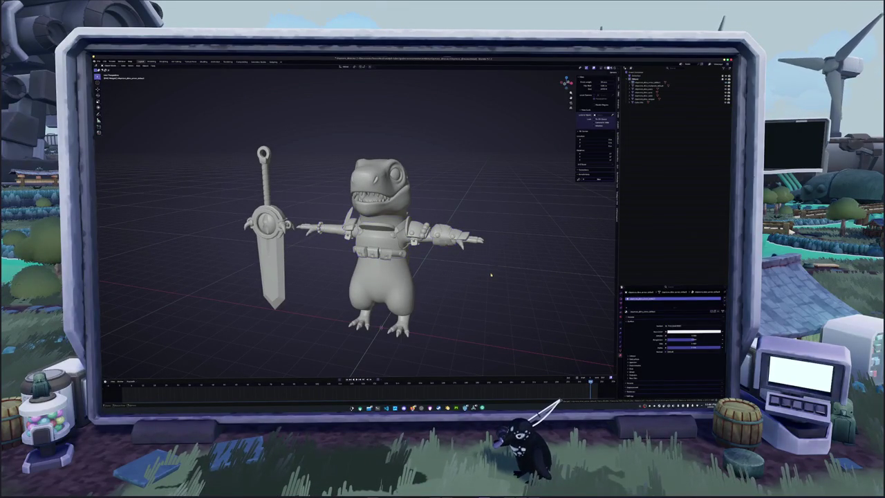
pyautogui.click(413, 238)
pyautogui.click(664, 103)
pyautogui.moveTo(415, 228); pyautogui.dragTo(484, 183, button='middle')
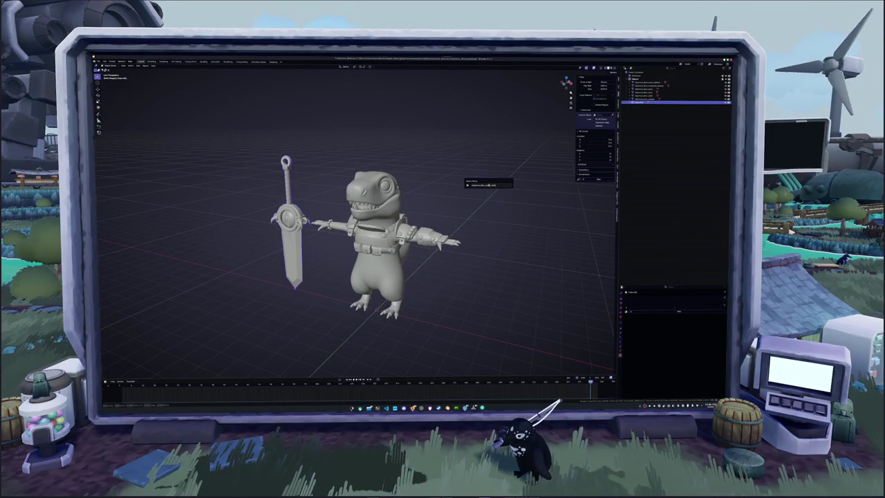
pyautogui.press('Return')
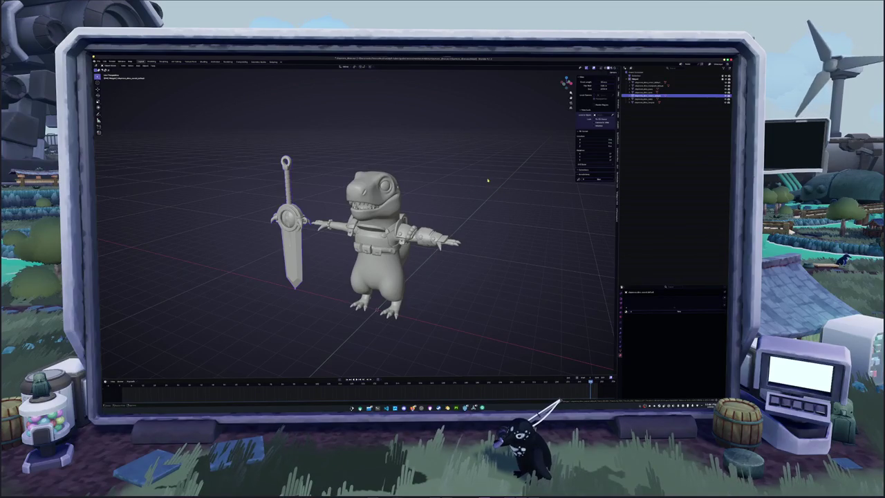
# - Leave the sword's edit mode and rename the sword
pyautogui.moveTo(487, 180); pyautogui.dragTo(350, 208, button='middle')
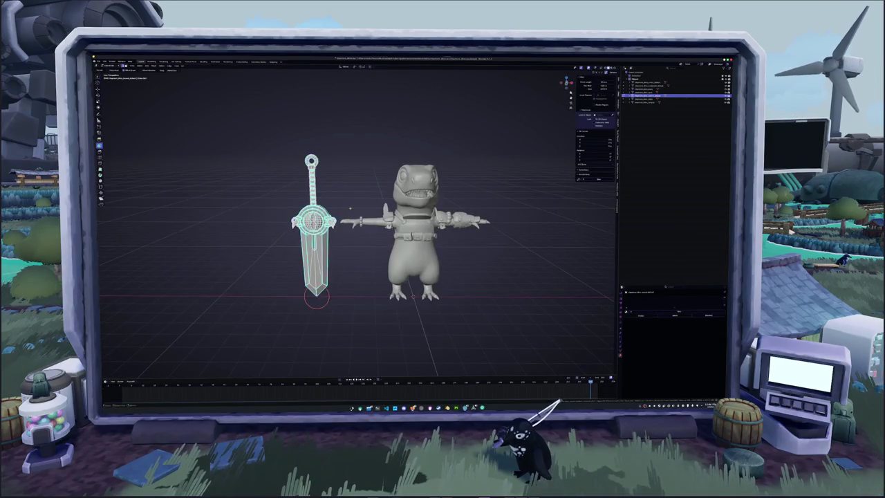
pyautogui.scroll(2, 350, 207)
pyautogui.scroll(3, 350, 207)
pyautogui.scroll(2, 350, 208)
pyautogui.scroll(3, 349, 208)
pyautogui.moveTo(350, 207); pyautogui.dragTo(593, 345, button='middle')
pyautogui.press('Tab')
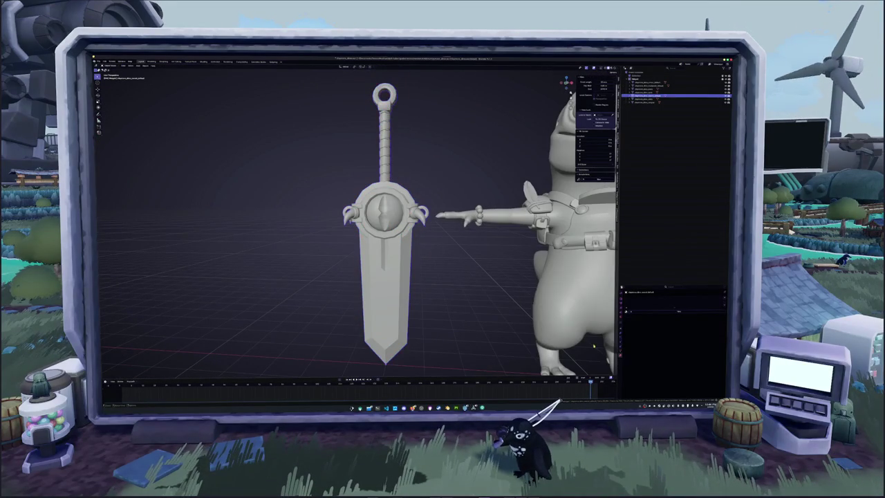
pyautogui.press('F2')
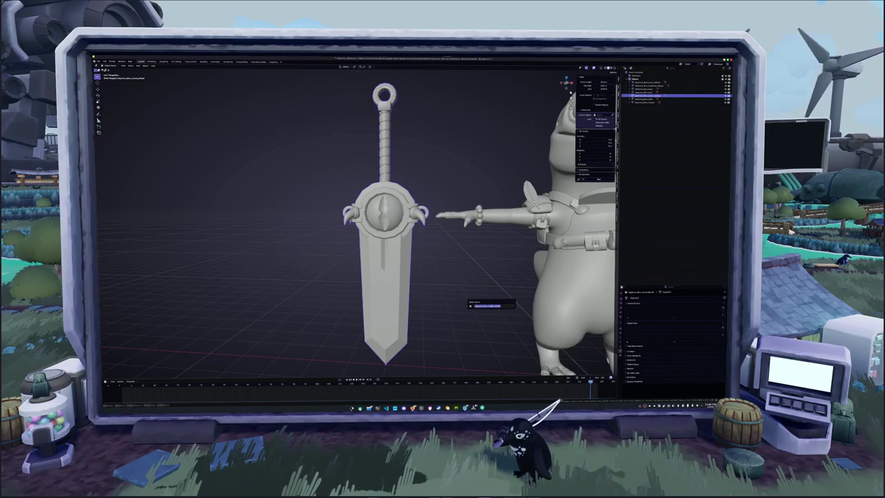
pyautogui.press('Return')
# - Apply the sword's transforms, switch to front orthographic view, and select all character objects
pyautogui.click(657, 297)
pyautogui.click(646, 314)
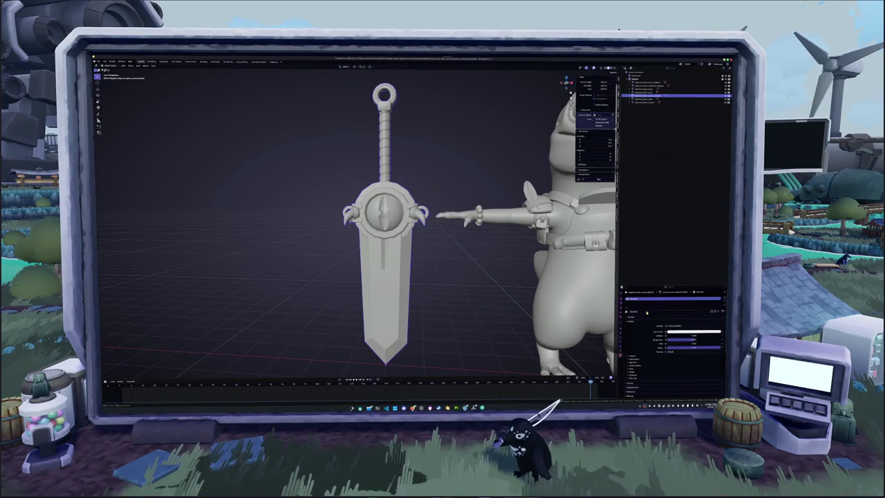
pyautogui.hotkey('ctrl', 'p')
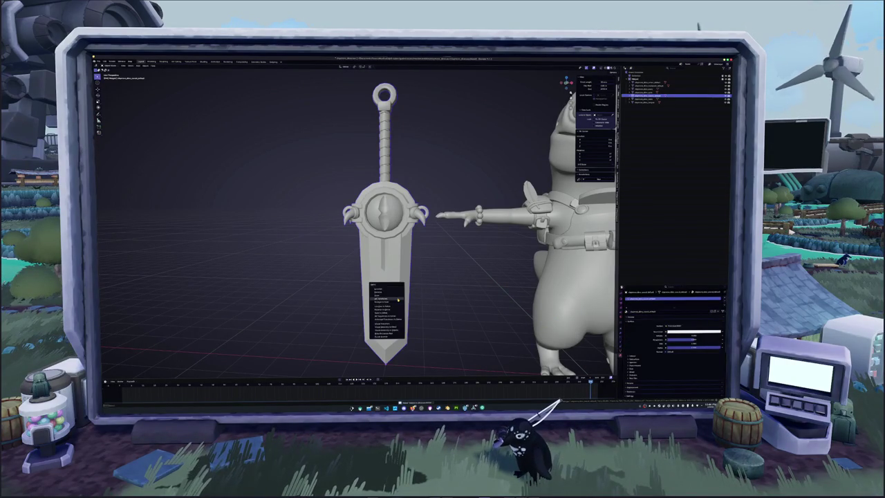
pyautogui.click(388, 294)
pyautogui.scroll(-3, 398, 299)
pyautogui.press('KP_1')
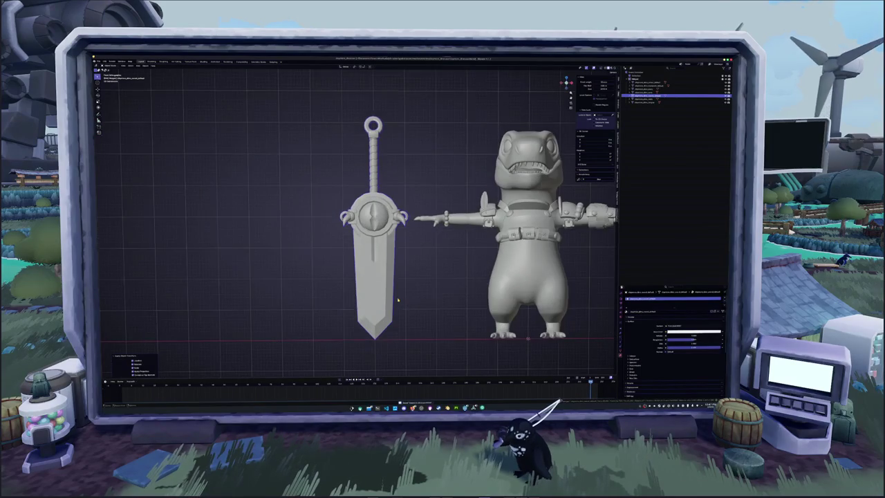
pyautogui.scroll(-1, 375, 269)
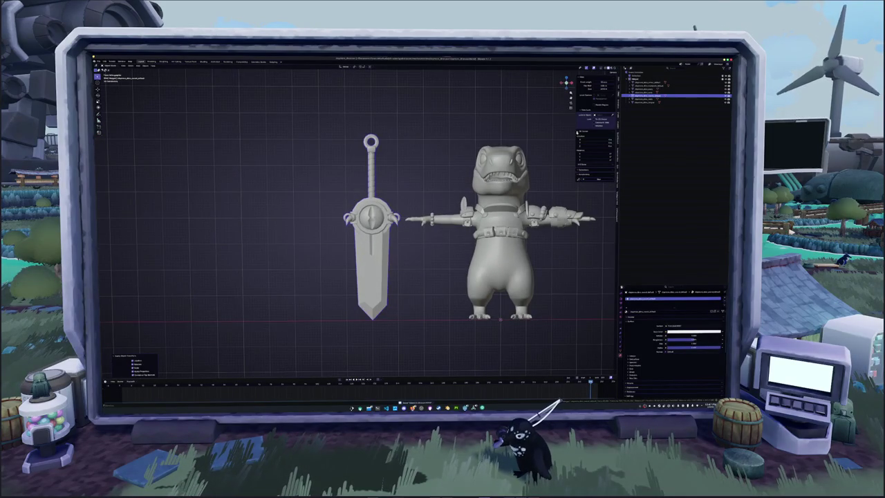
pyautogui.click(646, 103)
pyautogui.keyDown('shift'); pyautogui.click(637, 81); pyautogui.keyUp('shift')
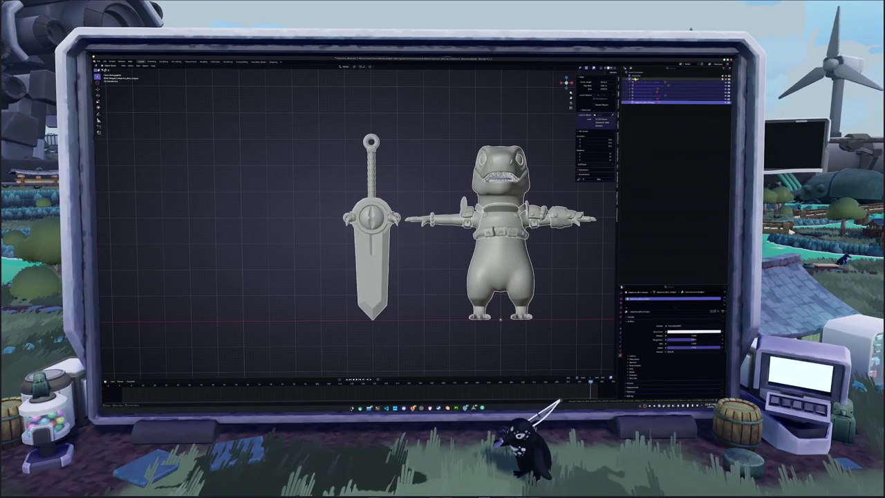
# - Nest the other objects under the top Outliner entry and organize that entry
pyautogui.click(635, 80)
pyautogui.moveTo(638, 102); pyautogui.dragTo(635, 75)
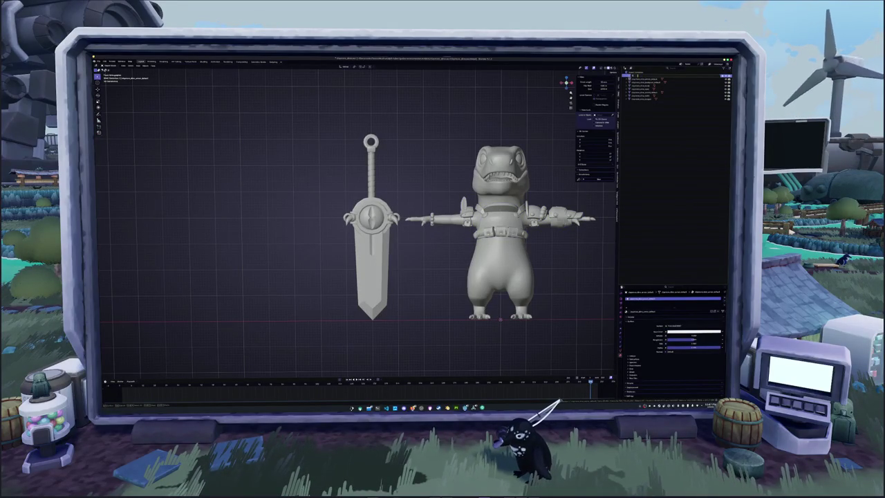
pyautogui.click(635, 76)
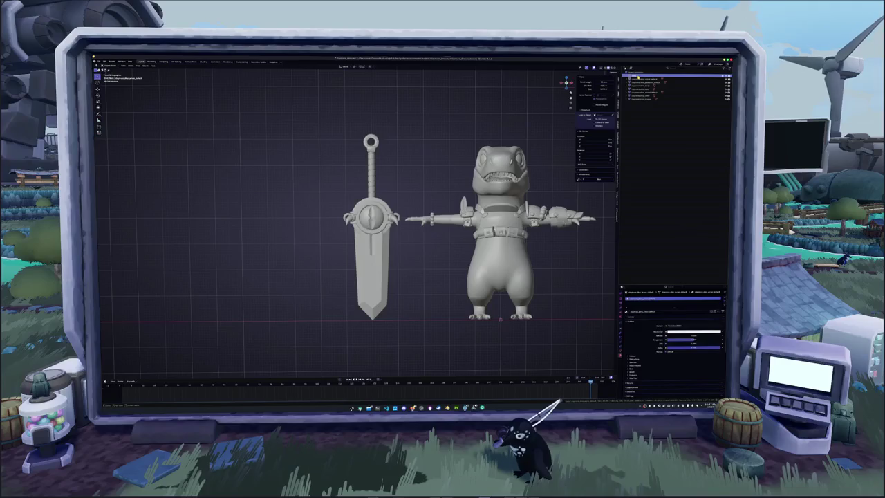
pyautogui.rightClick(637, 77)
pyautogui.click(637, 78)
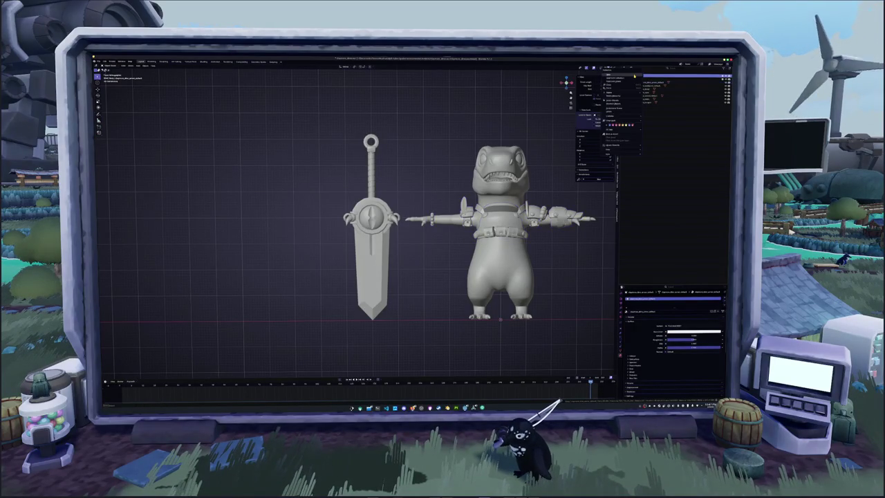
# - Regroup the child entry under the top collection, undo the move, and select several object entries
pyautogui.click(637, 79)
pyautogui.click(639, 86)
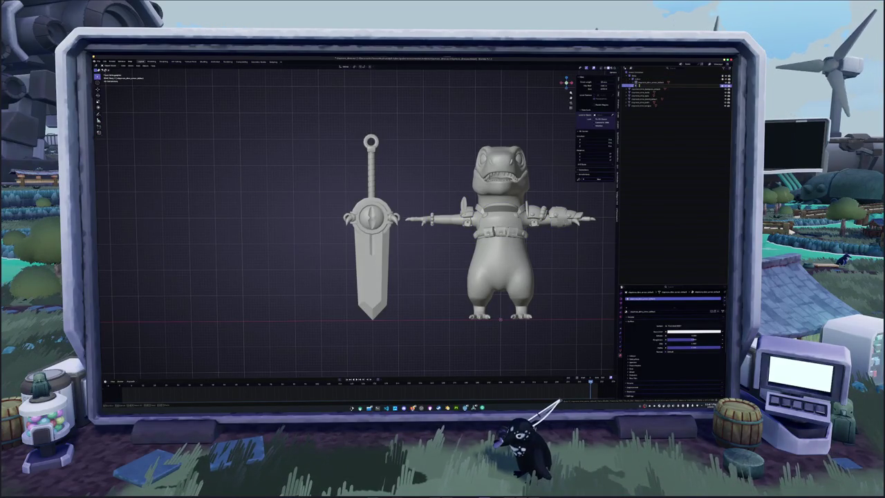
pyautogui.click(638, 86)
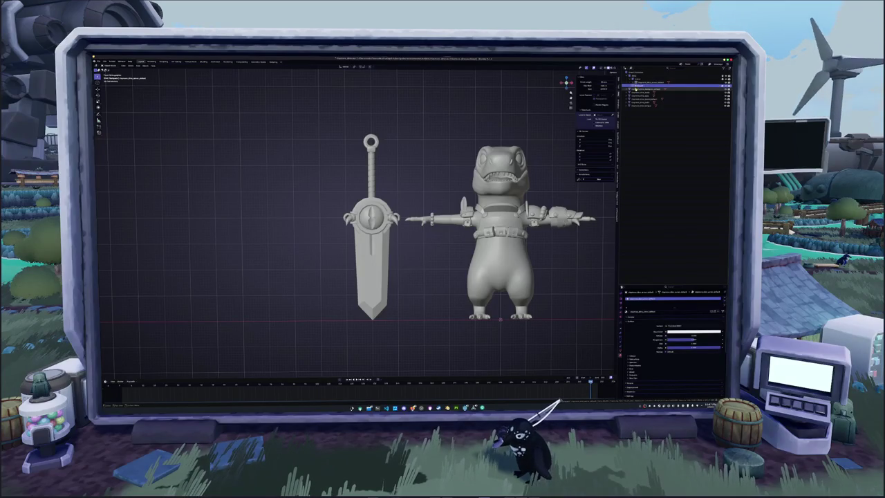
pyautogui.rightClick(637, 76)
pyautogui.click(637, 76)
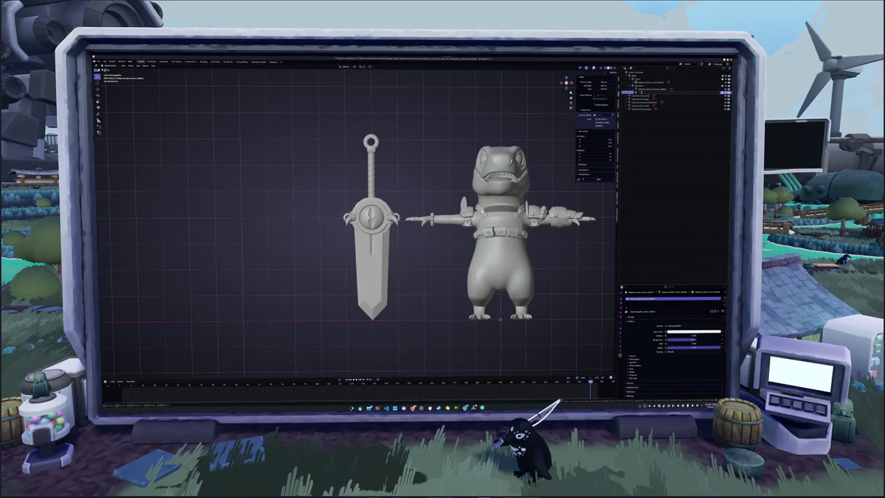
pyautogui.click(642, 92)
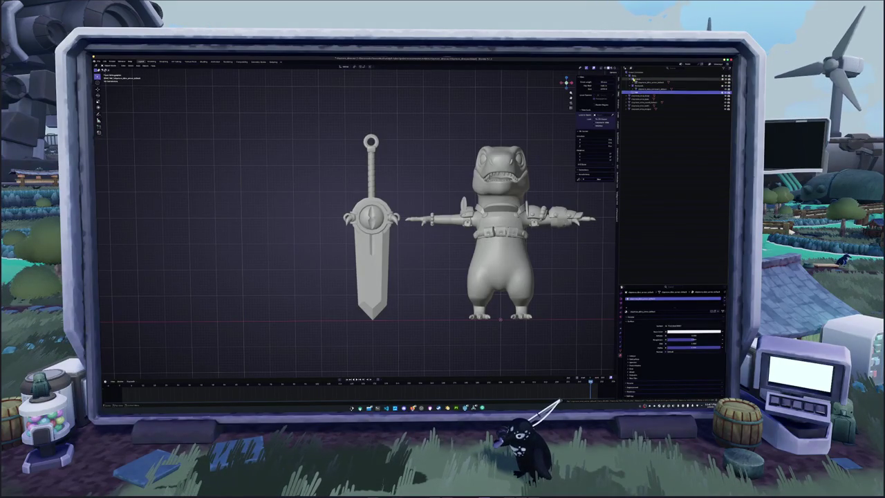
pyautogui.moveTo(641, 92); pyautogui.dragTo(637, 76)
pyautogui.hotkey('ctrl', 'z')
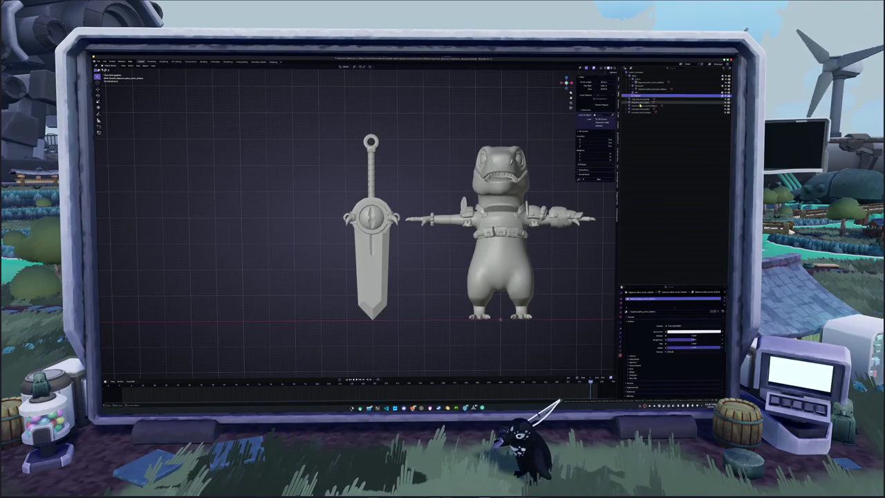
pyautogui.click(637, 114)
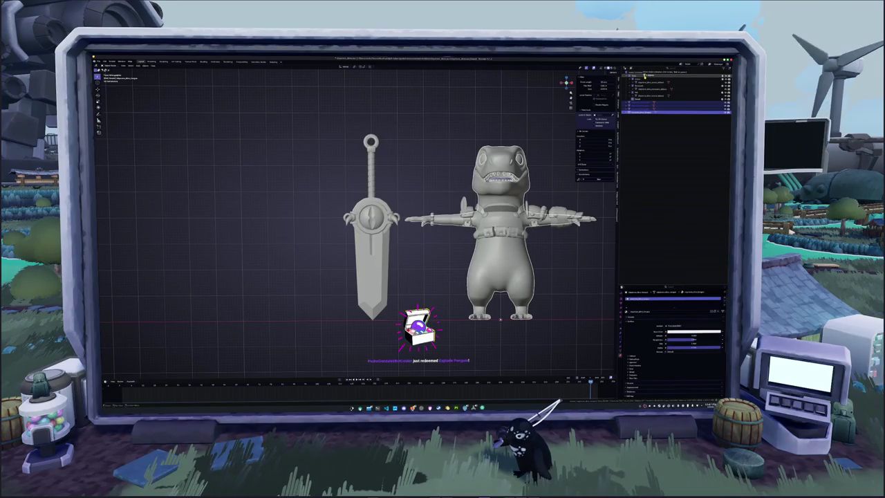
pyautogui.click(644, 152)
# - Select the sword and slide it along the X axis to sit beside the dinosaur
pyautogui.scroll(1, 517, 208)
pyautogui.scroll(1, 518, 208)
pyautogui.scroll(1, 518, 208)
pyautogui.scroll(-2, 517, 208)
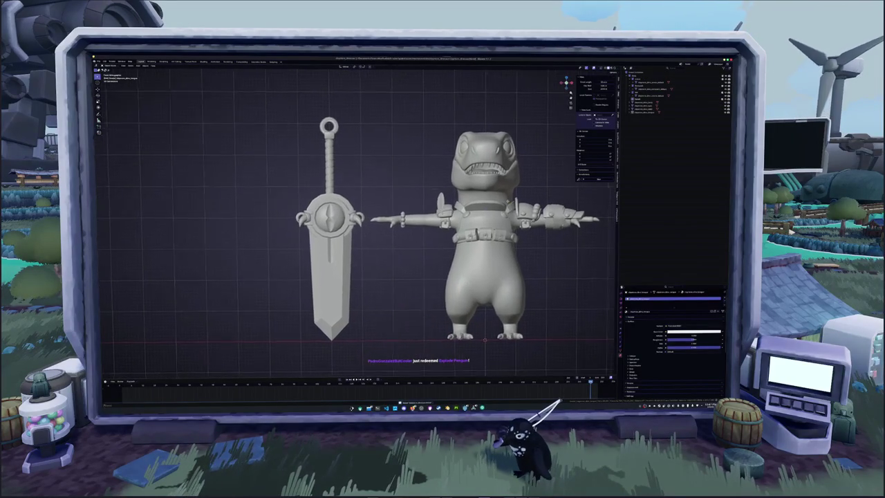
pyautogui.scroll(-1, 517, 208)
pyautogui.click(650, 96)
pyautogui.scroll(-2, 354, 221)
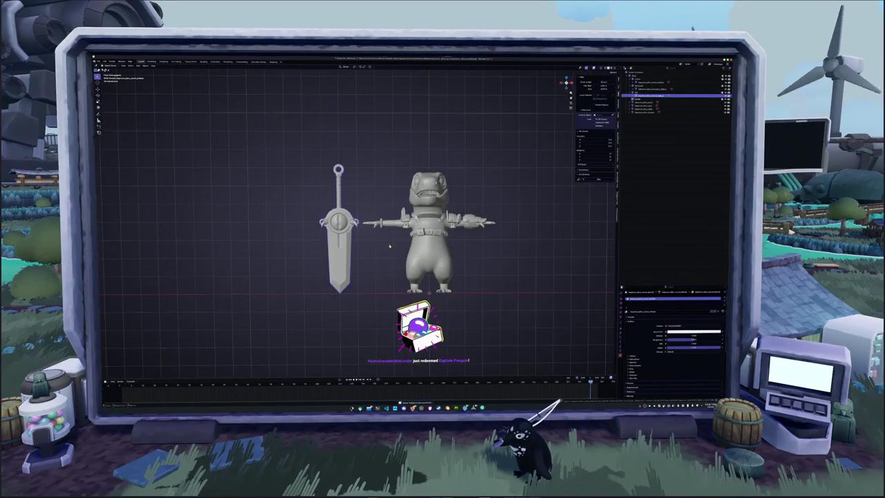
pyautogui.press('g')
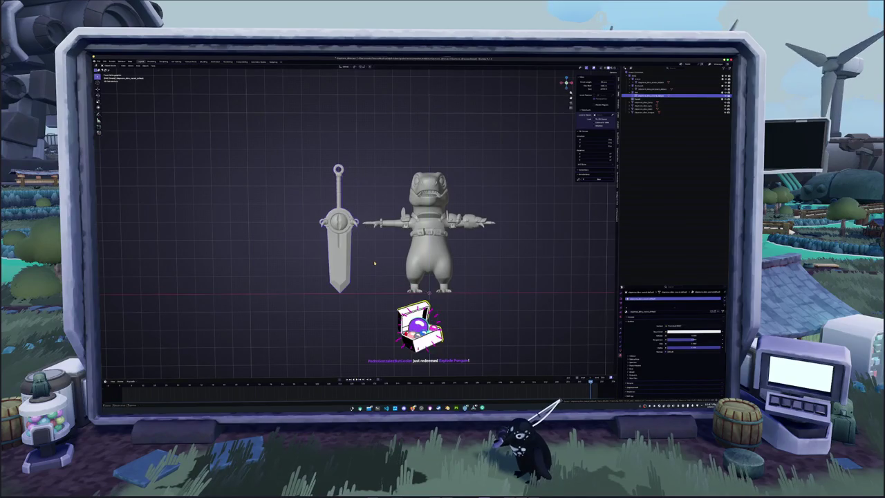
pyautogui.press('x')
pyautogui.click(463, 261)
pyautogui.rightClick(437, 248)
pyautogui.press('Escape')
pyautogui.press('g')
pyautogui.press('x')
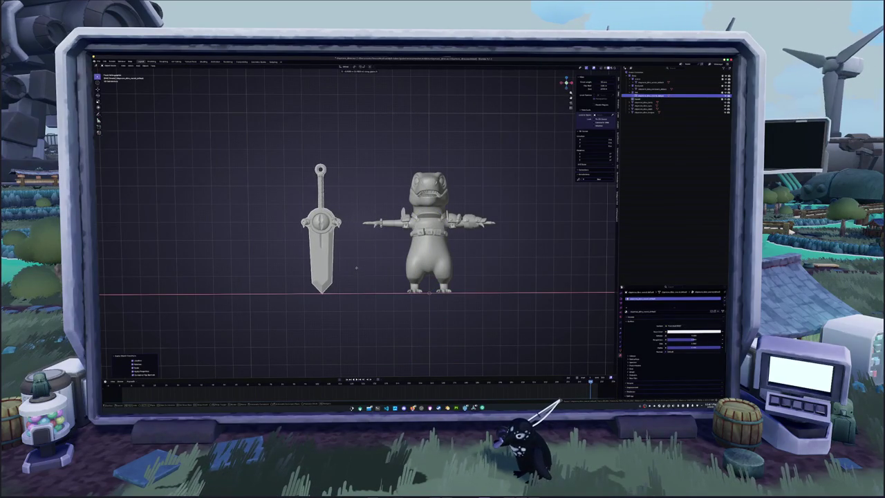
# - Select the sword, enter Edit Mode on its mesh and switch to the UV Editing workspace
pyautogui.moveTo(355, 267)
pyautogui.mouseDown(button='middle')
pyautogui.moveTo(350, 278)
pyautogui.moveTo(352, 270)
pyautogui.mouseUp(button='middle')
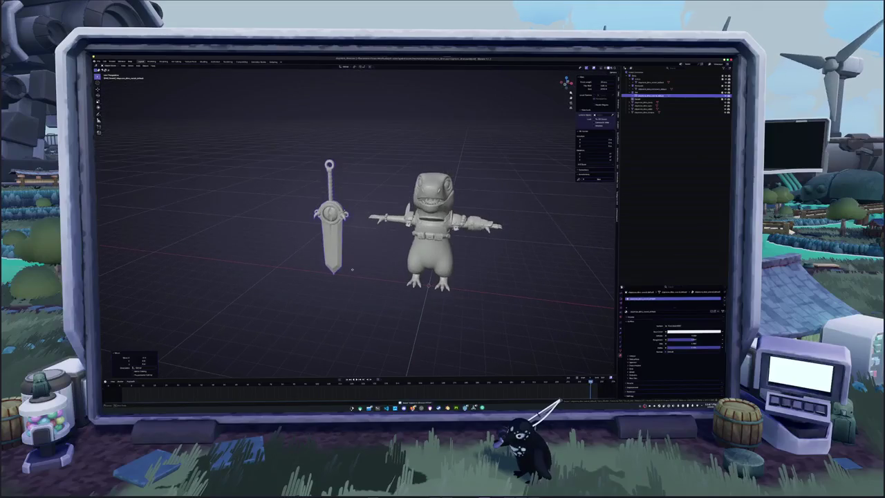
pyautogui.moveTo(486, 296); pyautogui.dragTo(379, 132)
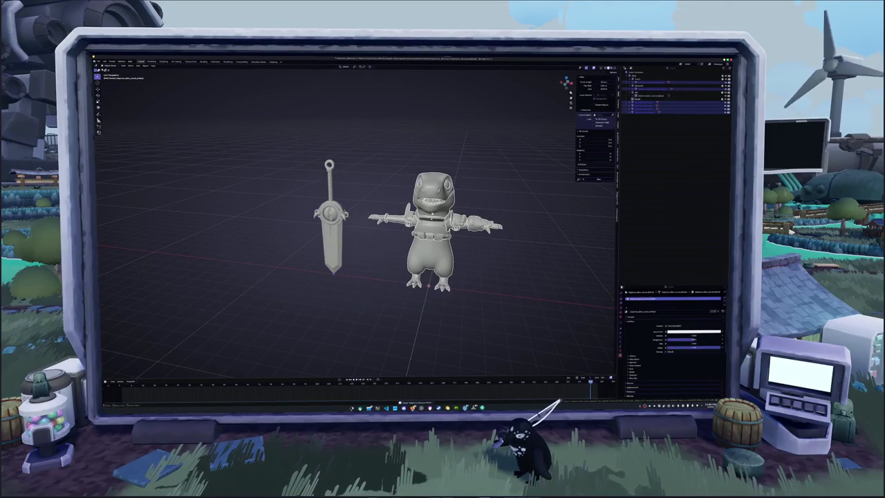
pyautogui.click(332, 222)
pyautogui.press('Tab')
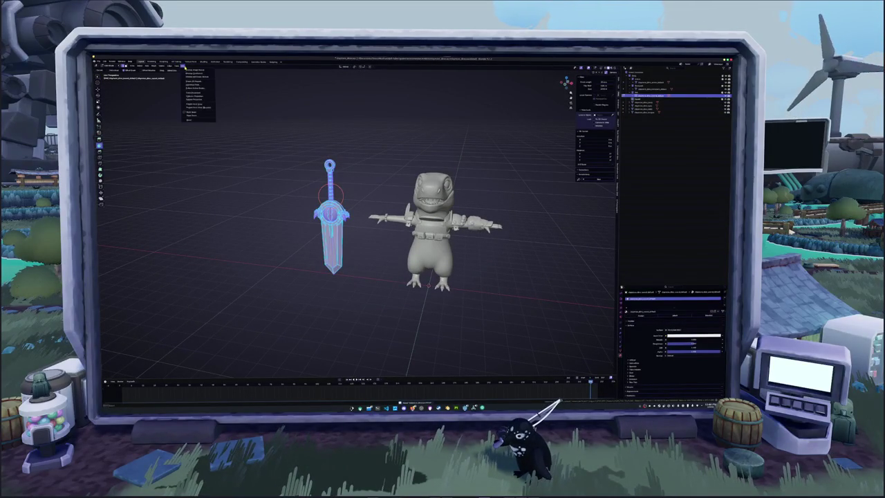
pyautogui.click(177, 62)
# - Frame the sword mesh, clear the selection and use Select Similar on its elements
pyautogui.press('KP_1')
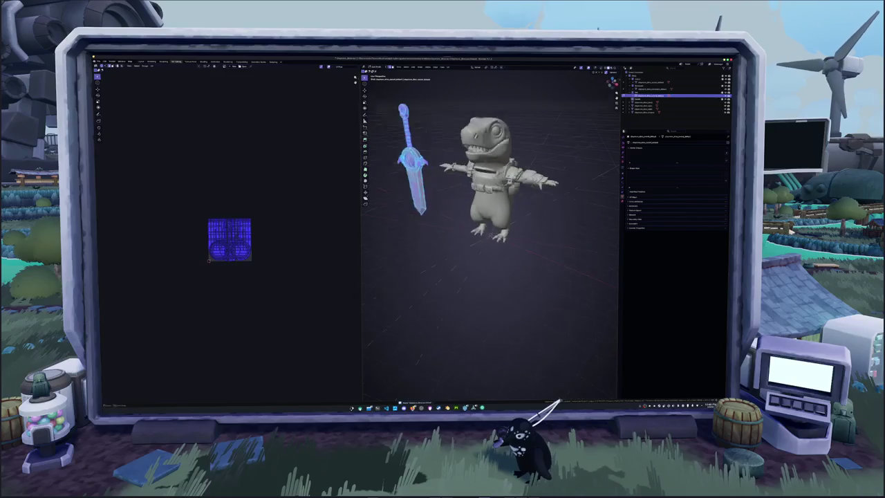
pyautogui.scroll(3, 229, 238)
pyautogui.scroll(2, 453, 172)
pyautogui.press('KP_Decimal')
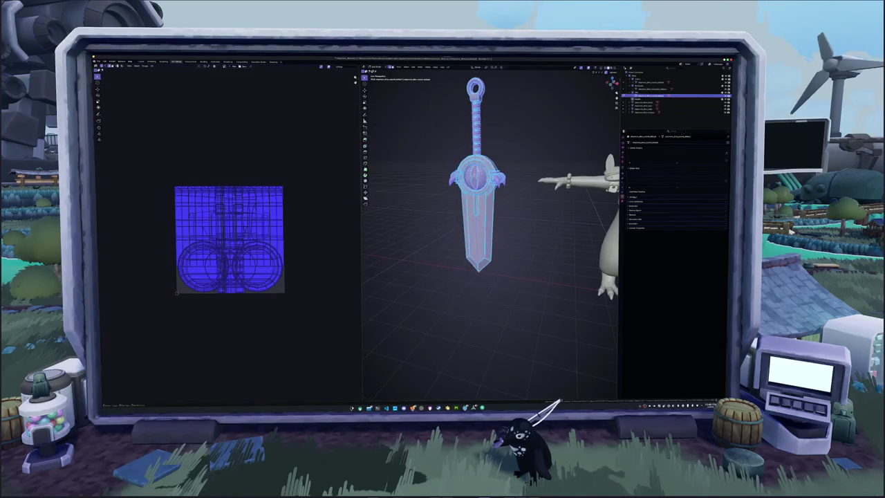
pyautogui.hotkey('alt', 'a')
pyautogui.hotkey('shift', 'g')
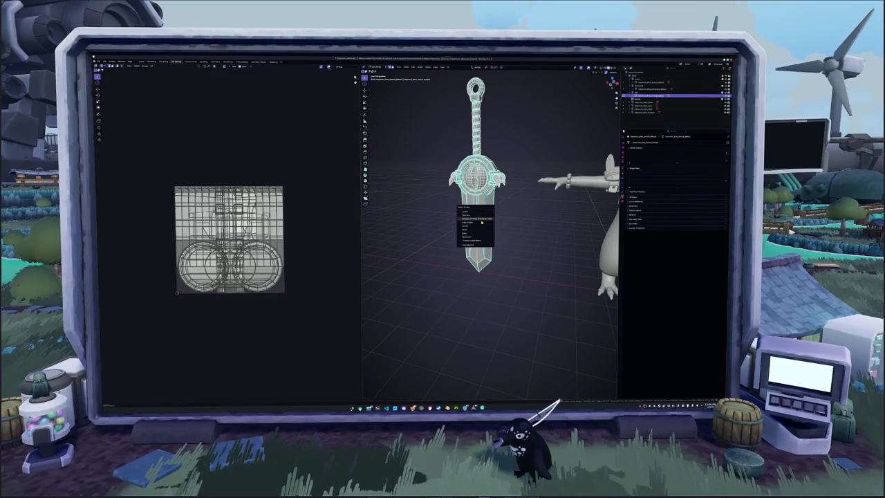
pyautogui.click(475, 235)
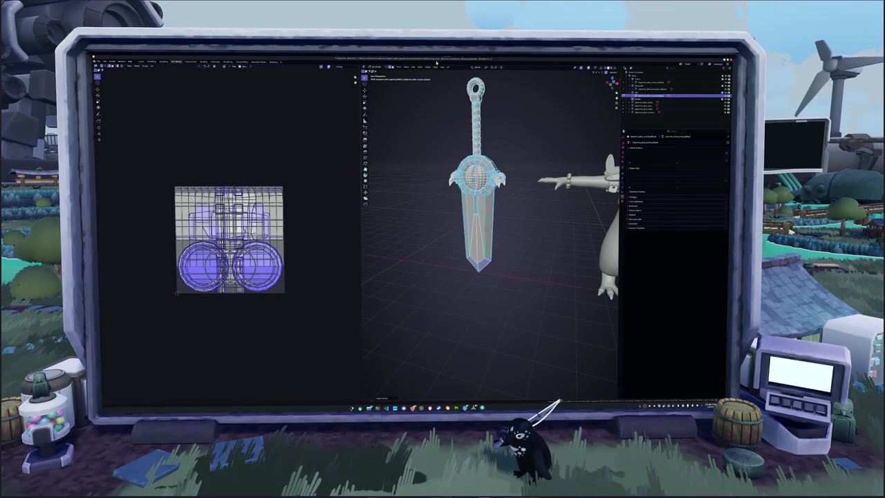
# - Mark the selected edges as seams, unwrap the sword and deselect everything
pyautogui.hotkey('ctrl', 'e')
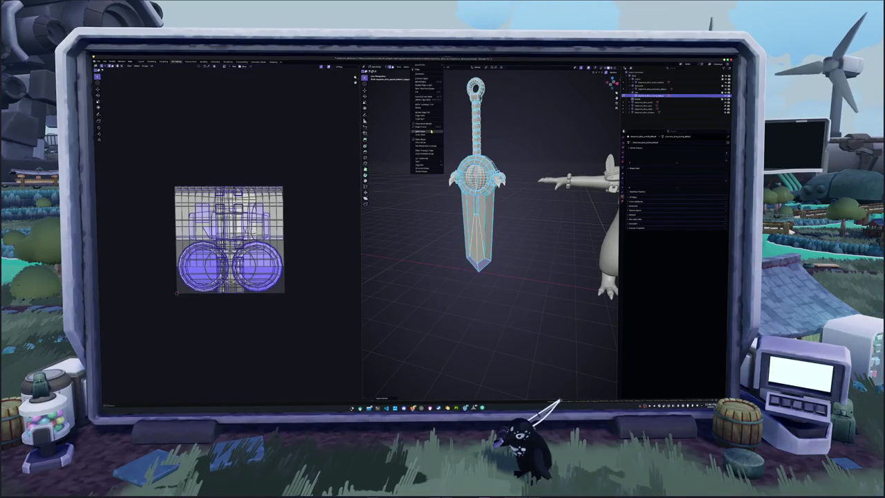
pyautogui.click(438, 112)
pyautogui.click(448, 67)
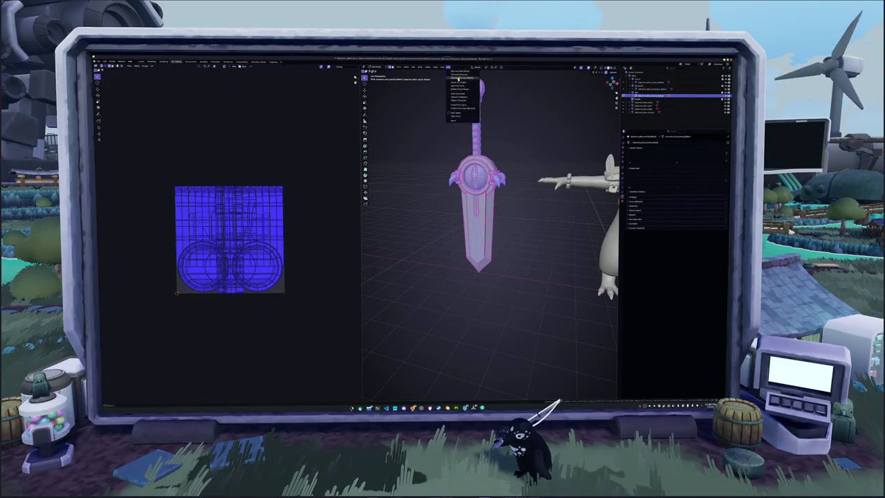
pyautogui.click(458, 79)
pyautogui.press('Home')
pyautogui.scroll(-1, 302, 194)
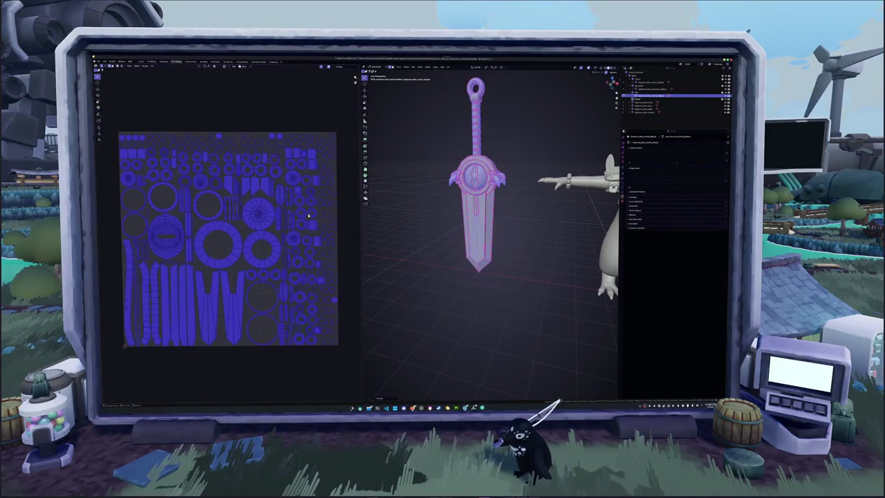
pyautogui.hotkey('alt', 'a')
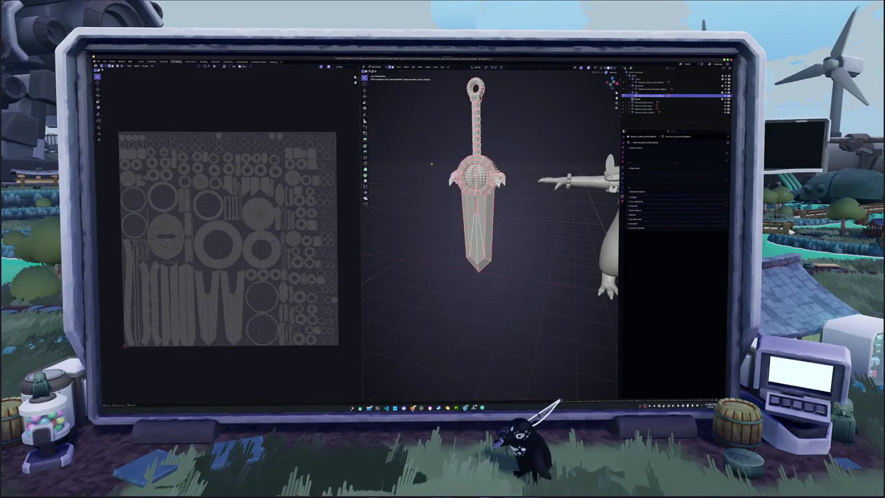
# - Inspect the sword's hilt and apply an edge operation from the context menu
pyautogui.moveTo(432, 164); pyautogui.dragTo(439, 188, button='middle')
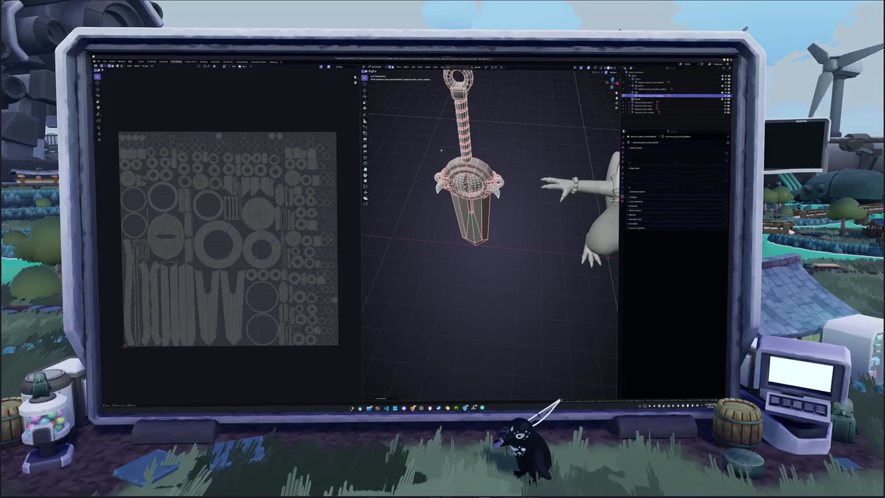
pyautogui.press('KP_Decimal')
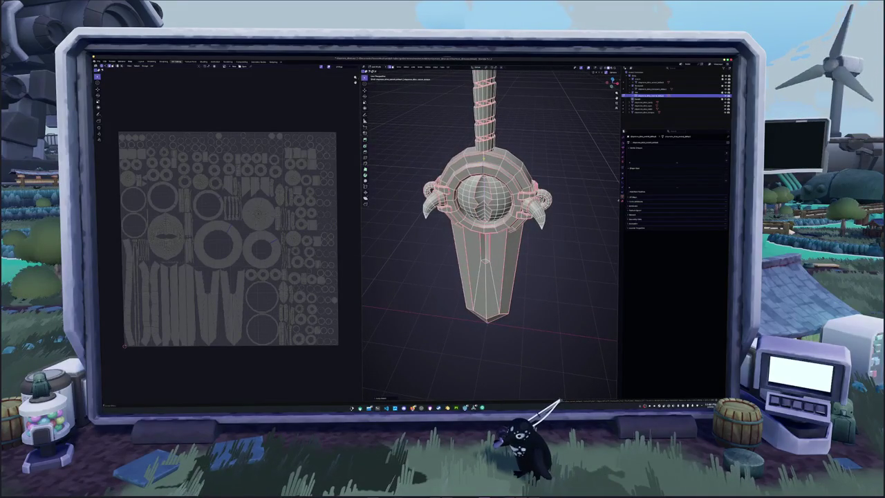
pyautogui.moveTo(489, 228)
pyautogui.mouseDown(button='middle')
pyautogui.moveTo(477, 207)
pyautogui.moveTo(478, 221)
pyautogui.moveTo(429, 225)
pyautogui.mouseUp(button='middle')
pyautogui.scroll(2, 489, 228)
pyautogui.scroll(2, 490, 228)
pyautogui.moveTo(484, 173)
pyautogui.mouseDown(button='middle')
pyautogui.moveTo(474, 144)
pyautogui.moveTo(442, 235)
pyautogui.moveTo(446, 215)
pyautogui.moveTo(471, 197)
pyautogui.moveTo(457, 218)
pyautogui.mouseUp(button='middle')
pyautogui.scroll(-2, 474, 144)
pyautogui.rightClick(455, 205)
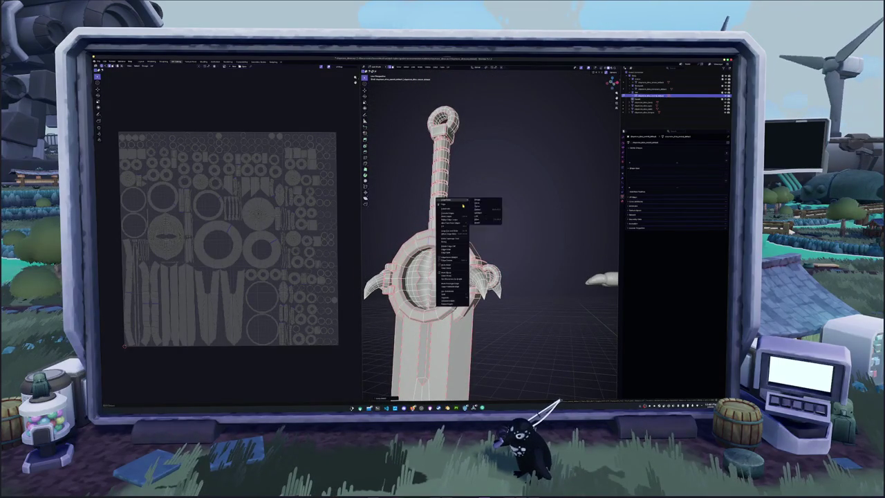
pyautogui.click(451, 266)
# - Select the whole sword mesh and apply an operation from the context menu
pyautogui.moveTo(451, 266)
pyautogui.mouseDown(button='middle')
pyautogui.moveTo(483, 256)
pyautogui.moveTo(477, 232)
pyautogui.moveTo(430, 188)
pyautogui.moveTo(453, 209)
pyautogui.moveTo(703, 241)
pyautogui.mouseUp(button='middle')
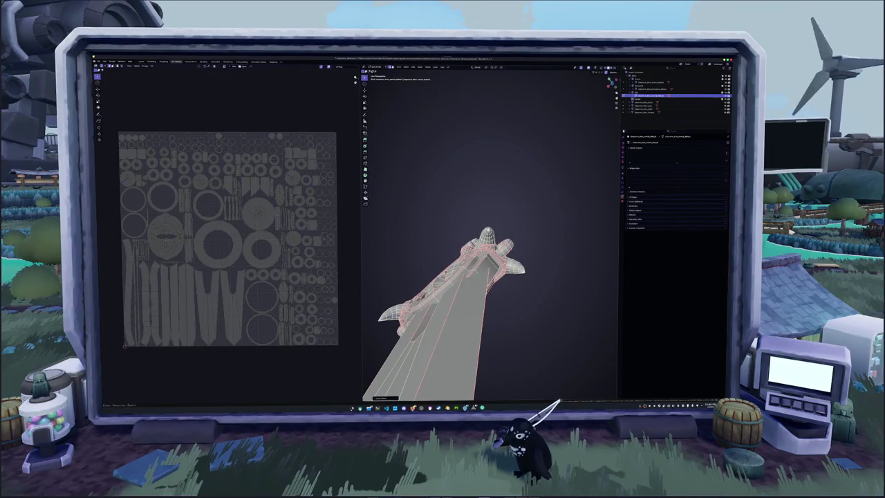
pyautogui.moveTo(484, 276)
pyautogui.mouseDown(button='middle')
pyautogui.moveTo(512, 276)
pyautogui.moveTo(546, 297)
pyautogui.moveTo(615, 379)
pyautogui.mouseUp(button='middle')
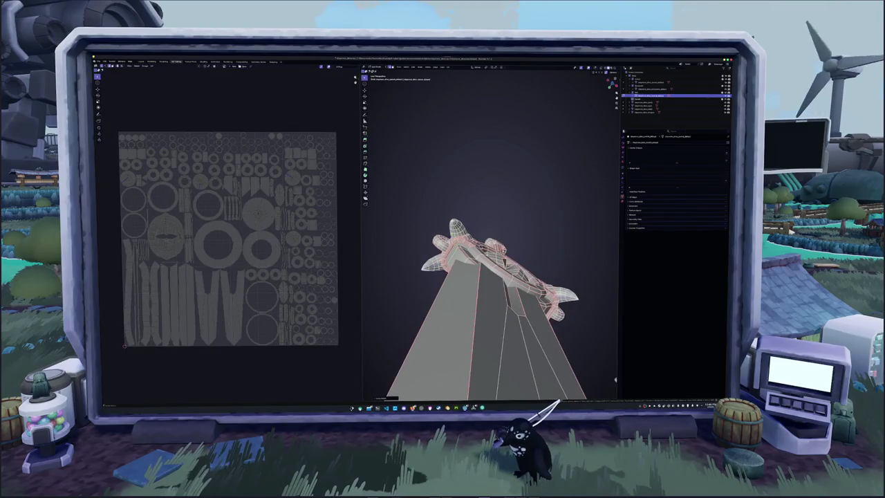
pyautogui.press('a')
pyautogui.rightClick(483, 221)
pyautogui.moveTo(472, 285)
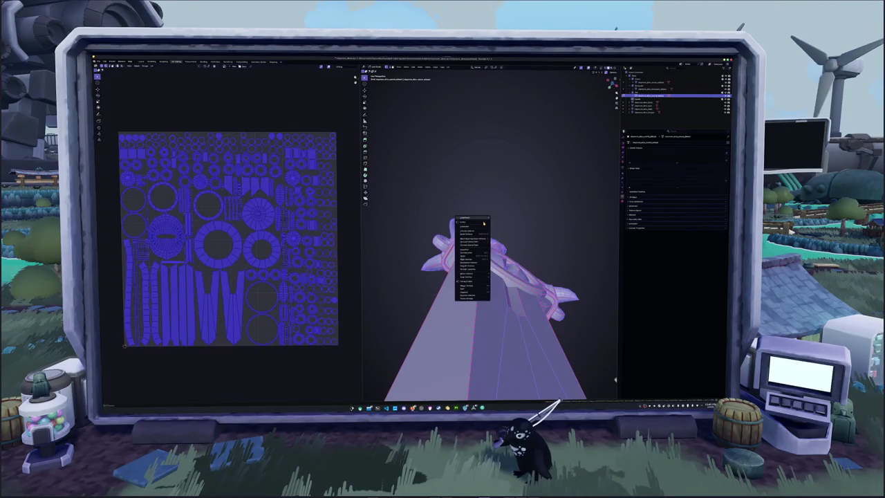
pyautogui.click(502, 297)
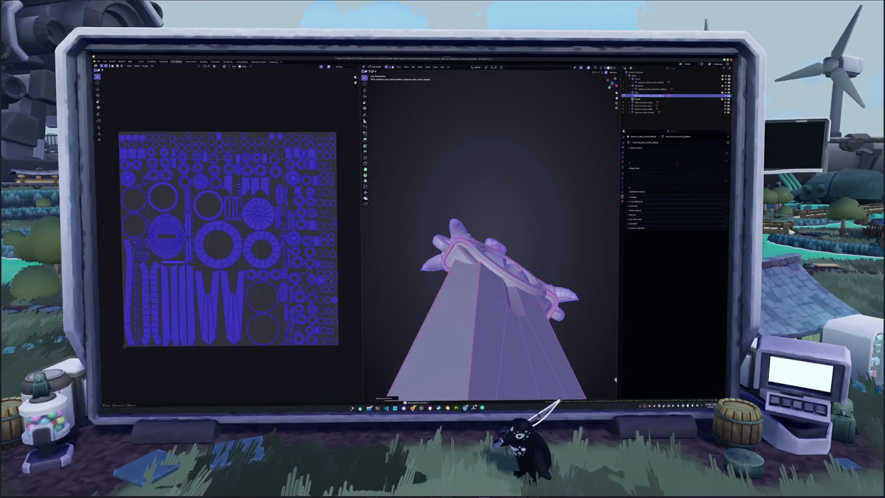
# - Merge the sword's vertices By Distance, undoing the accidental At Center merge
pyautogui.moveTo(615, 379); pyautogui.dragTo(595, 346, button='middle')
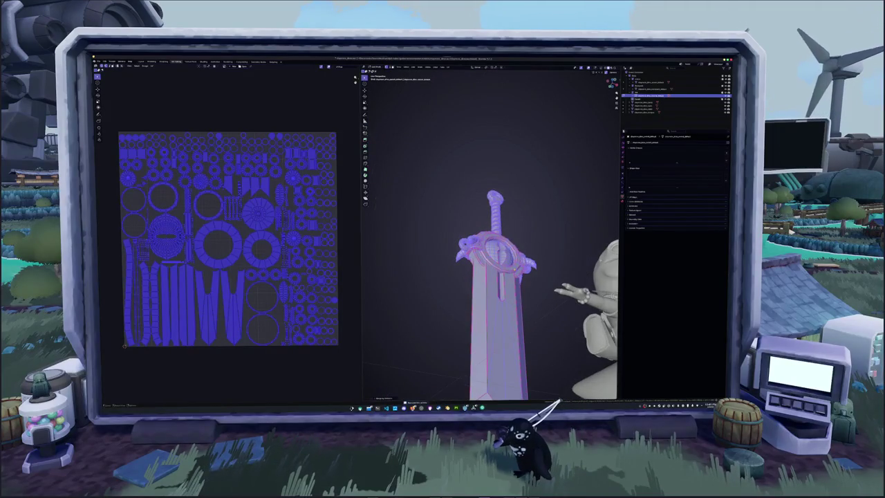
pyautogui.scroll(2, 491, 235)
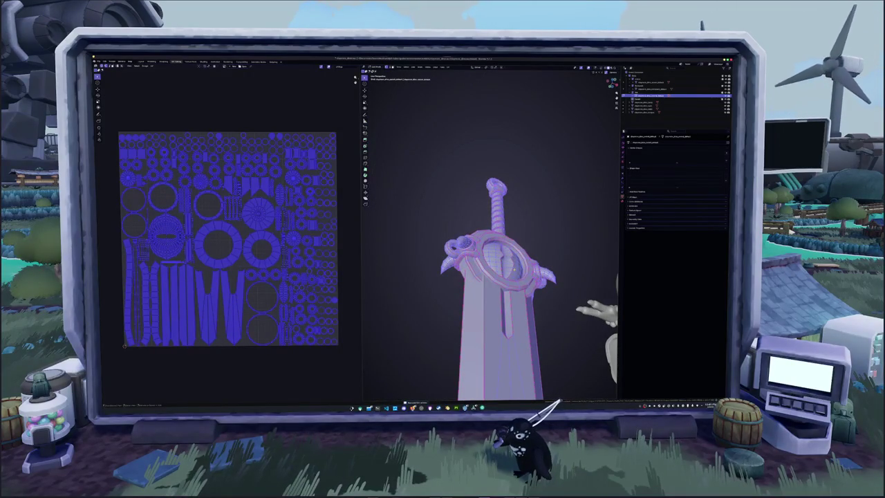
pyautogui.rightClick(505, 270)
pyautogui.click(530, 271)
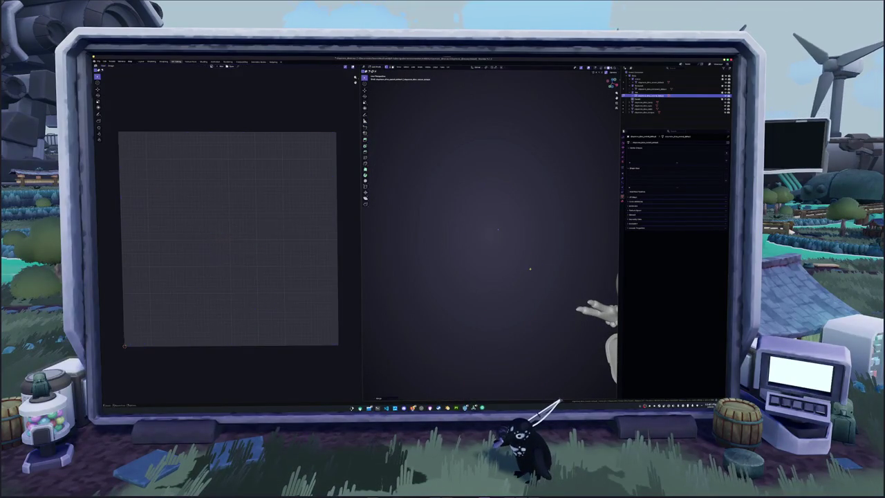
pyautogui.hotkey('ctrl', 'z')
pyautogui.rightClick(530, 271)
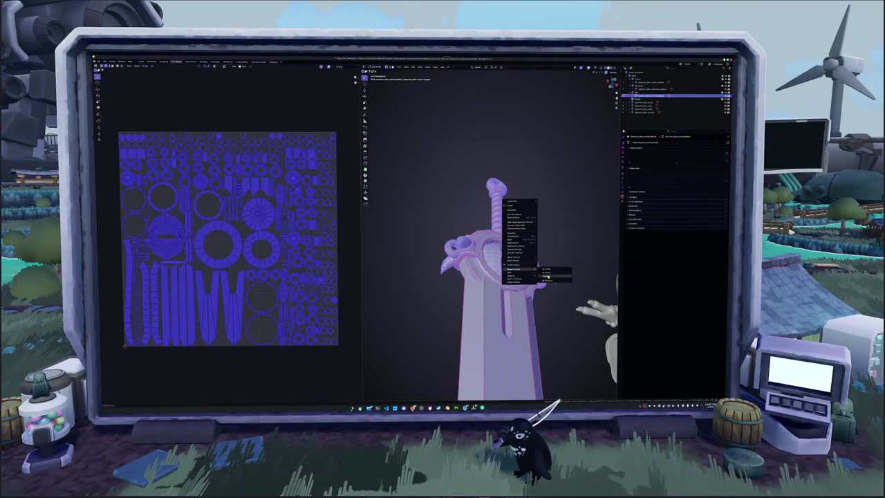
pyautogui.click(538, 272)
# - Merge the overlapping vertices by distance again, then select the entire sword mesh
pyautogui.moveTo(538, 272)
pyautogui.mouseDown(button='middle')
pyautogui.moveTo(553, 262)
pyautogui.moveTo(534, 269)
pyautogui.mouseUp(button='middle')
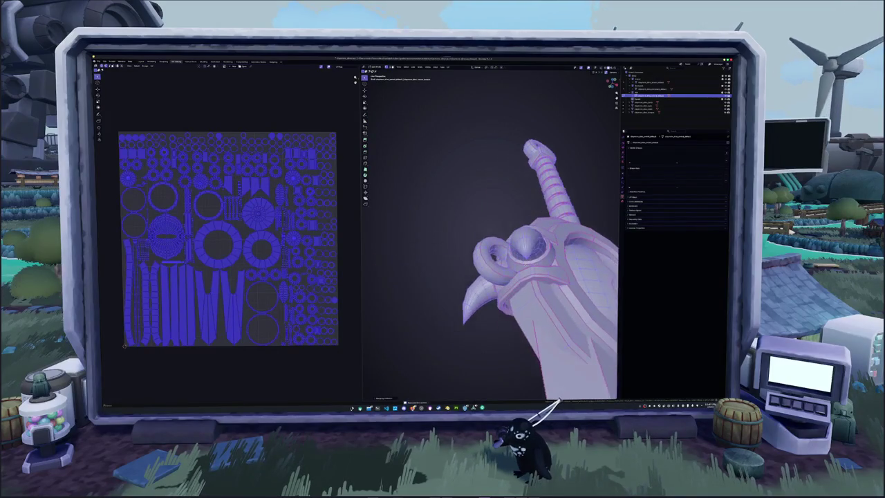
pyautogui.rightClick(534, 269)
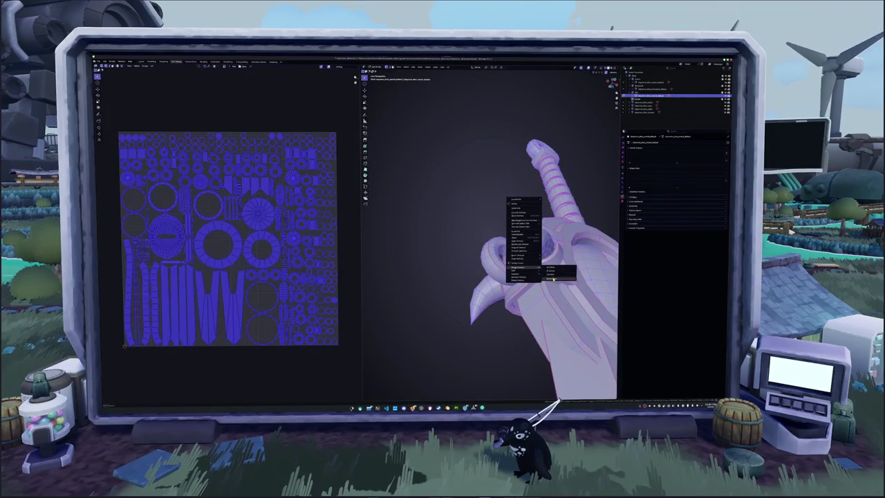
pyautogui.click(555, 278)
pyautogui.moveTo(555, 279)
pyautogui.mouseDown(button='middle')
pyautogui.moveTo(484, 305)
pyautogui.moveTo(487, 292)
pyautogui.mouseUp(button='middle')
pyautogui.press('Tab')
pyautogui.press('a')
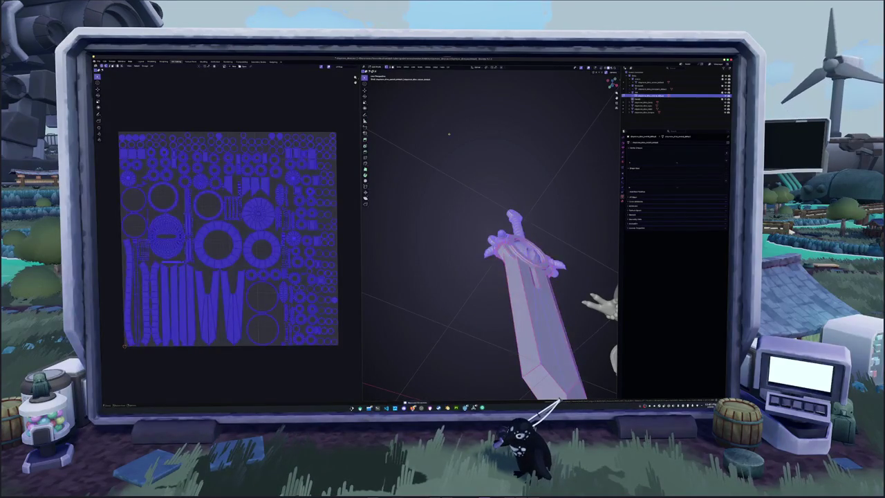
pyautogui.click(448, 67)
# - Re-unwrap the whole sword and zoom in on the new UV islands
pyautogui.click(460, 76)
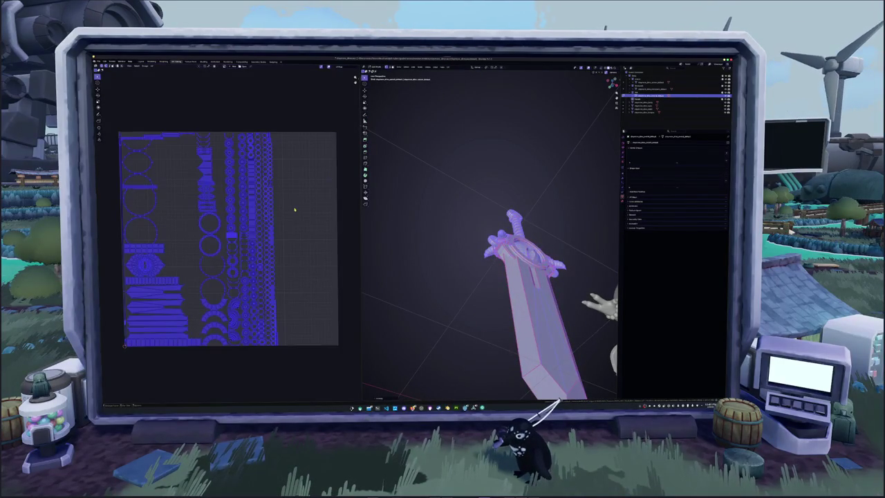
pyautogui.scroll(2, 296, 208)
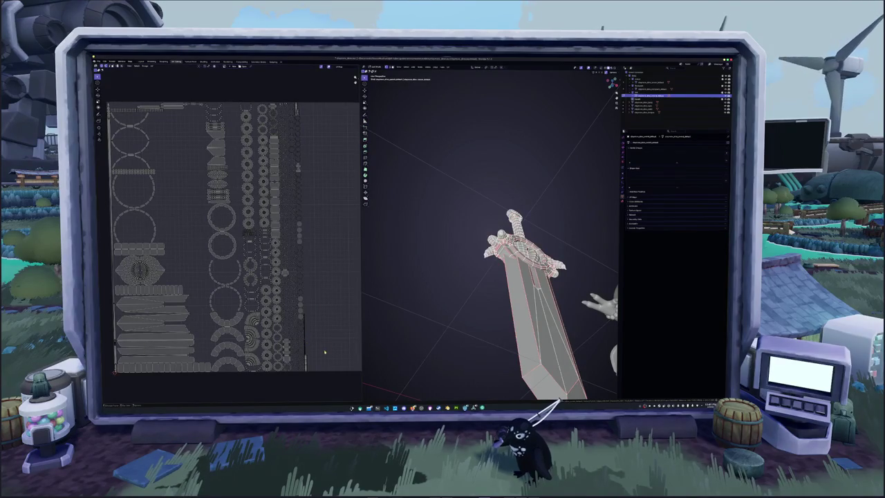
pyautogui.moveTo(325, 352); pyautogui.dragTo(319, 325, button='middle')
pyautogui.moveTo(443, 291); pyautogui.dragTo(400, 264, button='middle')
pyautogui.scroll(1, 400, 263)
pyautogui.scroll(2, 400, 264)
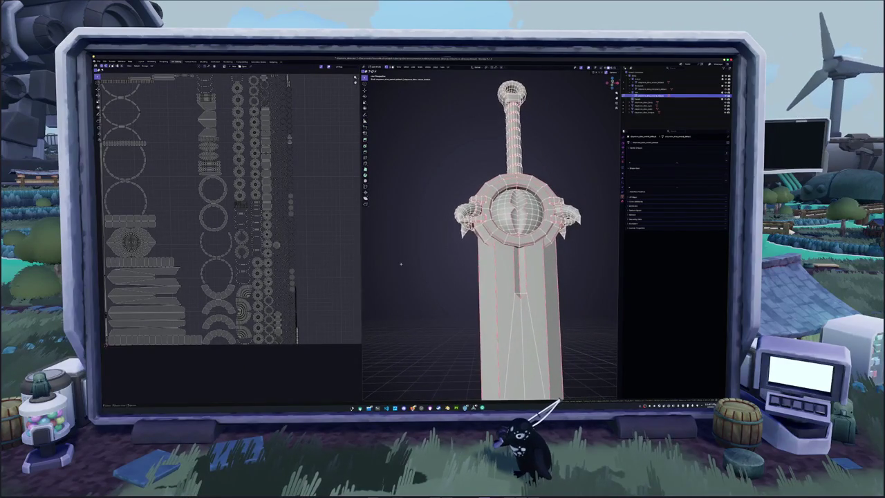
pyautogui.scroll(1, 229, 236)
pyautogui.scroll(1, 229, 235)
pyautogui.scroll(1, 228, 235)
pyautogui.scroll(1, 228, 235)
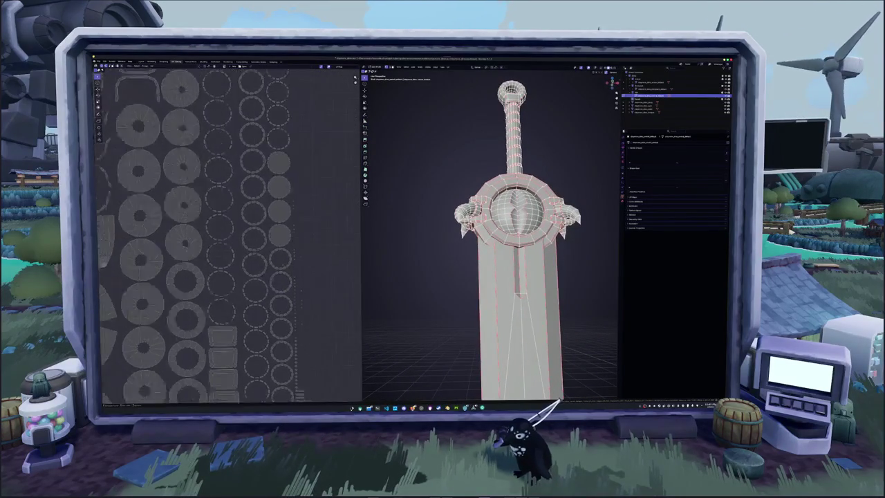
pyautogui.scroll(1, 295, 300)
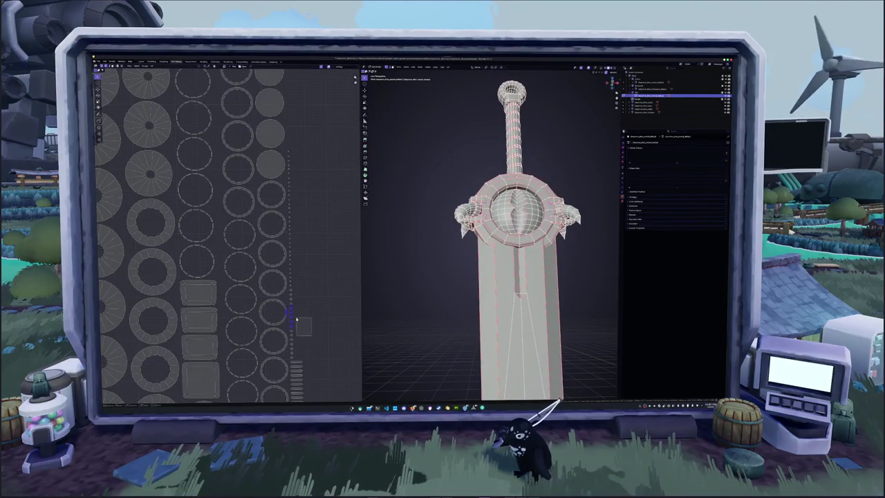
# - Toggle out of and back into Edit Mode, select all, frame the UV layout and deselect
pyautogui.moveTo(464, 278)
pyautogui.mouseDown(button='middle')
pyautogui.moveTo(478, 284)
pyautogui.moveTo(469, 291)
pyautogui.moveTo(478, 276)
pyautogui.mouseUp(button='middle')
pyautogui.scroll(3, 469, 290)
pyautogui.scroll(-5, 477, 277)
pyautogui.press('Tab')
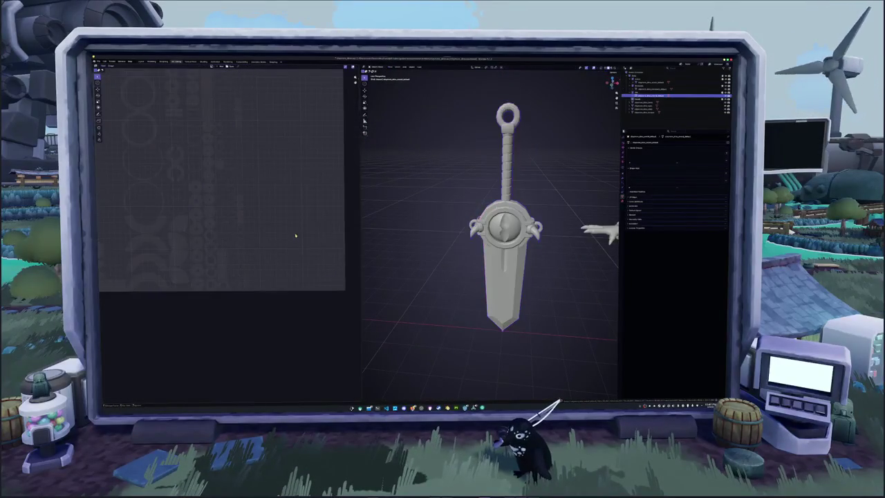
pyautogui.press('Tab')
pyautogui.scroll(-3, 459, 260)
pyautogui.press('a')
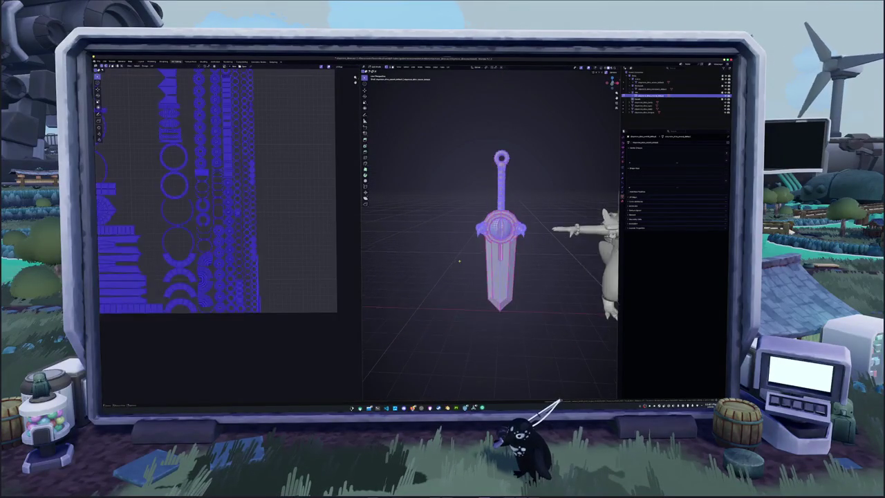
pyautogui.scroll(1, 459, 261)
pyautogui.press('Home')
pyautogui.scroll(3, 451, 225)
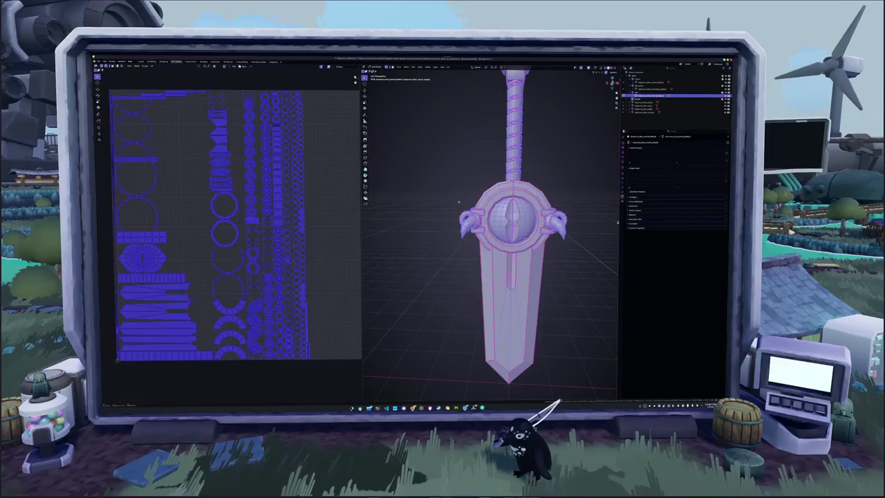
pyautogui.hotkey('alt', 'a')
pyautogui.scroll(1, 451, 225)
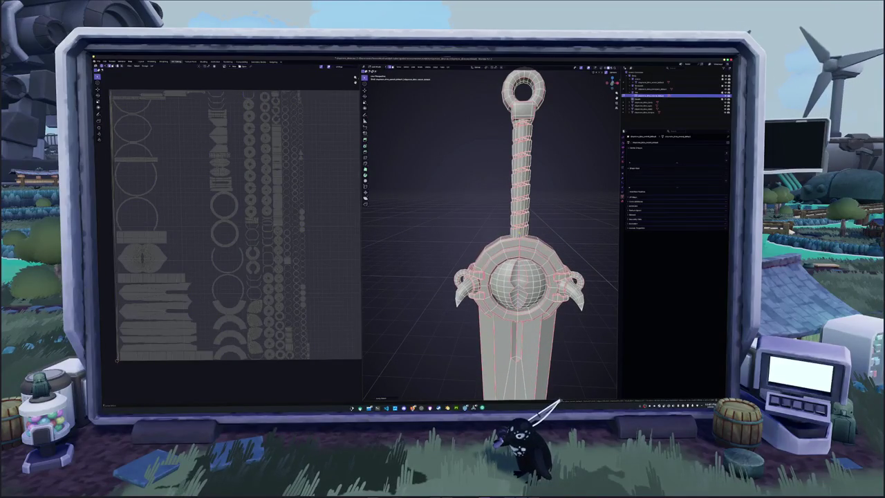
pyautogui.scroll(2, 511, 235)
pyautogui.scroll(2, 511, 235)
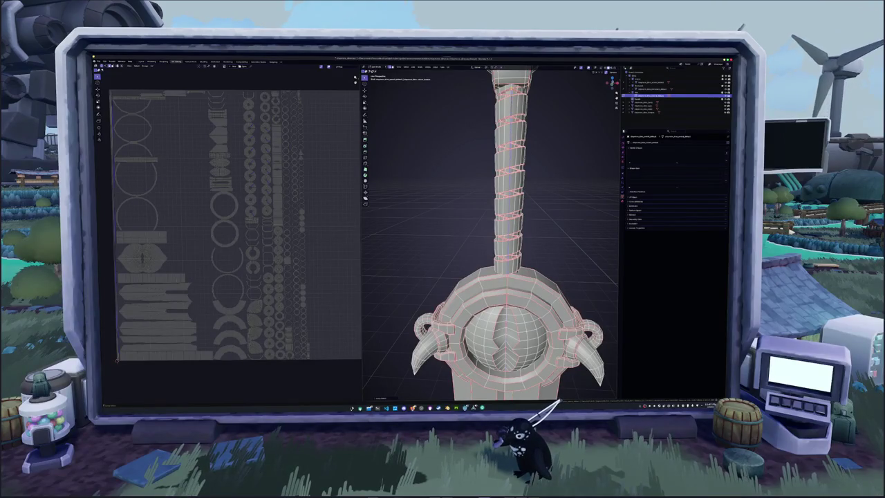
# - Orbit around the blade tip, guard and grip to inspect the seams
pyautogui.moveTo(415, 138)
pyautogui.mouseDown(button='middle')
pyautogui.moveTo(435, 123)
pyautogui.moveTo(482, 183)
pyautogui.moveTo(484, 207)
pyautogui.mouseUp(button='middle')
pyautogui.scroll(3, 482, 184)
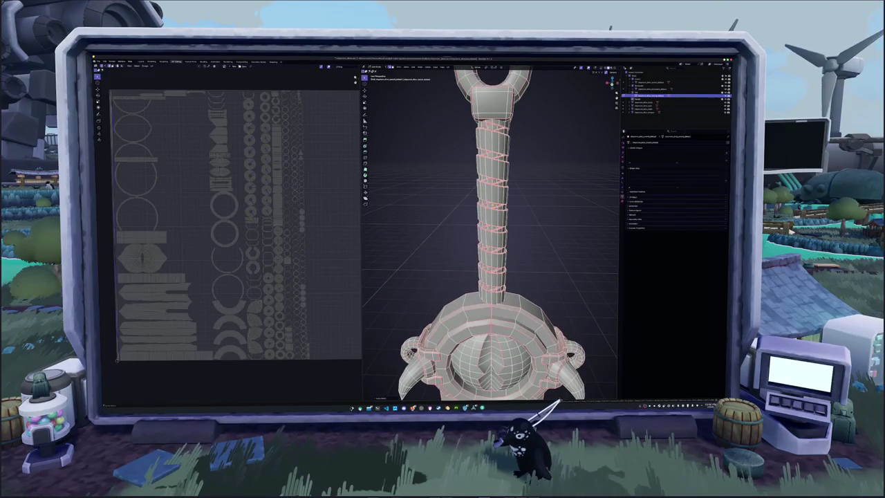
pyautogui.moveTo(484, 208); pyautogui.dragTo(491, 249, button='middle')
pyautogui.moveTo(484, 207); pyautogui.dragTo(418, 141, button='middle')
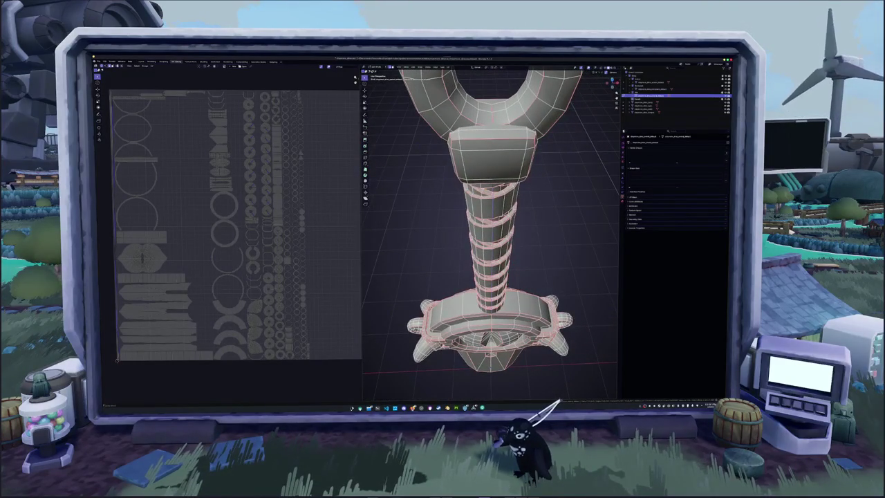
pyautogui.moveTo(487, 208); pyautogui.dragTo(488, 273, button='middle')
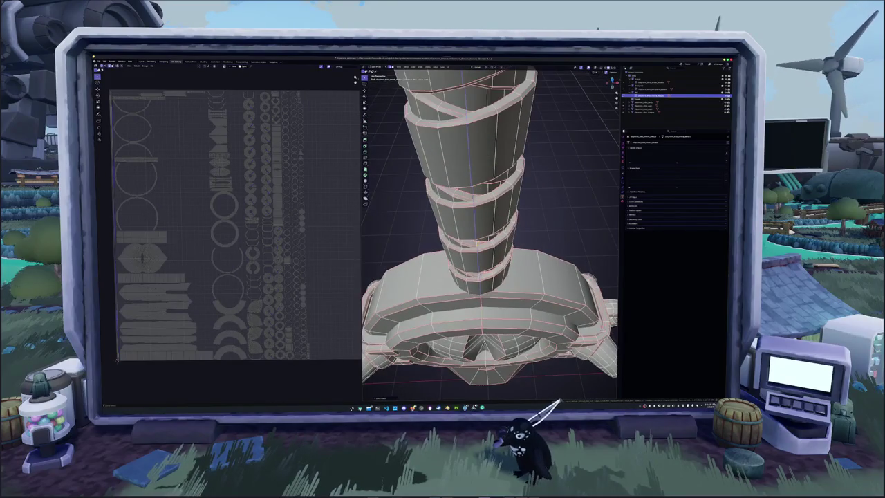
pyautogui.moveTo(481, 231); pyautogui.dragTo(481, 240, button='middle')
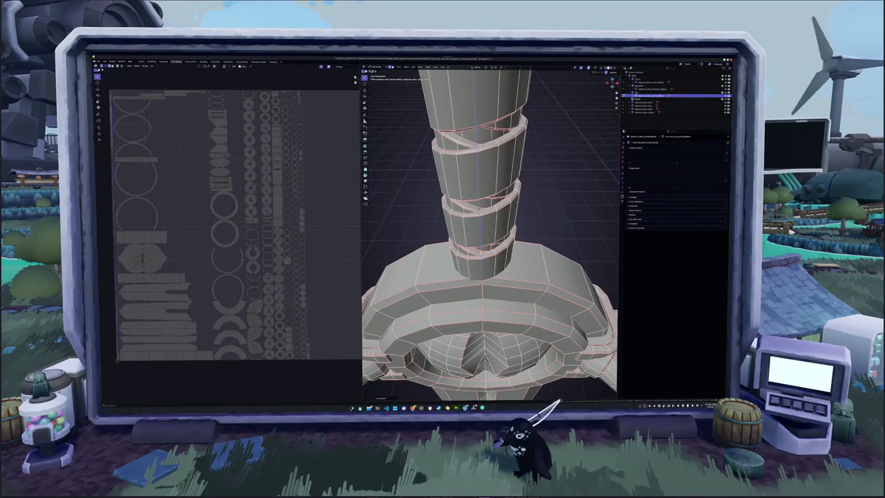
pyautogui.moveTo(488, 273); pyautogui.dragTo(487, 231, button='middle')
pyautogui.rightClick(453, 213)
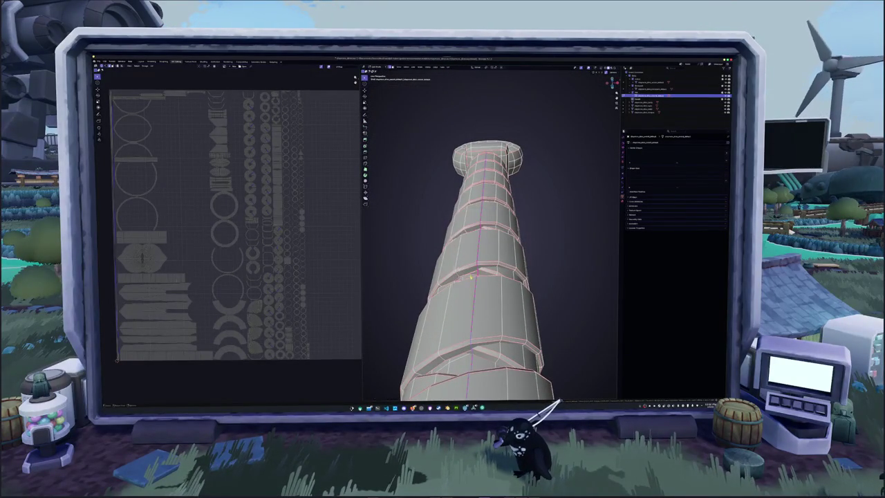
# - Select all of the sword, unwrap its UVs again and deselect
pyautogui.press('a')
pyautogui.scroll(-2, 488, 277)
pyautogui.click(453, 67)
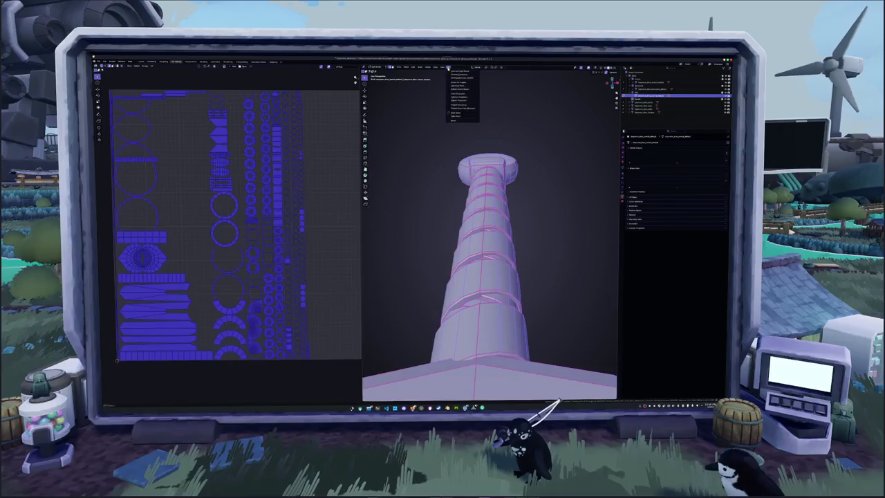
pyautogui.click(458, 72)
pyautogui.hotkey('alt', 'a')
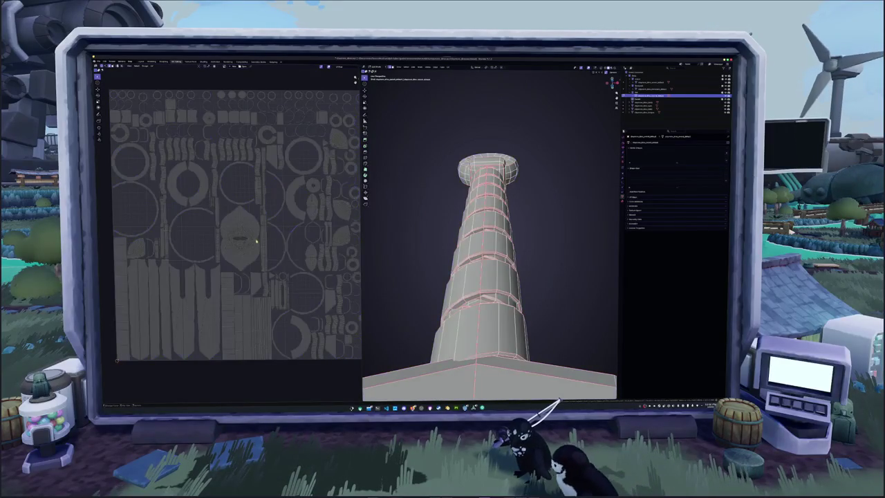
# - Using X-ray, select the guard's central sphere as linked geometry and adjust the linked options
pyautogui.scroll(-4, 254, 239)
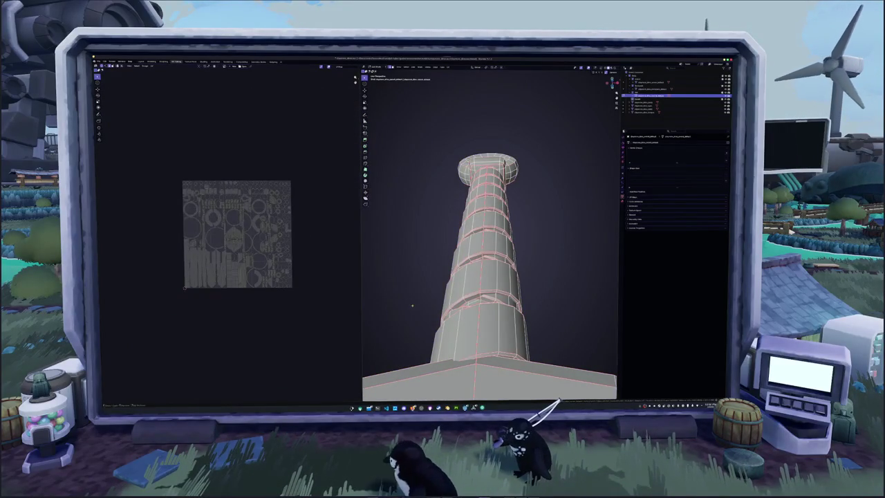
pyautogui.scroll(8, 488, 242)
pyautogui.scroll(-6, 490, 246)
pyautogui.hotkey('alt', 'z')
pyautogui.moveTo(490, 245)
pyautogui.mouseDown(button='middle')
pyautogui.moveTo(490, 208)
pyautogui.moveTo(526, 179)
pyautogui.moveTo(612, 267)
pyautogui.mouseUp(button='middle')
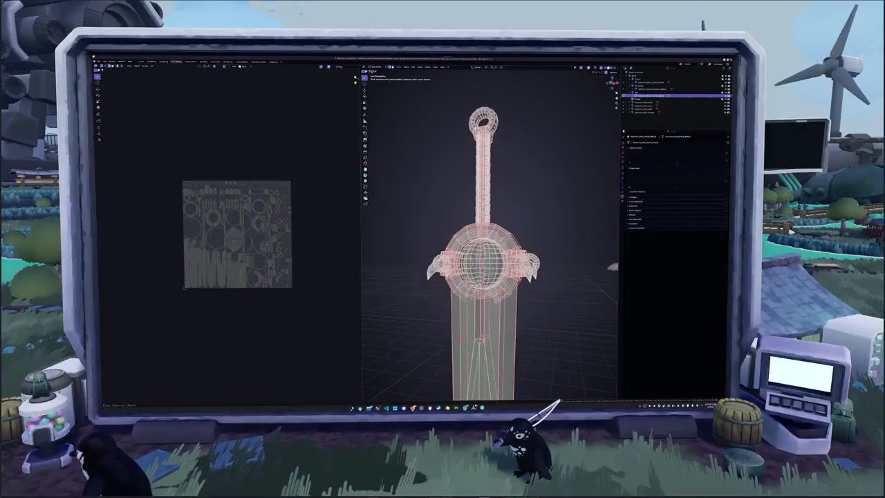
pyautogui.hotkey('ctrl', 'l')
pyautogui.hotkey('alt', 'z')
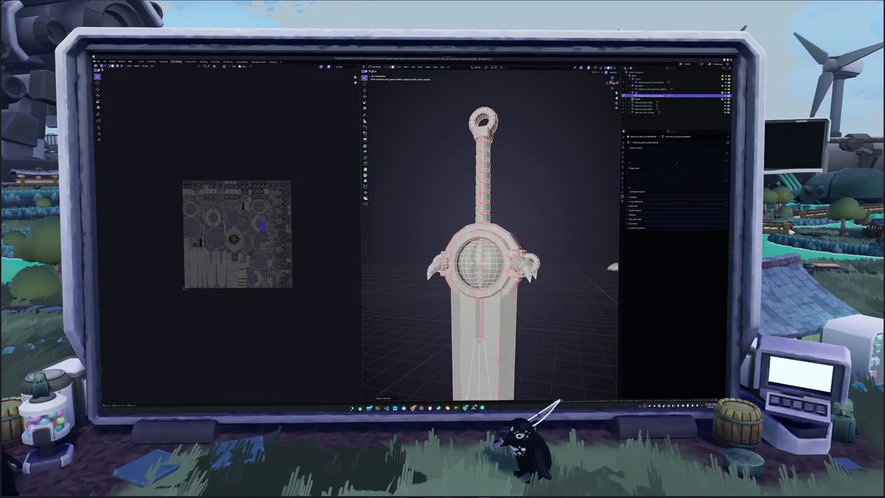
pyautogui.press('l')
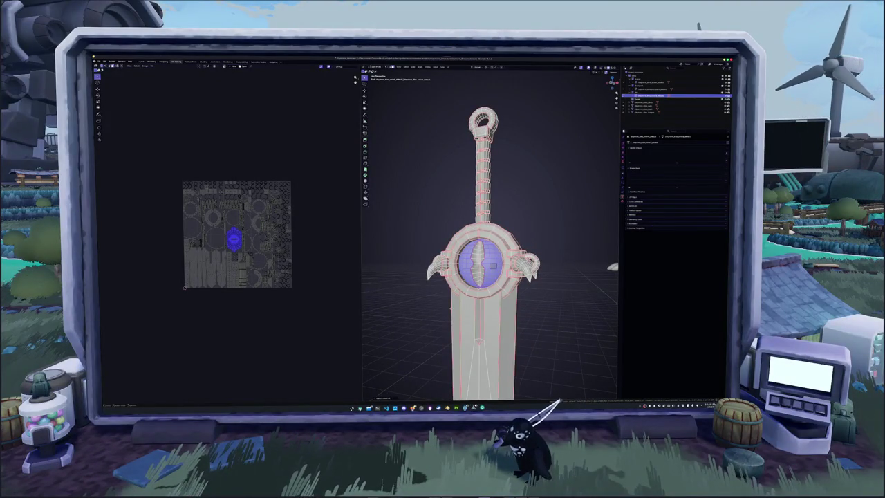
pyautogui.click(379, 397)
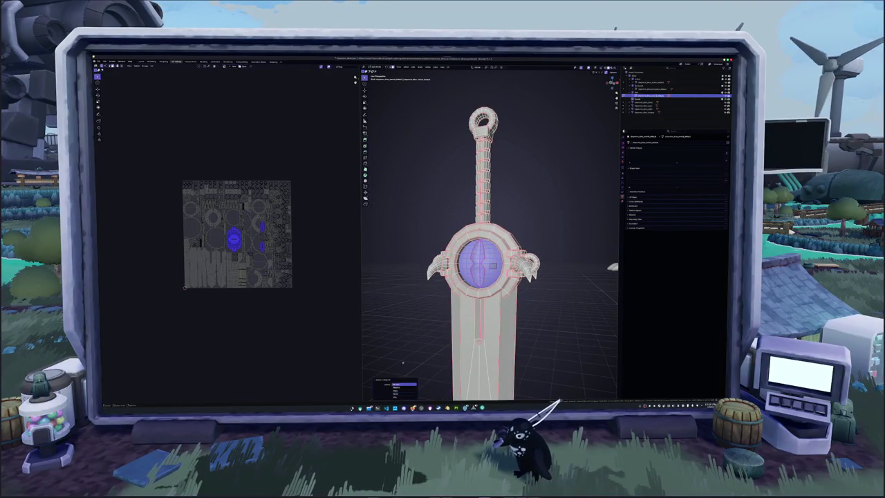
pyautogui.hotkey('alt', 'a')
# - Reselect the guard's central sphere, move it out of the guard, then deselect it
pyautogui.moveTo(612, 266); pyautogui.dragTo(609, 296, button='middle')
pyautogui.press('l')
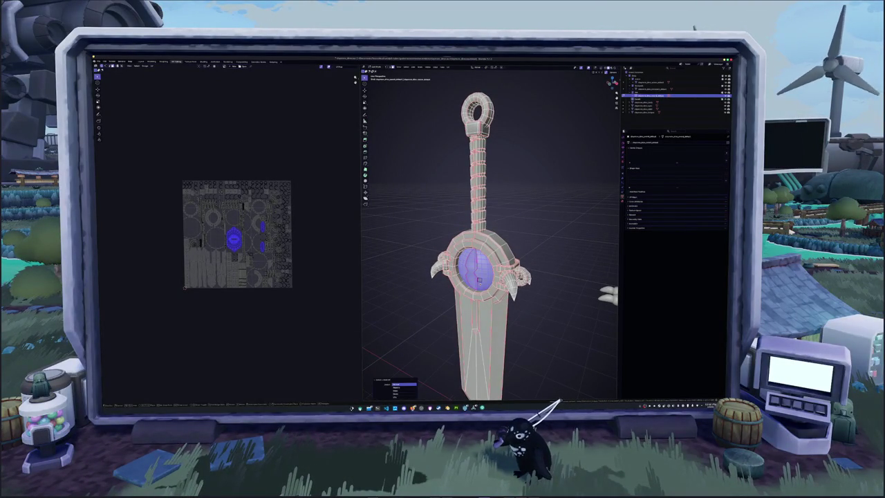
pyautogui.press('g')
pyautogui.press('Return')
pyautogui.moveTo(607, 302)
pyautogui.mouseDown(button='middle')
pyautogui.moveTo(559, 391)
pyautogui.moveTo(525, 373)
pyautogui.mouseUp(button='middle')
pyautogui.hotkey('alt', 'a')
pyautogui.scroll(3, 559, 391)
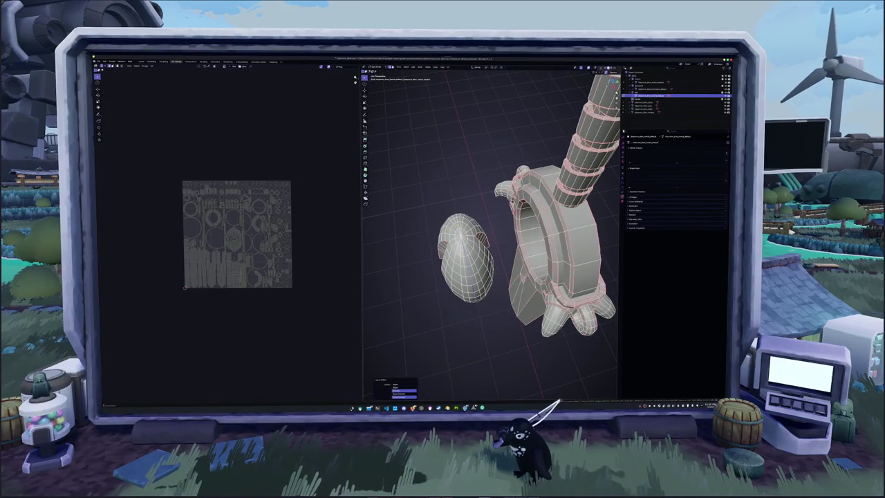
pyautogui.moveTo(423, 287)
pyautogui.mouseDown(button='middle')
pyautogui.moveTo(442, 291)
pyautogui.moveTo(484, 242)
pyautogui.moveTo(512, 228)
pyautogui.moveTo(419, 237)
pyautogui.mouseUp(button='middle')
# - Select just the sphere to check its UV islands, then reselect the whole sword mesh
pyautogui.rightClick(419, 237)
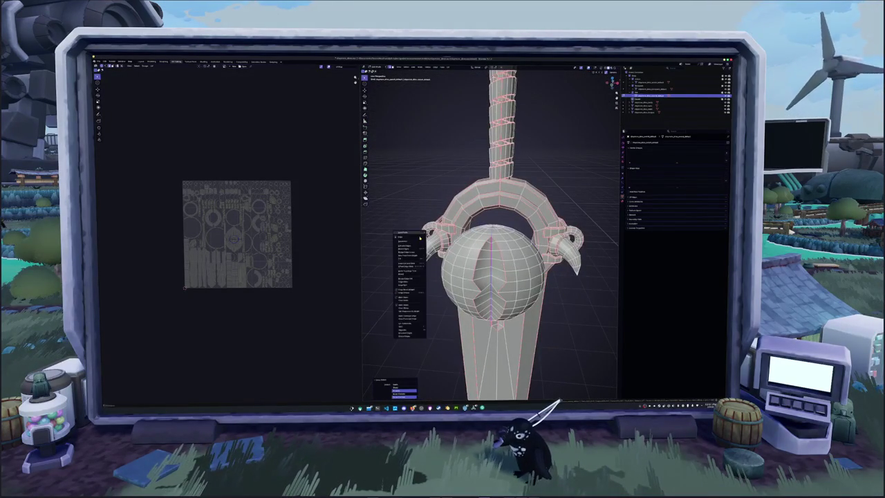
pyautogui.click(411, 298)
pyautogui.moveTo(410, 298); pyautogui.dragTo(457, 290, button='middle')
pyautogui.press('a')
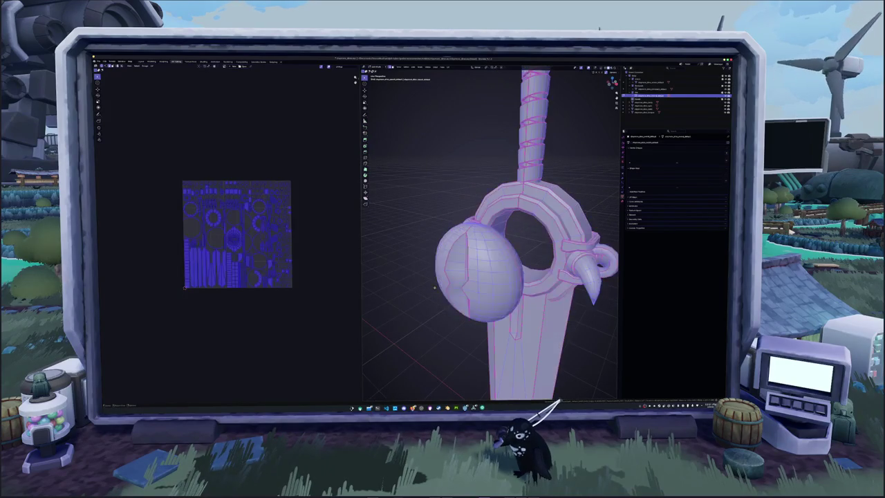
pyautogui.hotkey('alt', 'a')
pyautogui.press('l')
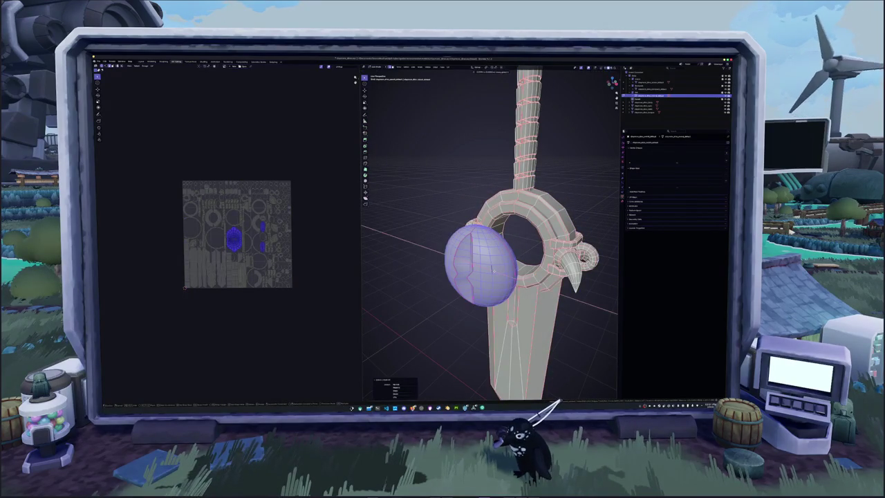
pyautogui.moveTo(457, 290); pyautogui.dragTo(465, 285, button='middle')
pyautogui.press('a')
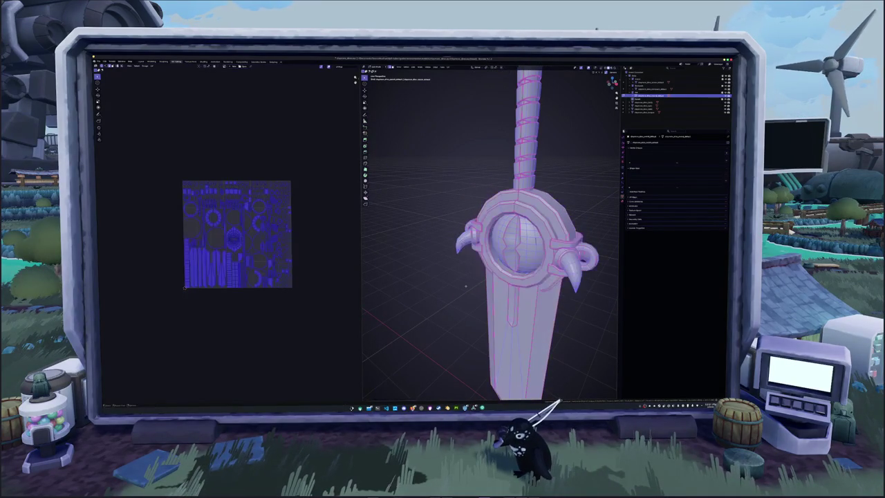
pyautogui.click(449, 68)
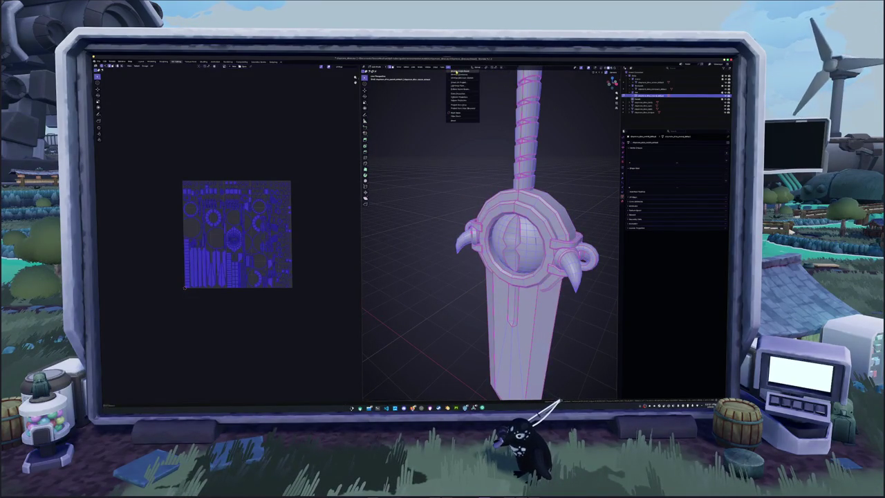
# - Select all of the sword's UVs and pack its islands to fill the UV square
pyautogui.click(458, 71)
pyautogui.hotkey('alt', 'a')
pyautogui.scroll(2, 317, 232)
pyautogui.press('a')
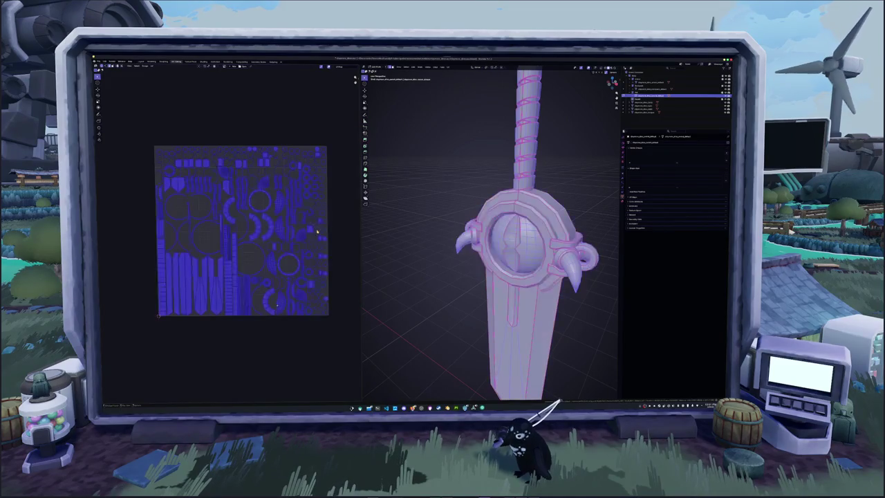
pyautogui.press('n')
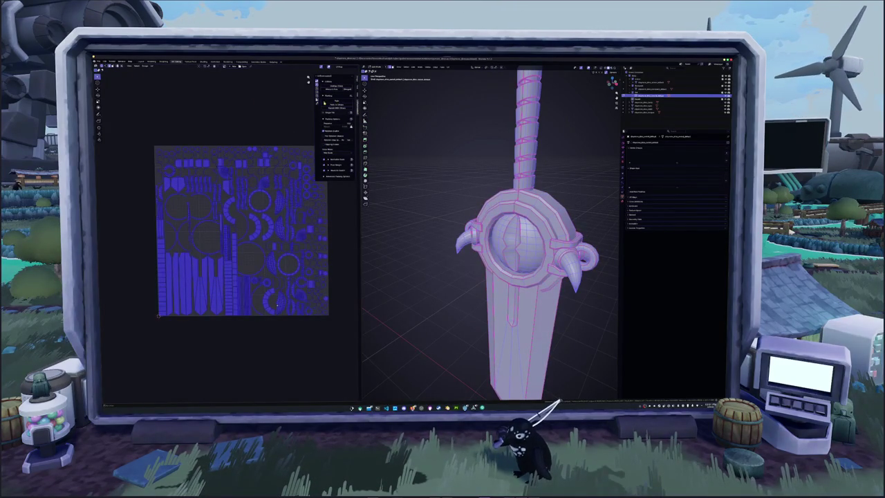
pyautogui.press('a')
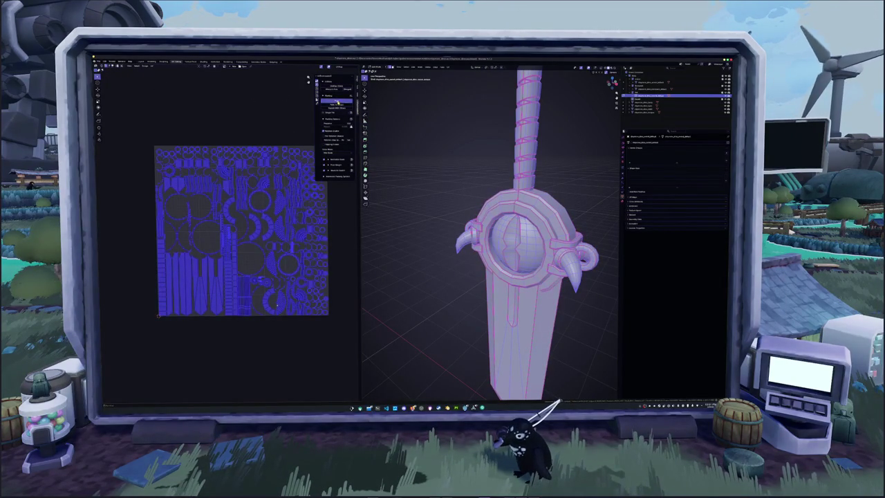
pyautogui.click(337, 101)
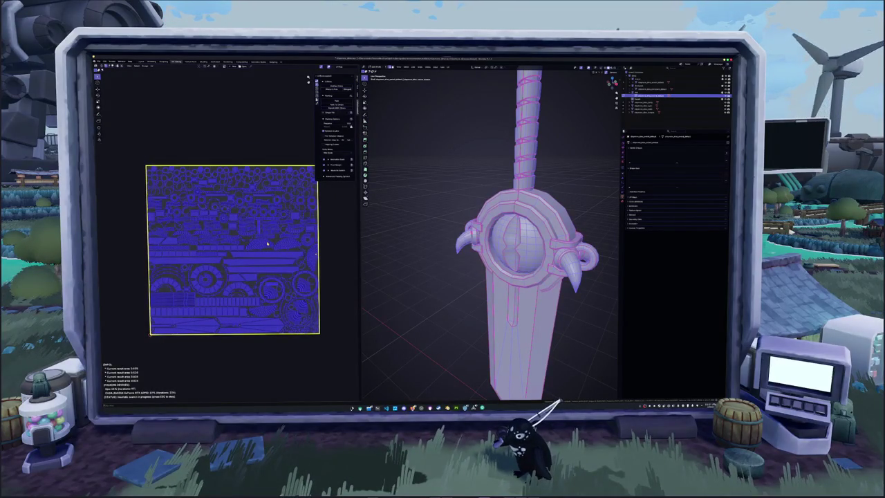
# - Return to Object Mode and frame the whole dinosaur character in front view
pyautogui.press('Tab')
pyautogui.scroll(-2, 442, 265)
pyautogui.scroll(-3, 442, 264)
pyautogui.moveTo(447, 263)
pyautogui.mouseDown(button='middle')
pyautogui.moveTo(483, 211)
pyautogui.moveTo(500, 210)
pyautogui.mouseUp(button='middle')
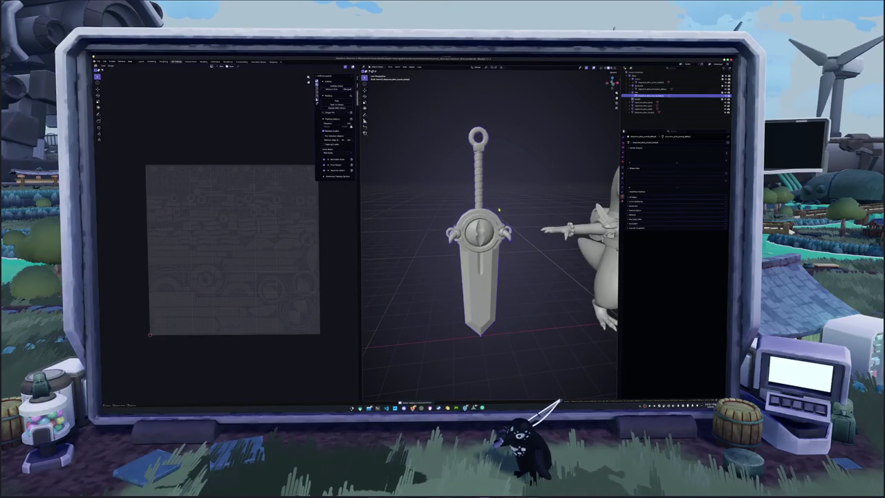
pyautogui.press('KP_1')
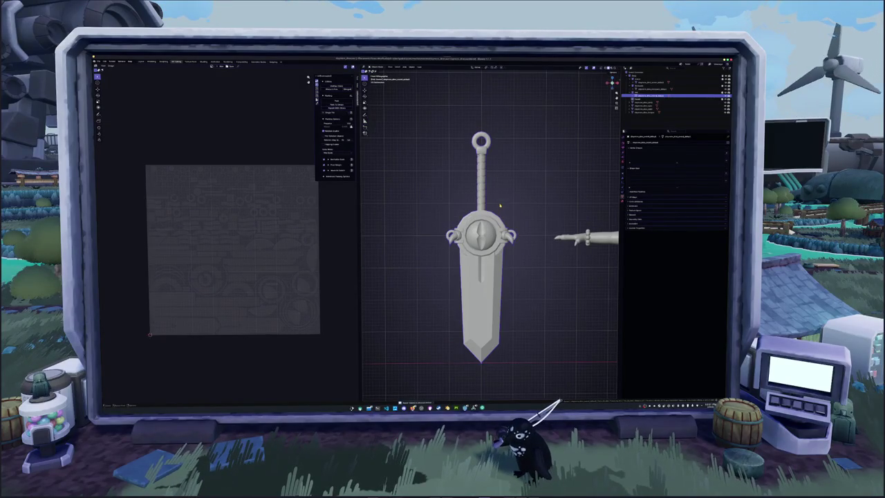
pyautogui.scroll(-1, 508, 207)
pyautogui.scroll(-1, 515, 209)
pyautogui.scroll(-1, 518, 208)
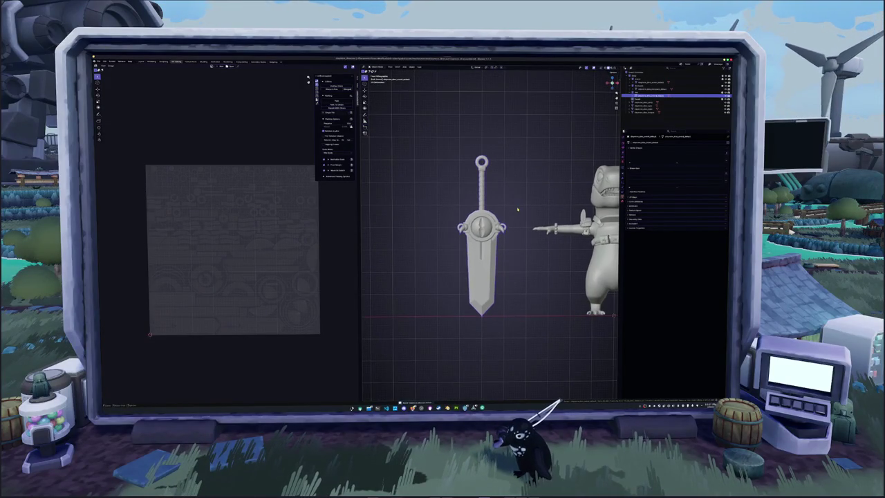
pyautogui.keyDown('shift'); pyautogui.moveTo(530, 203); pyautogui.dragTo(442, 204, button='middle'); pyautogui.keyUp('shift')
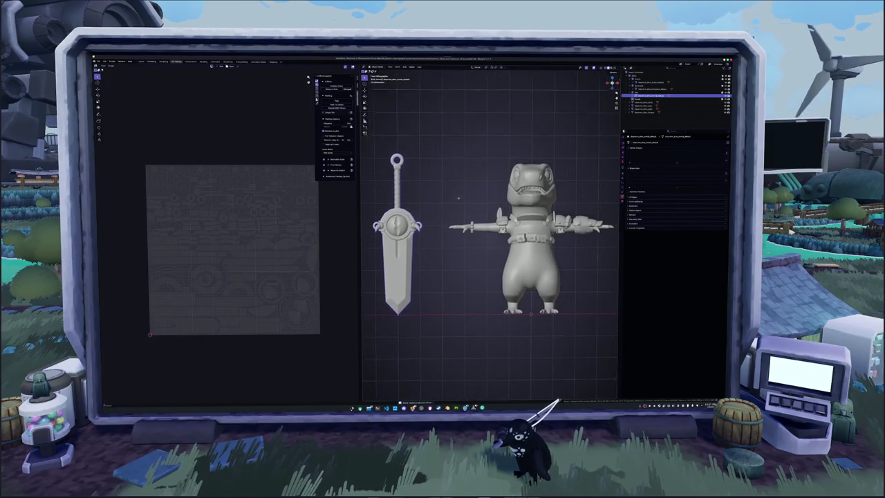
pyautogui.click(650, 82)
pyautogui.press('KP_Decimal')
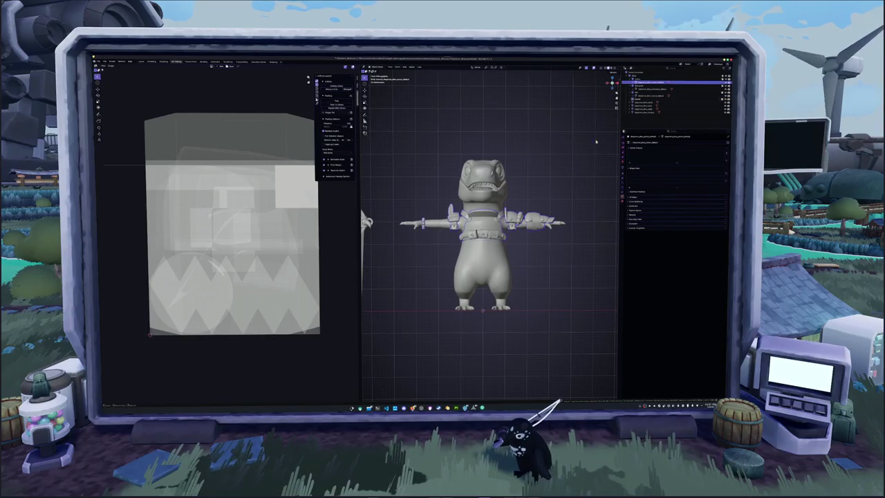
# - Select the dinosaur body and check its mesh in Edit Mode from several angles
pyautogui.click(650, 103)
pyautogui.press('Tab')
pyautogui.press('KP_Decimal')
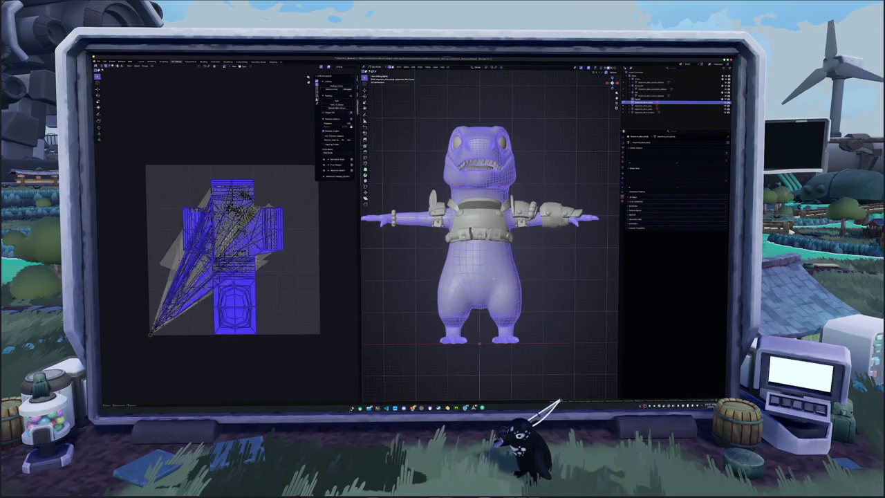
pyautogui.press('Tab')
pyautogui.moveTo(550, 282)
pyautogui.mouseDown(button='middle')
pyautogui.moveTo(484, 277)
pyautogui.moveTo(543, 284)
pyautogui.mouseUp(button='middle')
pyautogui.press('Tab')
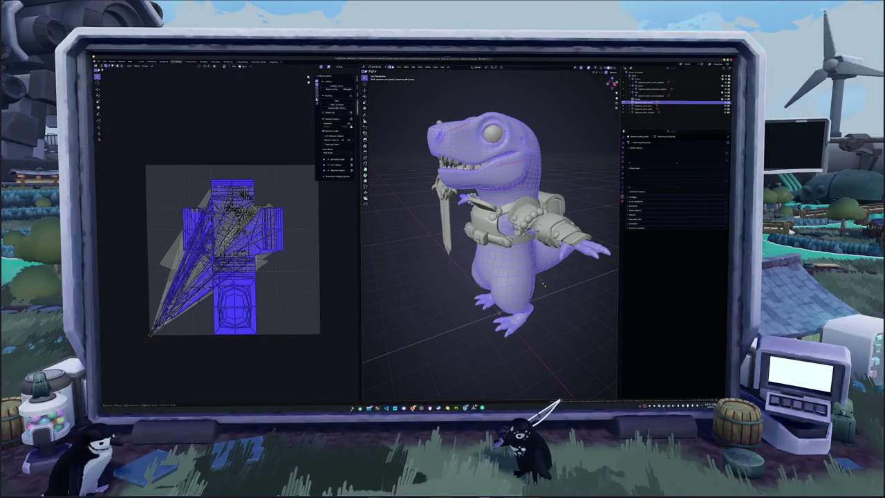
pyautogui.press('Tab')
pyautogui.moveTo(544, 283)
pyautogui.mouseDown(button='middle')
pyautogui.moveTo(533, 273)
pyautogui.moveTo(543, 271)
pyautogui.mouseUp(button='middle')
pyautogui.scroll(-2, 543, 271)
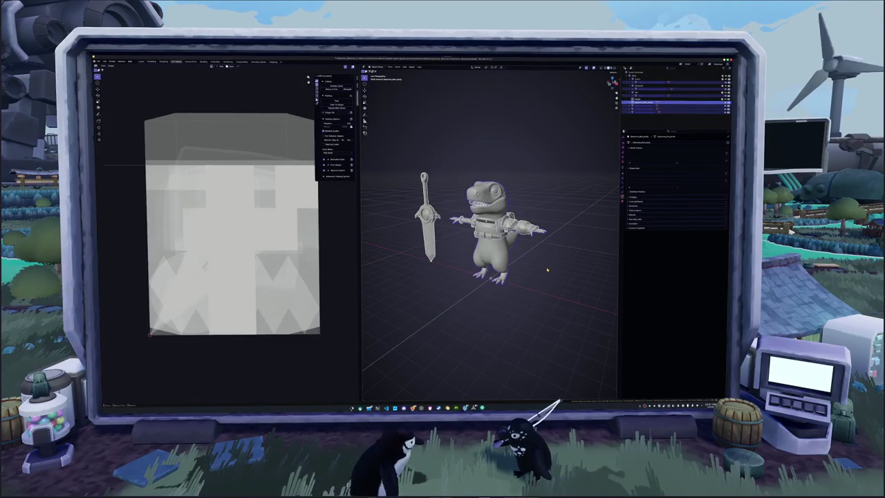
# - Check the linked chest armour geometry, then select the dinosaur's eye object
pyautogui.press('Tab')
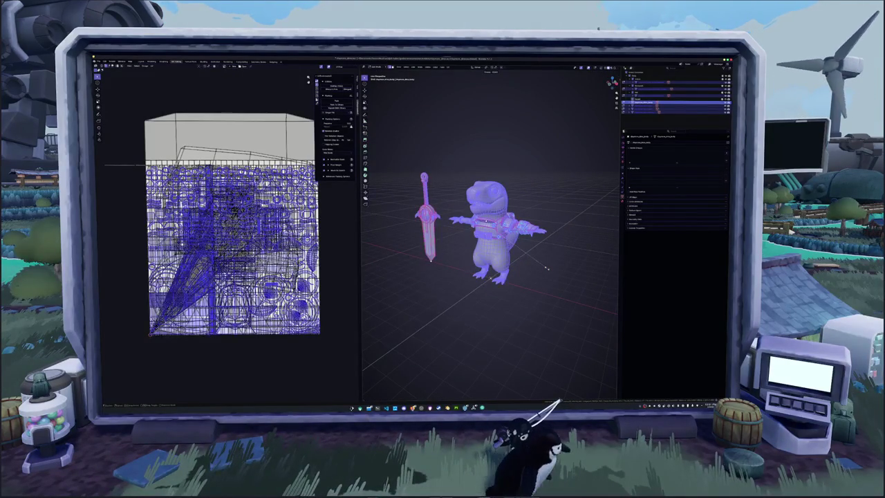
pyautogui.hotkey('ctrl', 'l')
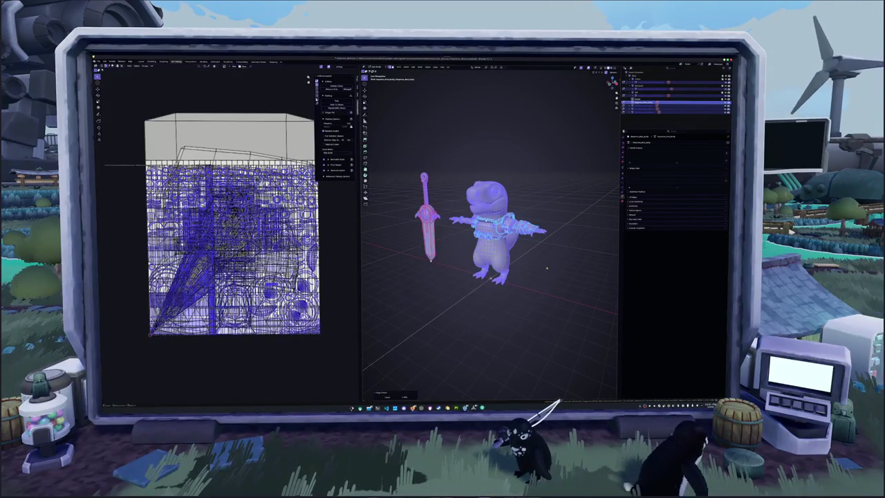
pyautogui.press('Tab')
pyautogui.scroll(3, 547, 269)
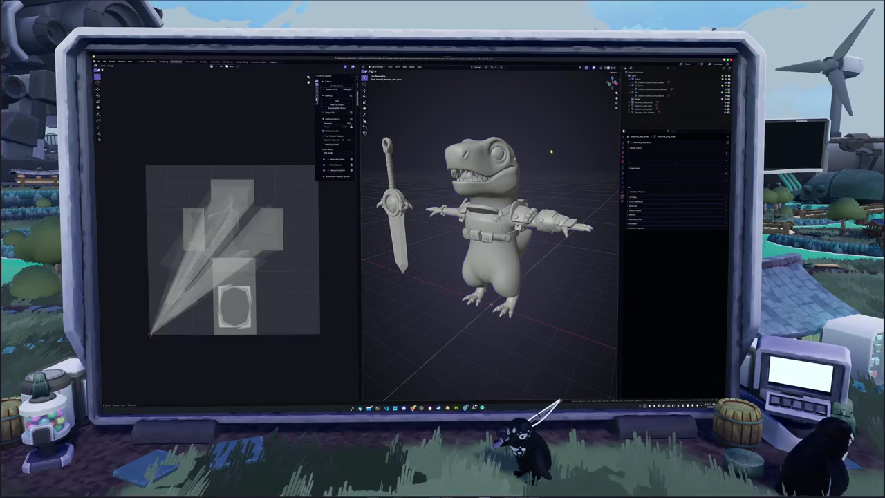
pyautogui.click(394, 207)
pyautogui.click(498, 153)
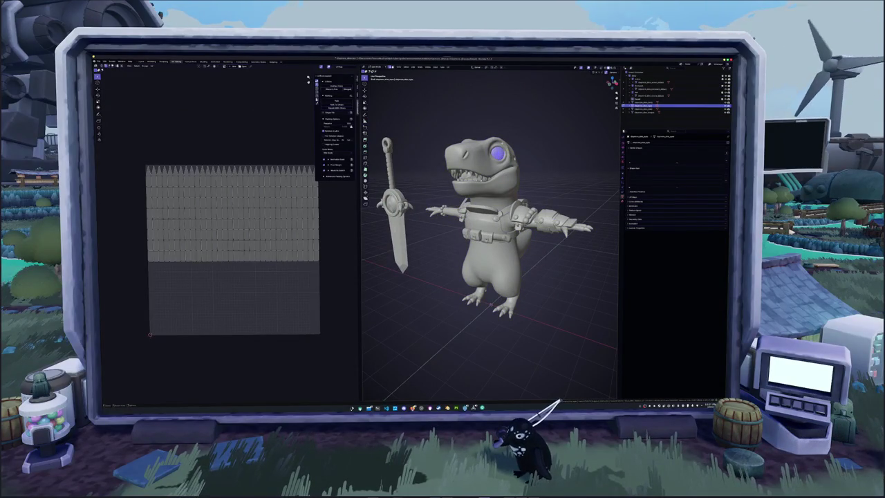
# - Unwrap the eye into two circular UV islands and pack them into the square
pyautogui.press('a')
pyautogui.click(451, 67)
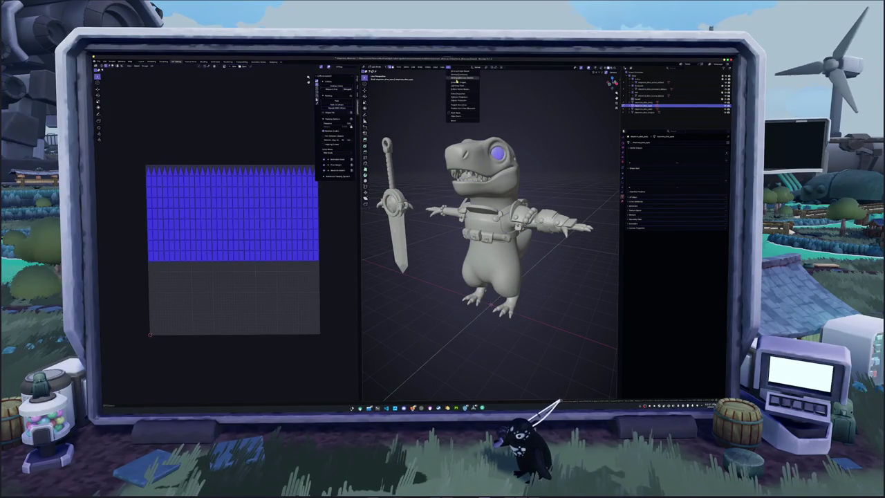
pyautogui.click(457, 81)
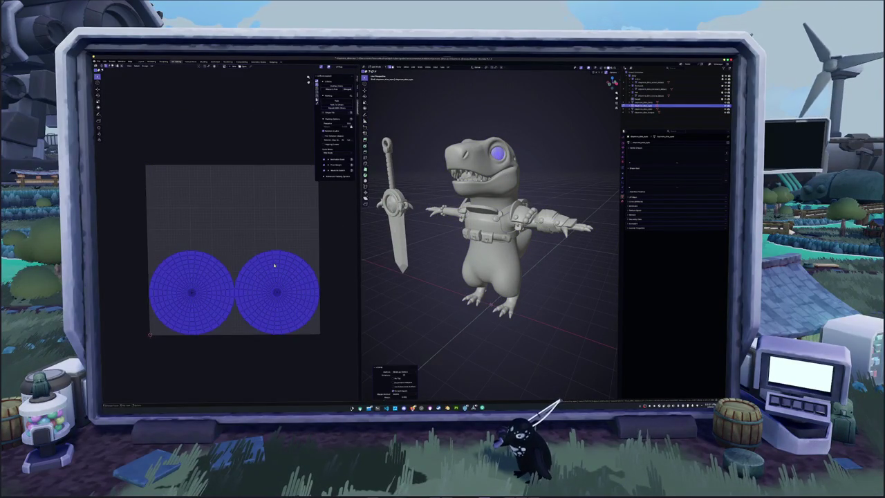
pyautogui.click(276, 292)
pyautogui.press('a')
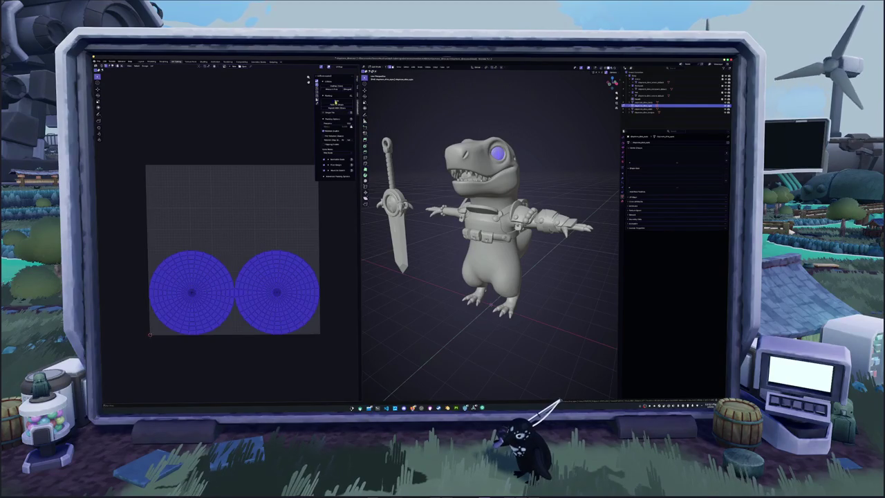
pyautogui.click(337, 103)
pyautogui.press('Tab')
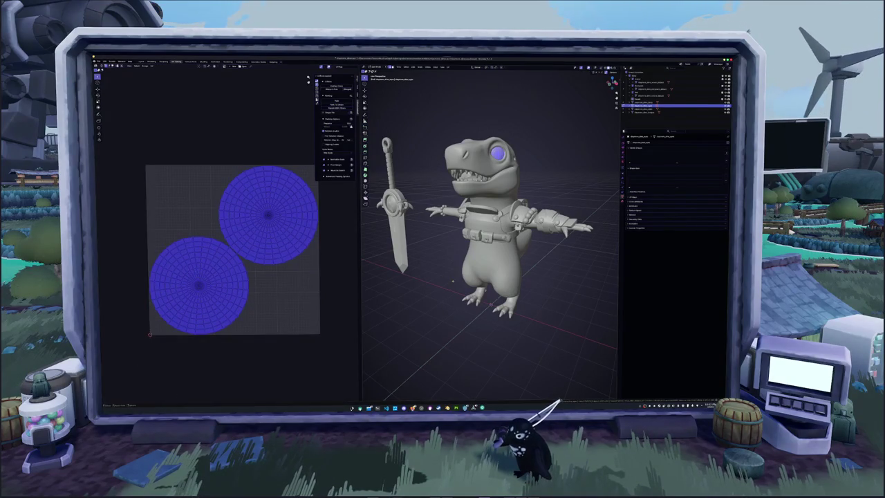
# - Select the teeth object and open it in Edit Mode
pyautogui.click(664, 108)
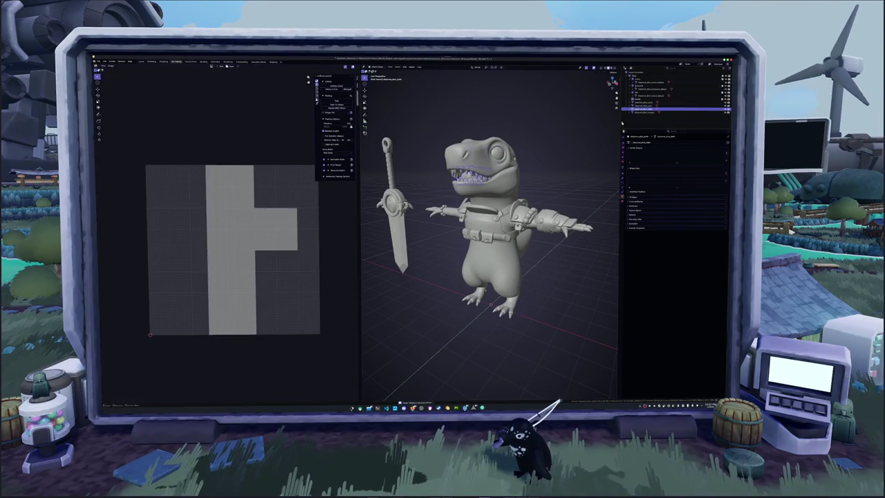
pyautogui.press('Tab')
pyautogui.scroll(-4, 457, 200)
pyautogui.press('Tab')
# - Shift the teeth along the X axis and inspect their mesh from several angles
pyautogui.press('g')
pyautogui.press('x')
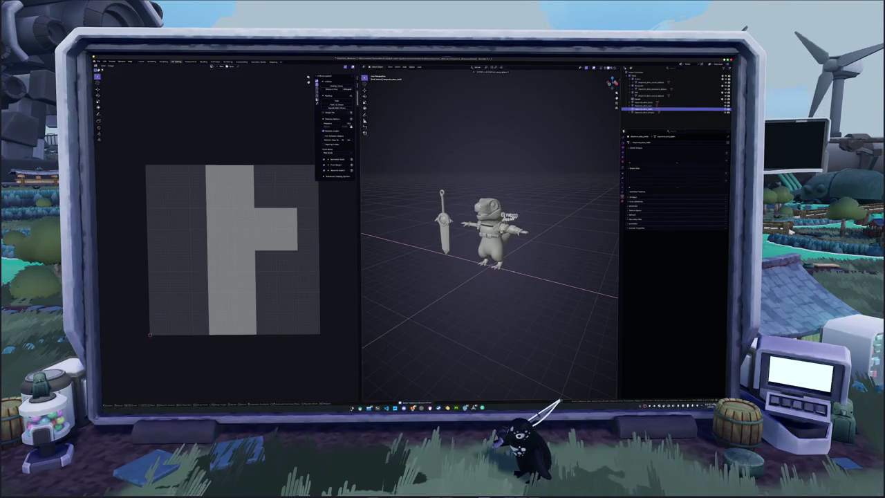
pyautogui.press('Return')
pyautogui.moveTo(551, 221)
pyautogui.mouseDown(button='middle')
pyautogui.moveTo(495, 221)
pyautogui.moveTo(486, 258)
pyautogui.moveTo(450, 302)
pyautogui.mouseUp(button='middle')
pyautogui.scroll(4, 496, 221)
pyautogui.press('Tab')
pyautogui.scroll(3, 492, 236)
pyautogui.scroll(3, 487, 258)
pyautogui.press('Tab')
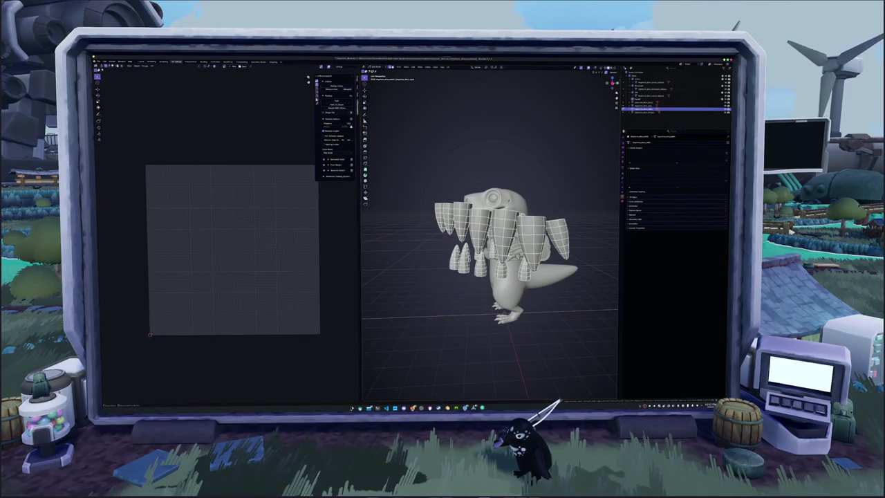
pyautogui.press('a')
pyautogui.moveTo(487, 257)
pyautogui.mouseDown(button='middle')
pyautogui.moveTo(515, 273)
pyautogui.moveTo(470, 263)
pyautogui.moveTo(515, 268)
pyautogui.moveTo(512, 256)
pyautogui.mouseUp(button='middle')
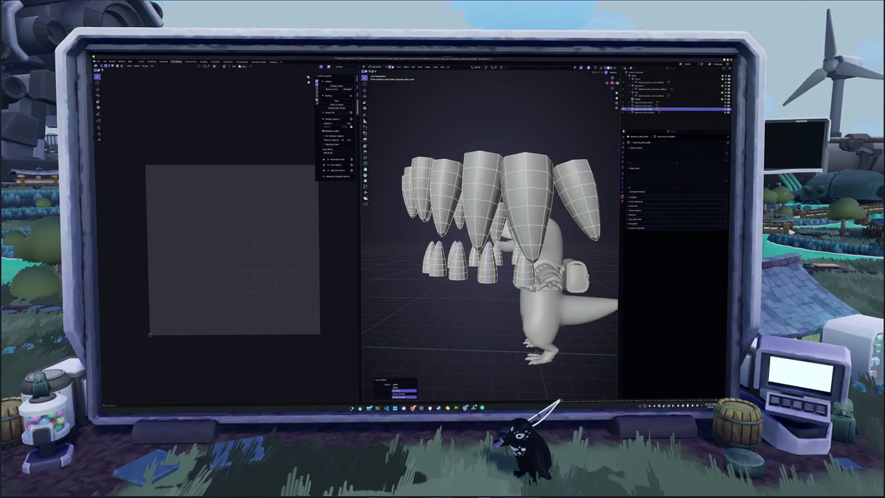
pyautogui.moveTo(498, 263)
pyautogui.mouseDown(button='middle')
pyautogui.moveTo(463, 261)
pyautogui.moveTo(481, 249)
pyautogui.moveTo(463, 249)
pyautogui.moveTo(460, 235)
pyautogui.mouseUp(button='middle')
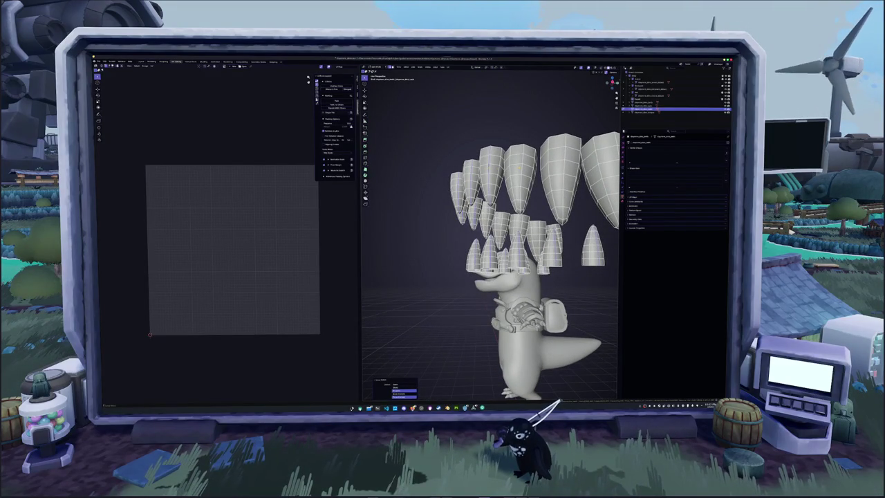
pyautogui.moveTo(498, 277); pyautogui.dragTo(470, 266, button='middle')
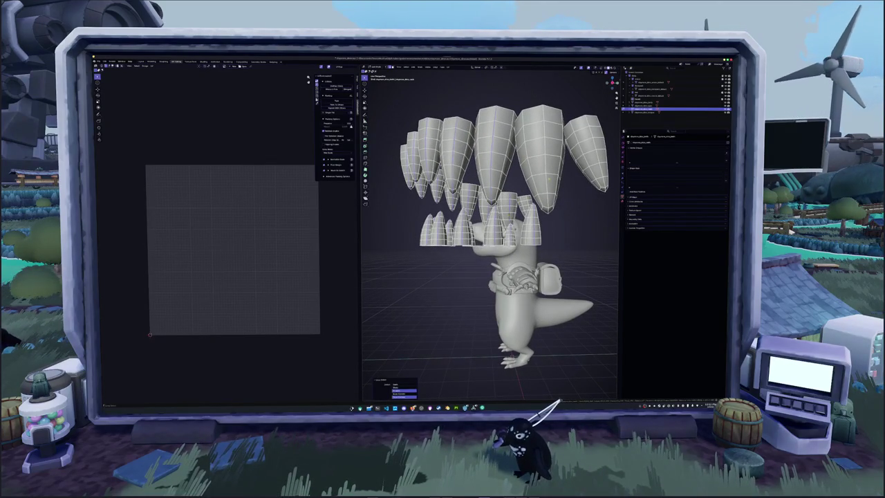
pyautogui.scroll(-3, 490, 235)
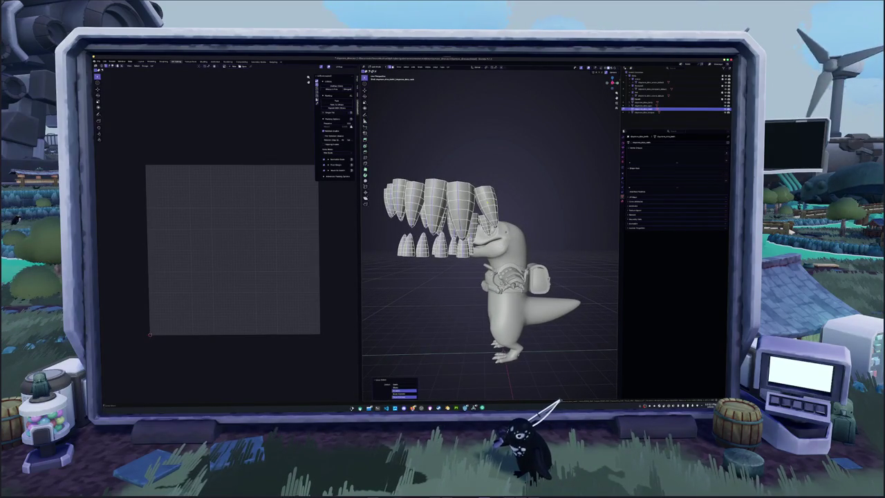
# - Mark the selected teeth edges as seams, unwrap them, and pack the islands across the tile
pyautogui.rightClick(511, 208)
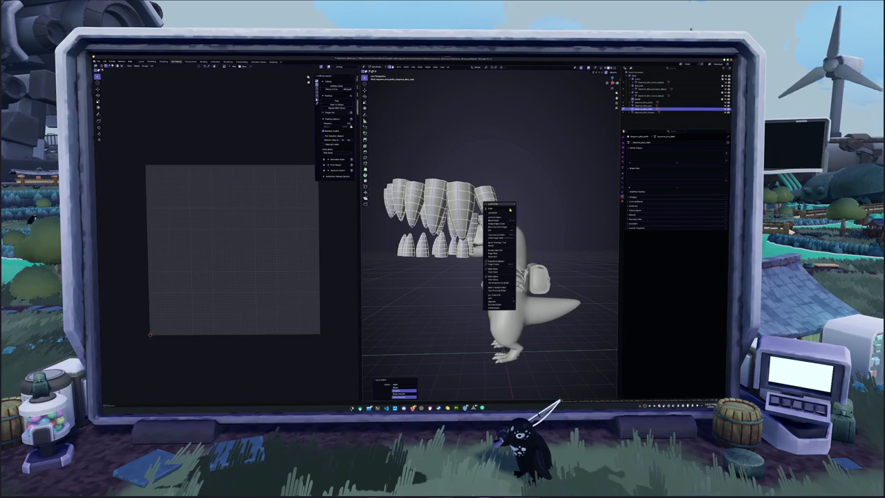
pyautogui.click(500, 271)
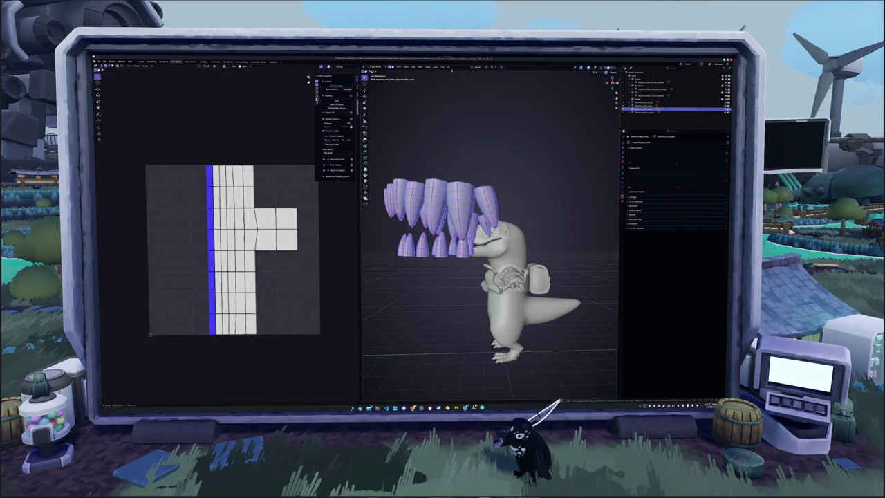
pyautogui.click(449, 67)
pyautogui.click(458, 78)
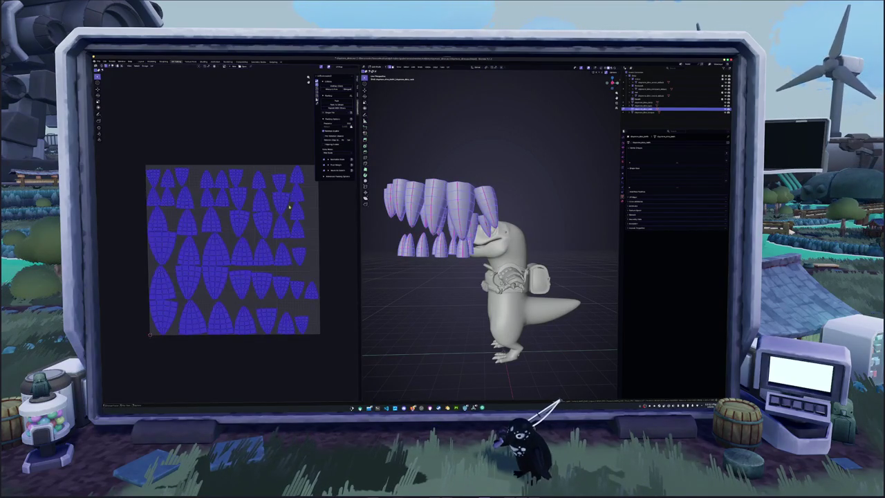
pyautogui.click(338, 100)
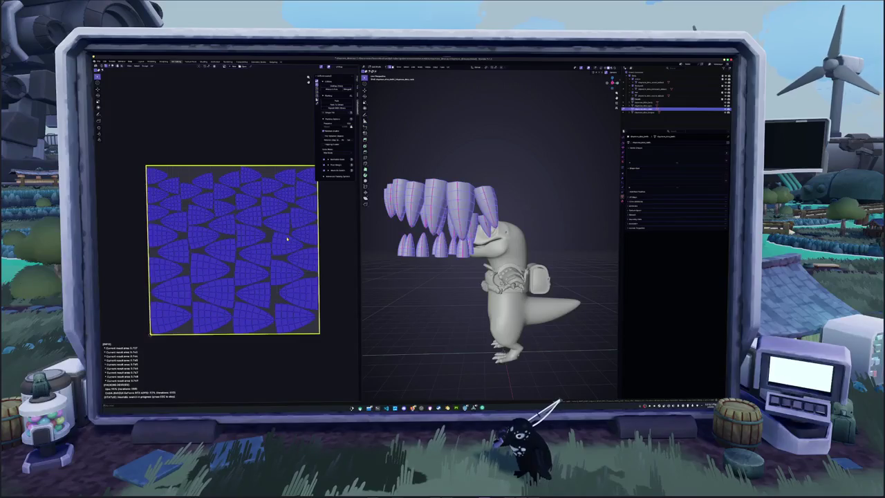
pyautogui.press('Escape')
pyautogui.hotkey('ctrl', 'z')
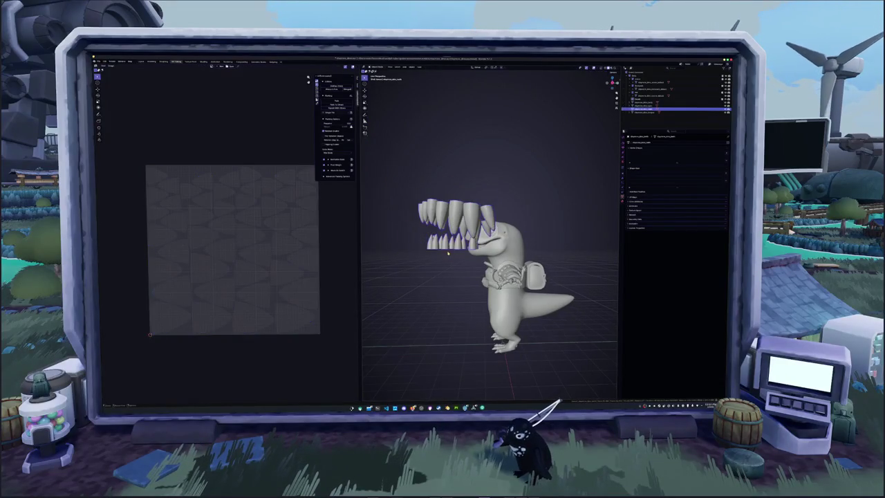
pyautogui.hotkey('ctrl', 'z')
pyautogui.hotkey('ctrl', 'z')
pyautogui.hotkey('ctrl', 'z')
pyautogui.hotkey('ctrl', 'shift', 'z')
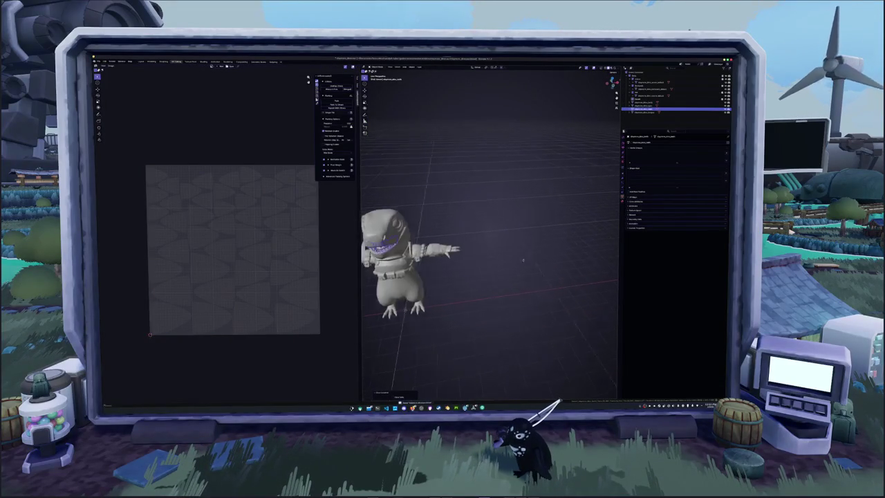
# - Open the crest piece above the head in Edit Mode with all its geometry selected
pyautogui.hotkey('ctrl', 'shift', 'z')
pyautogui.hotkey('ctrl', 'shift', 'z')
pyautogui.hotkey('ctrl', 'shift', 'z')
pyautogui.click(643, 104)
pyautogui.scroll(2, 526, 157)
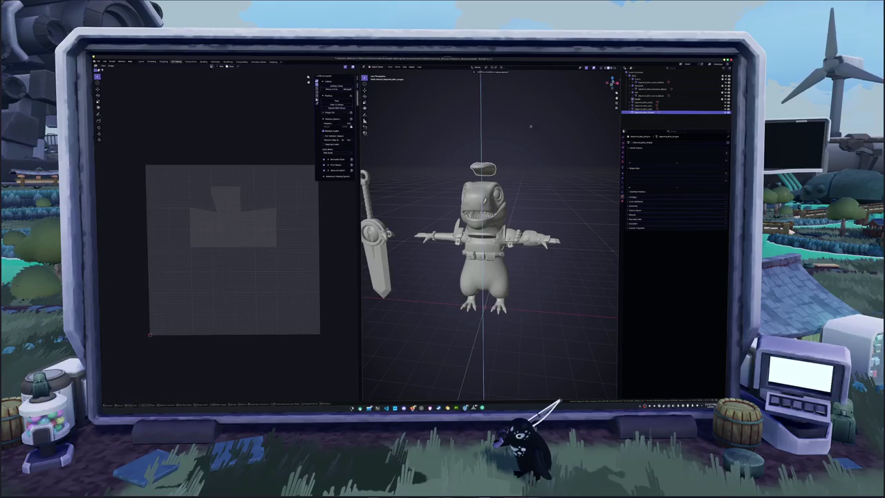
pyautogui.press('Tab')
pyautogui.press('Tab')
pyautogui.press('Tab')
pyautogui.press('Tab')
pyautogui.hotkey('shift', 'a')
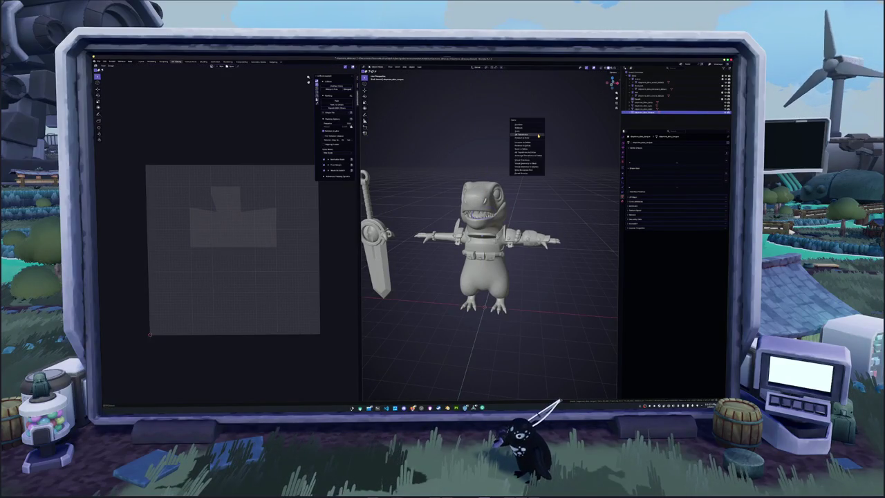
pyautogui.click(534, 159)
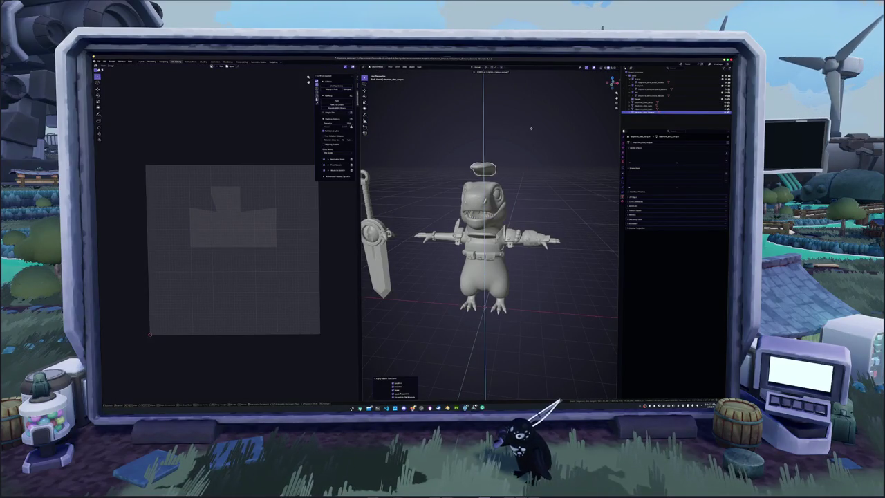
pyautogui.hotkey('ctrl', 'z')
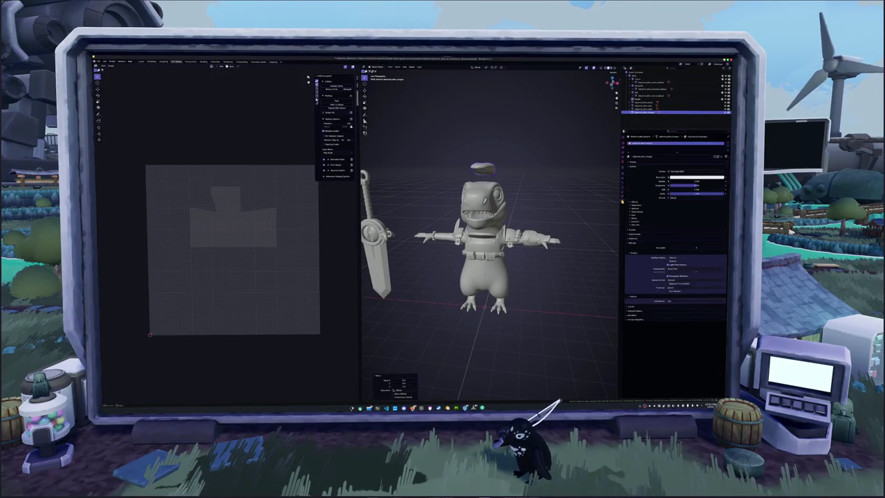
pyautogui.press('Tab')
pyautogui.press('KP_Decimal')
pyautogui.moveTo(484, 242)
pyautogui.mouseDown(button='middle')
pyautogui.moveTo(484, 207)
pyautogui.moveTo(484, 263)
pyautogui.mouseUp(button='middle')
pyautogui.hotkey('alt', 'a')
pyautogui.moveTo(553, 173); pyautogui.dragTo(428, 170, button='middle')
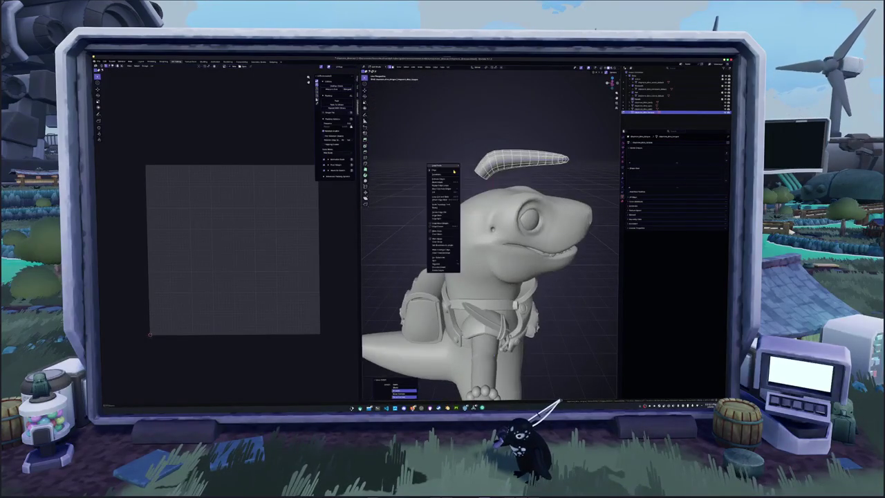
pyautogui.press('a')
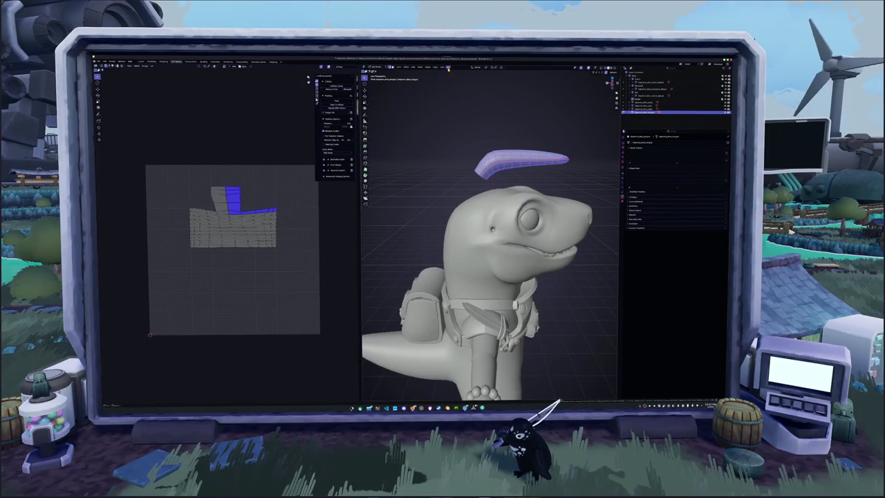
# - Unwrap and pack the crest piece into two UV islands, then hide it
pyautogui.click(448, 68)
pyautogui.click(453, 79)
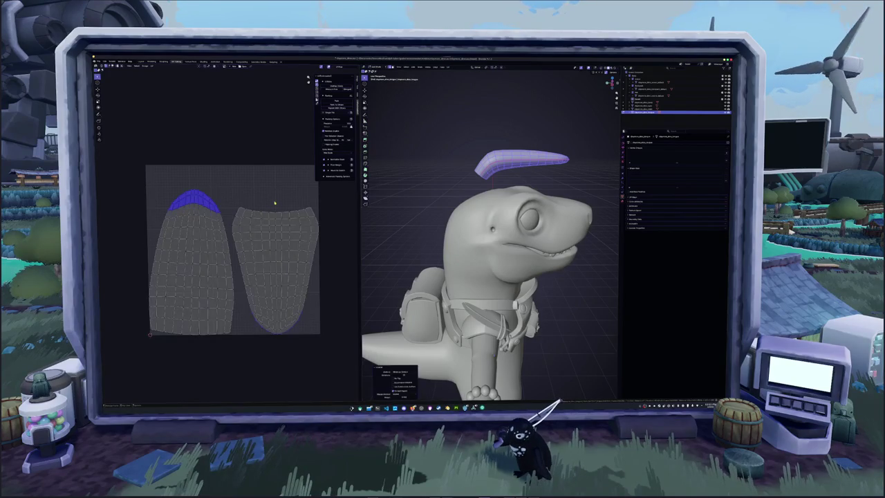
pyautogui.press('a')
pyautogui.click(340, 102)
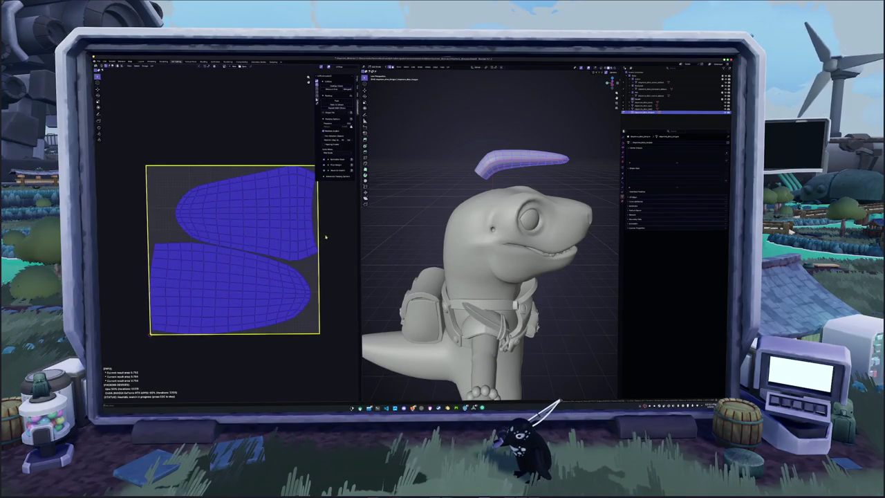
pyautogui.press('Tab')
pyautogui.scroll(-5, 426, 217)
pyautogui.moveTo(401, 229); pyautogui.dragTo(427, 217, button='middle')
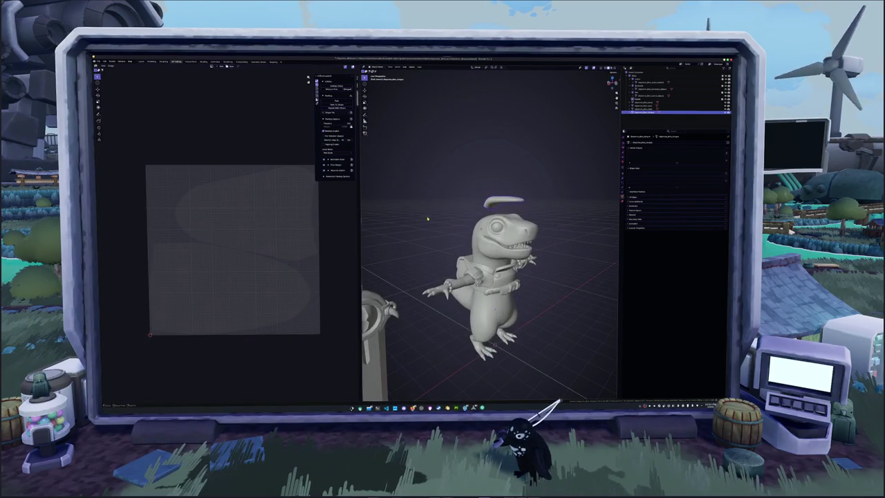
pyautogui.press('h')
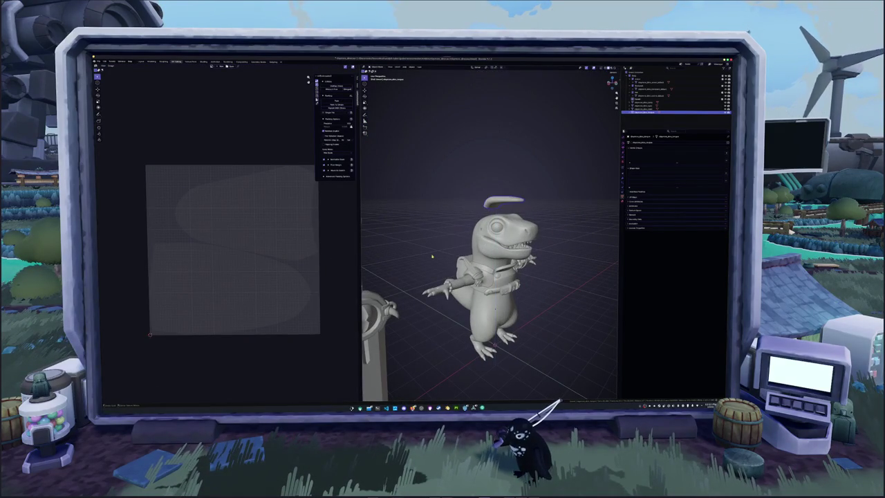
pyautogui.press('KP_1')
pyautogui.scroll(-2, 432, 255)
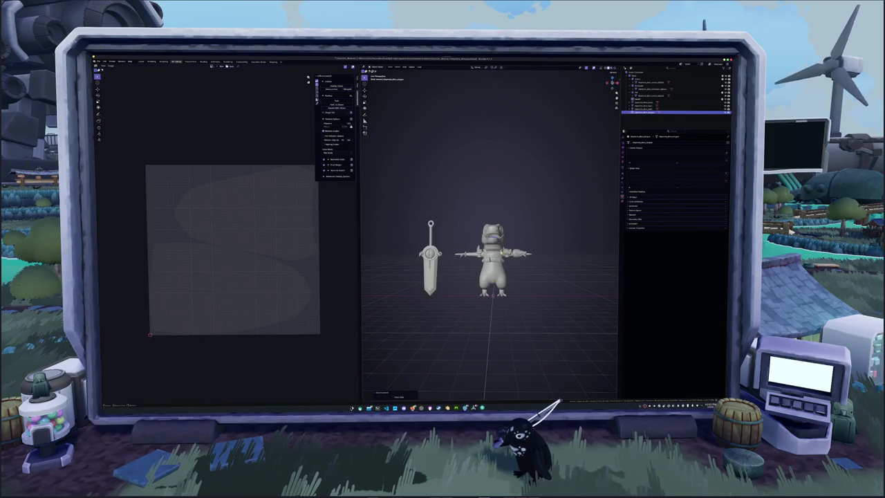
# - Hide the sword and open the dinosaur body mesh in Edit Mode with nothing selected
pyautogui.click(643, 102)
pyautogui.moveTo(485, 263); pyautogui.dragTo(494, 261, button='middle')
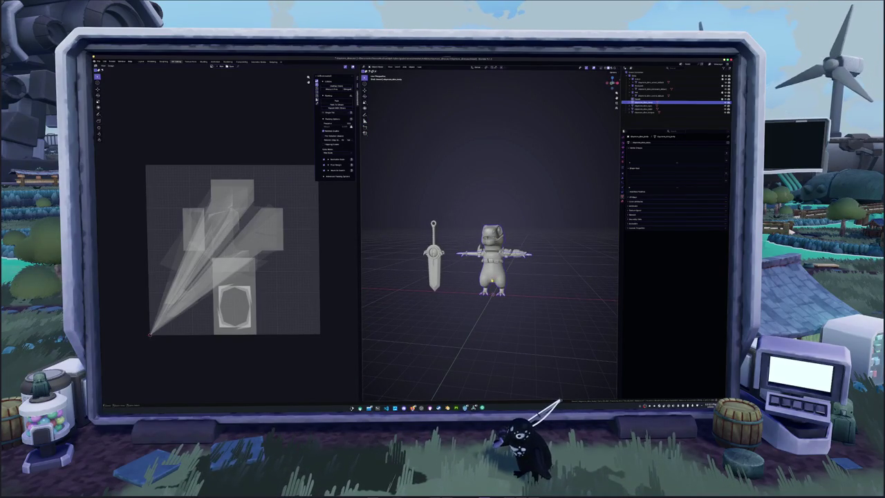
pyautogui.press('a')
pyautogui.press('h')
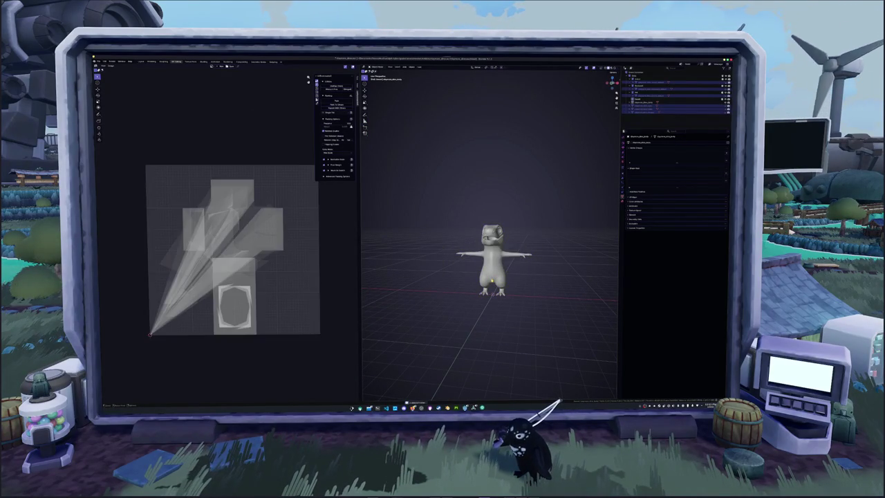
pyautogui.press('KP_Decimal')
pyautogui.press('Tab')
pyautogui.hotkey('alt', 'a')
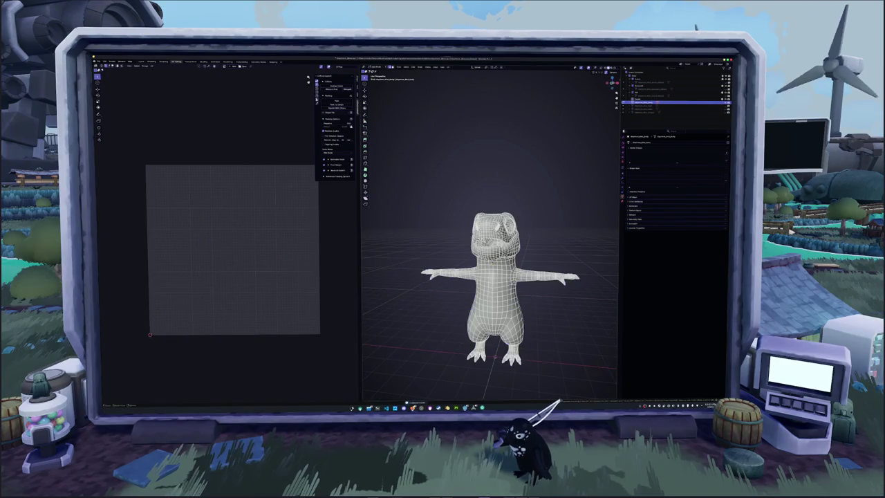
# - In edge mode, mark the nostril edge loops on the dinosaur's head as seams
pyautogui.moveTo(555, 241); pyautogui.dragTo(463, 232, button='middle')
pyautogui.scroll(5, 525, 235)
pyautogui.scroll(2, 491, 235)
pyautogui.scroll(3, 491, 235)
pyautogui.press('2')
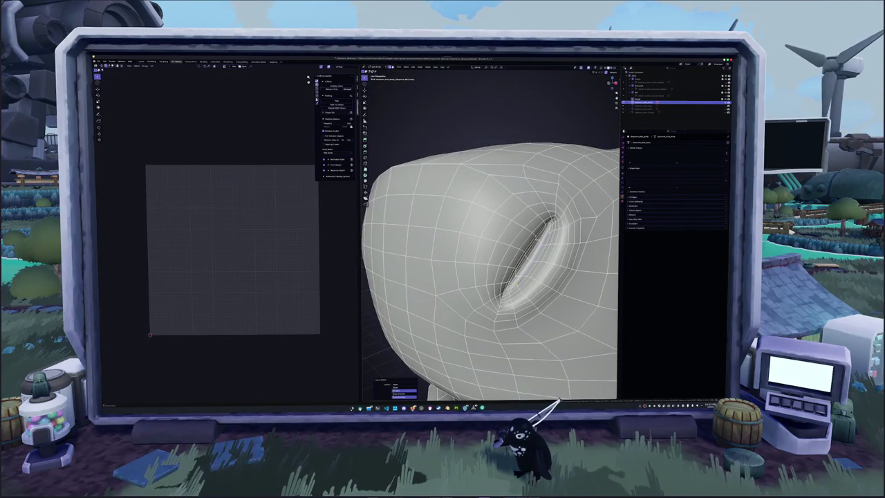
pyautogui.moveTo(477, 242); pyautogui.dragTo(488, 249, button='middle')
pyautogui.scroll(4, 488, 249)
pyautogui.scroll(3, 488, 249)
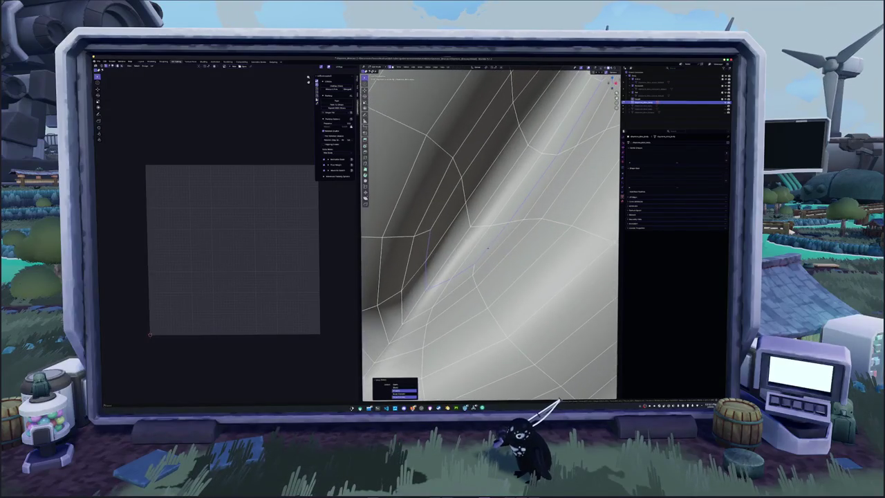
pyautogui.scroll(-6, 442, 242)
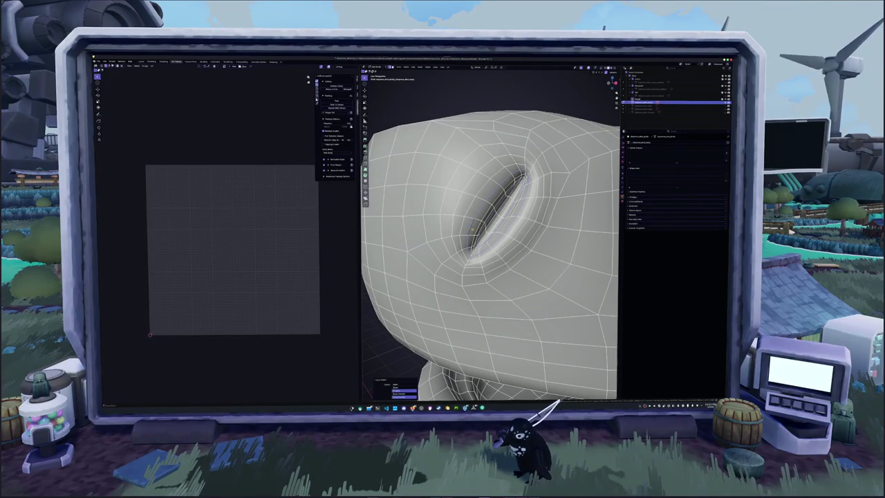
pyautogui.rightClick(474, 231)
pyautogui.click(473, 245)
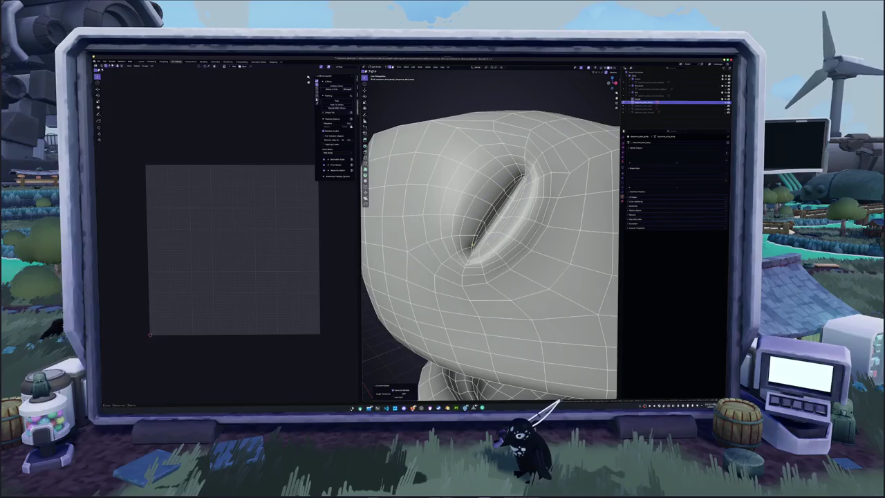
pyautogui.moveTo(473, 245)
pyautogui.mouseDown(button='middle')
pyautogui.moveTo(443, 262)
pyautogui.moveTo(477, 242)
pyautogui.moveTo(471, 238)
pyautogui.mouseUp(button='middle')
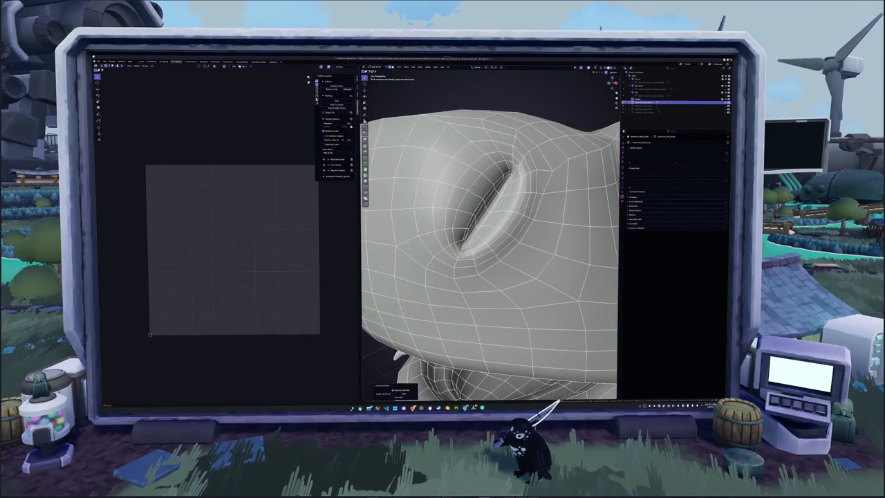
pyautogui.rightClick(462, 232)
pyautogui.click(462, 245)
pyautogui.scroll(-5, 475, 232)
# - Orbit around the head to inspect the nostril and ear, ending on a side view
pyautogui.moveTo(476, 233)
pyautogui.mouseDown(button='middle')
pyautogui.moveTo(464, 235)
pyautogui.moveTo(484, 232)
pyautogui.moveTo(464, 239)
pyautogui.moveTo(478, 242)
pyautogui.mouseUp(button='middle')
pyautogui.scroll(3, 473, 240)
pyautogui.scroll(3, 489, 235)
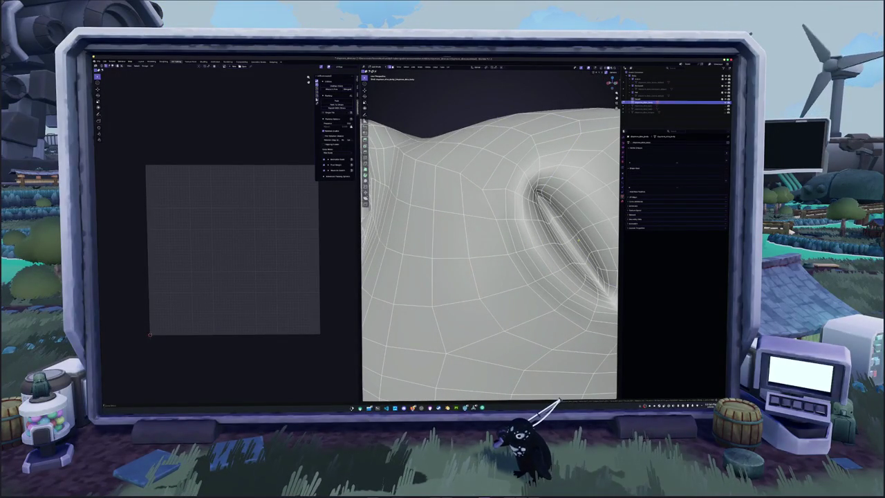
pyautogui.press('a')
pyautogui.moveTo(489, 235); pyautogui.dragTo(534, 229, button='middle')
pyautogui.click(534, 229)
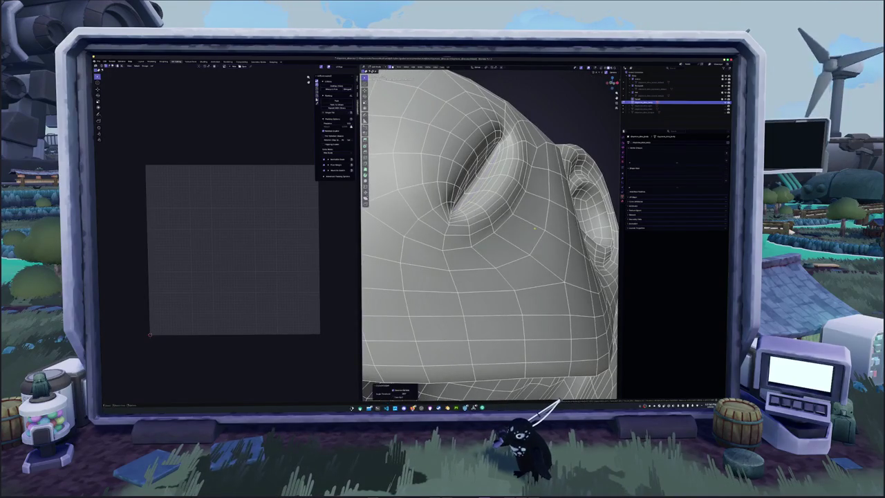
pyautogui.scroll(2, 525, 220)
pyautogui.scroll(2, 524, 219)
pyautogui.scroll(2, 524, 219)
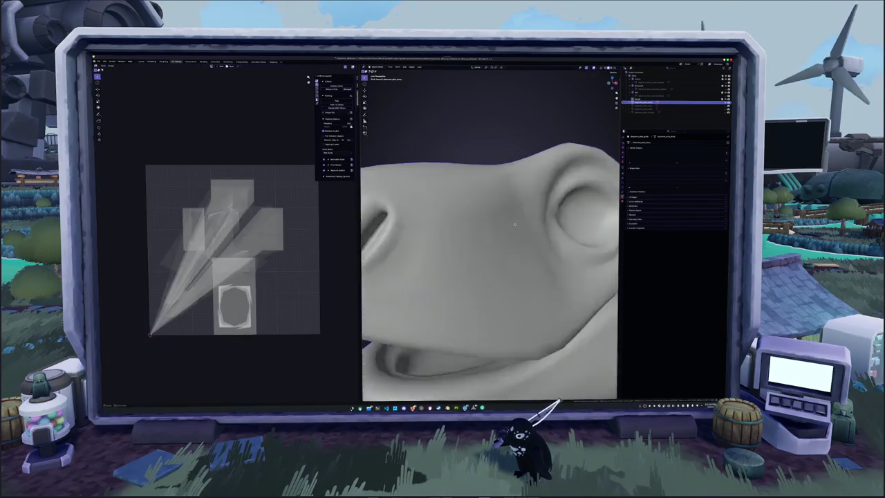
pyautogui.scroll(-2, 525, 218)
pyautogui.scroll(-4, 524, 219)
pyautogui.moveTo(524, 218)
pyautogui.mouseDown(button='middle')
pyautogui.moveTo(520, 201)
pyautogui.moveTo(519, 214)
pyautogui.mouseUp(button='middle')
pyautogui.scroll(-5, 518, 214)
pyautogui.scroll(5, 519, 214)
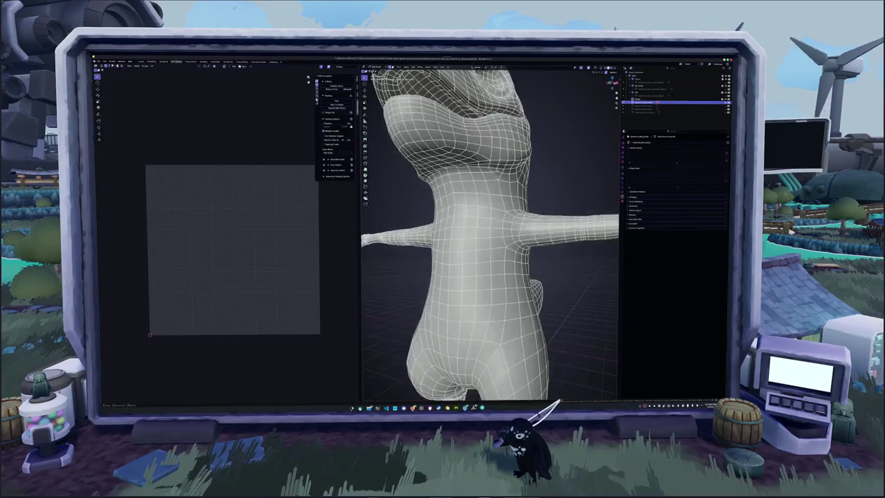
pyautogui.moveTo(518, 214); pyautogui.dragTo(602, 211, button='middle')
pyautogui.scroll(-5, 491, 235)
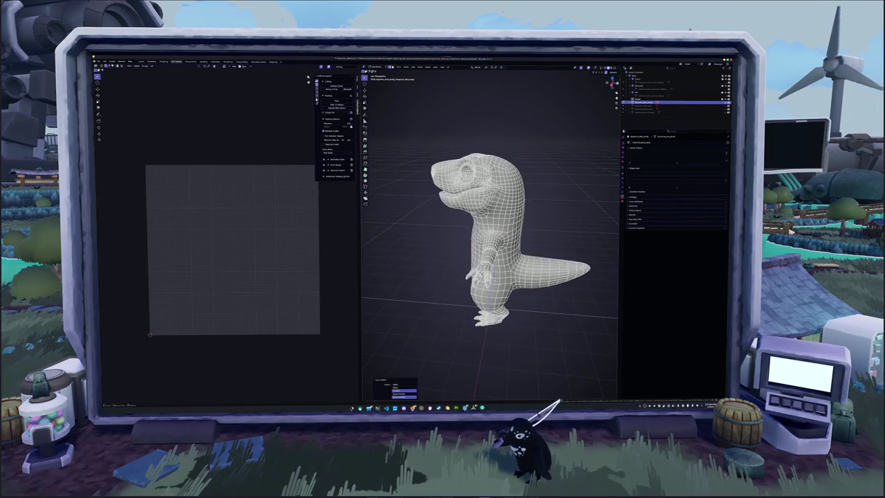
pyautogui.scroll(3, 489, 232)
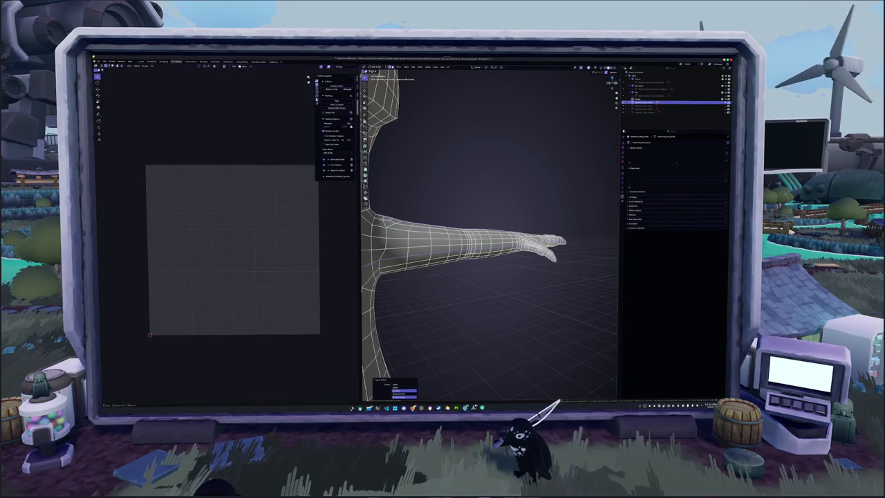
# - Mark the selected arm edges as a seam, then deselect everything to reveal it
pyautogui.moveTo(424, 380); pyautogui.dragTo(417, 381, button='middle')
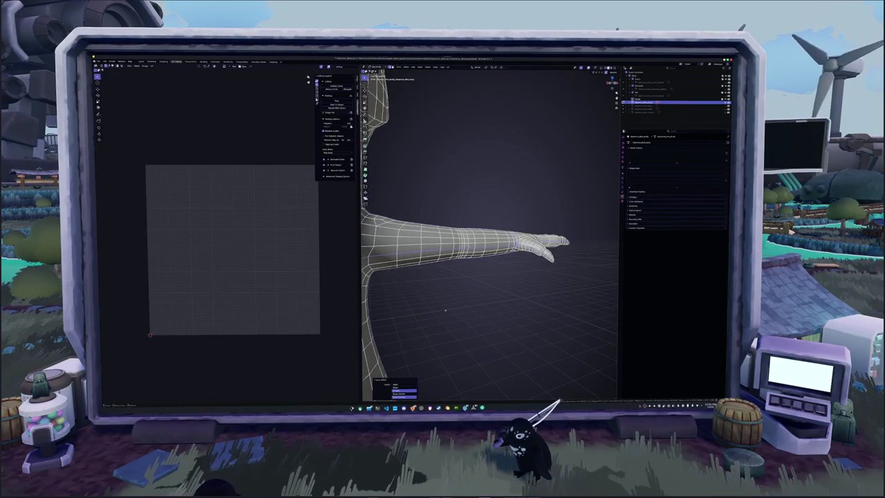
pyautogui.rightClick(462, 294)
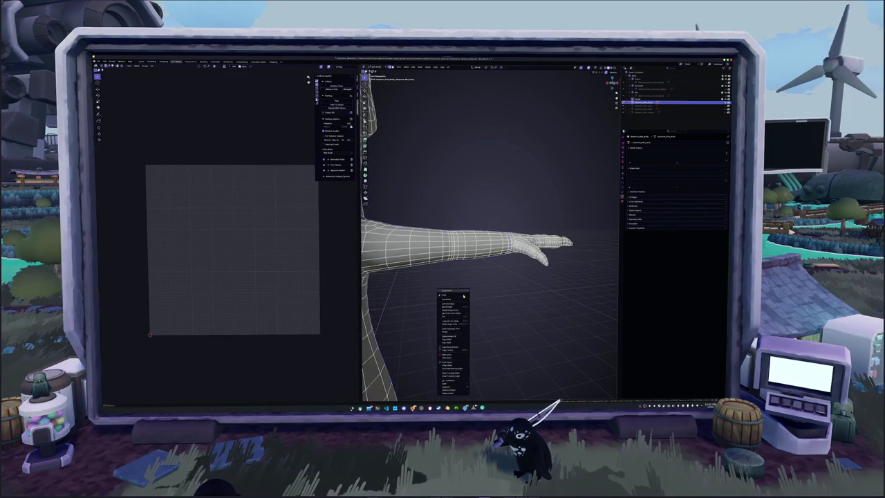
pyautogui.click(448, 355)
pyautogui.moveTo(448, 355); pyautogui.dragTo(520, 296, button='middle')
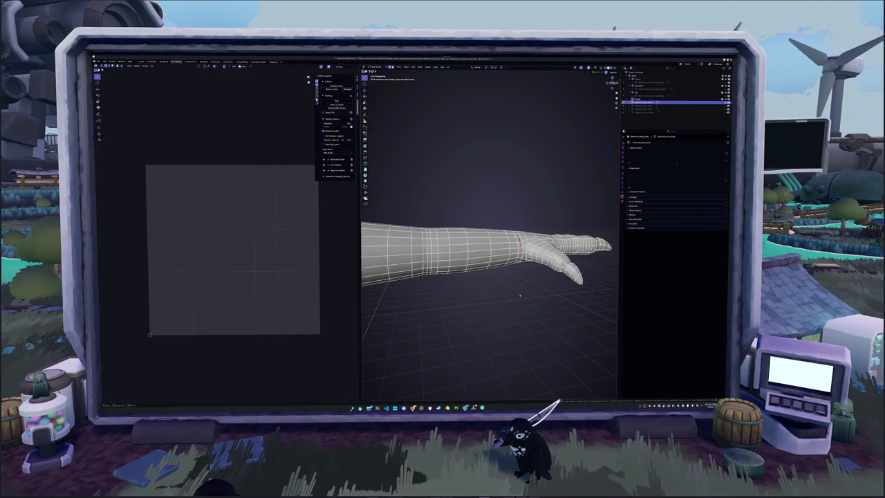
pyautogui.hotkey('alt', 'a')
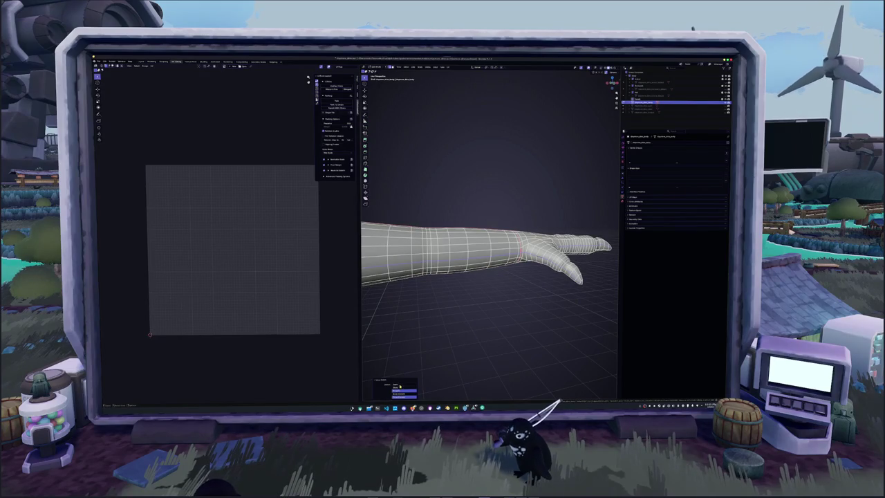
# - Select another edge loop on the arm and mark it as a seam
pyautogui.moveTo(400, 387); pyautogui.dragTo(438, 326, button='middle')
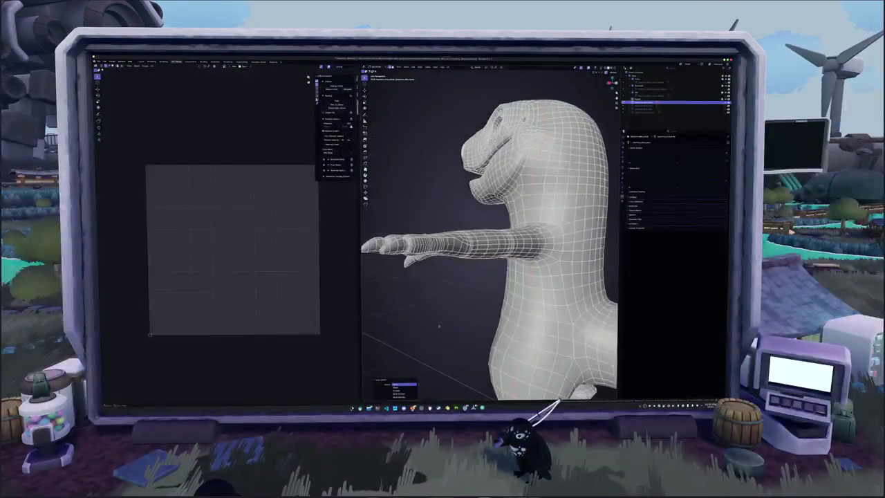
pyautogui.rightClick(439, 326)
pyautogui.click(429, 332)
pyautogui.moveTo(429, 331); pyautogui.dragTo(493, 293, button='middle')
pyautogui.keyDown('alt'); pyautogui.click(484, 285); pyautogui.keyUp('alt')
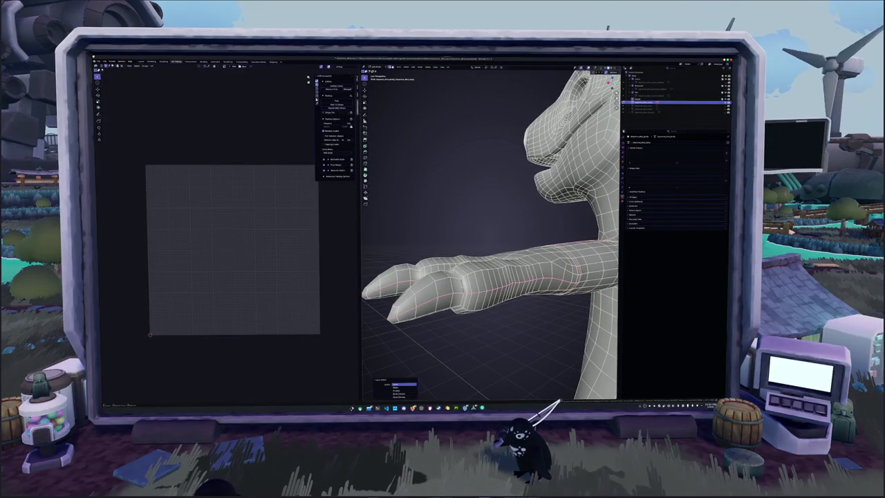
pyautogui.moveTo(492, 293); pyautogui.dragTo(449, 301, button='middle')
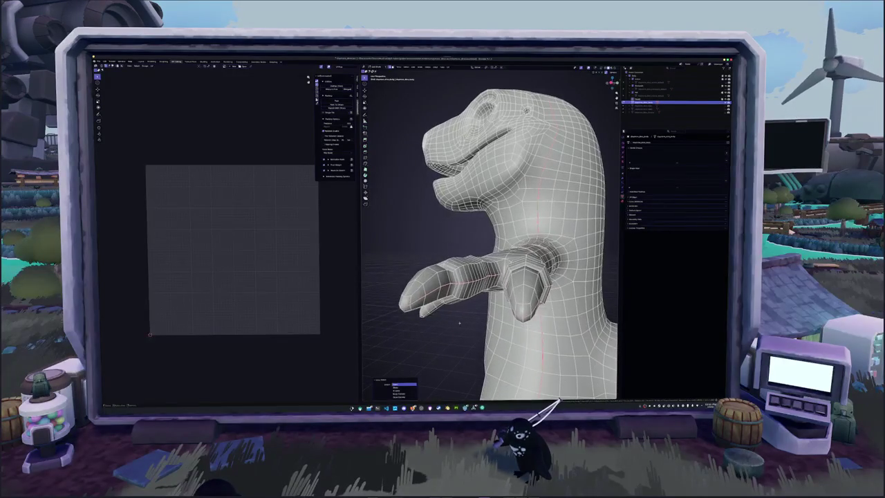
pyautogui.scroll(5, 490, 276)
pyautogui.moveTo(489, 277)
pyautogui.mouseDown(button='middle')
pyautogui.moveTo(450, 291)
pyautogui.moveTo(477, 290)
pyautogui.moveTo(481, 318)
pyautogui.mouseUp(button='middle')
pyautogui.scroll(-3, 490, 276)
pyautogui.rightClick(480, 318)
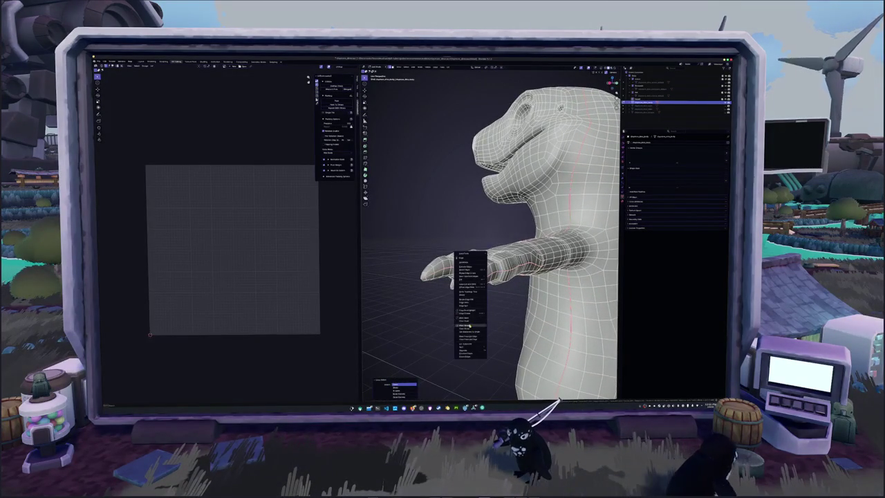
pyautogui.rightClick(465, 312)
pyautogui.click(465, 311)
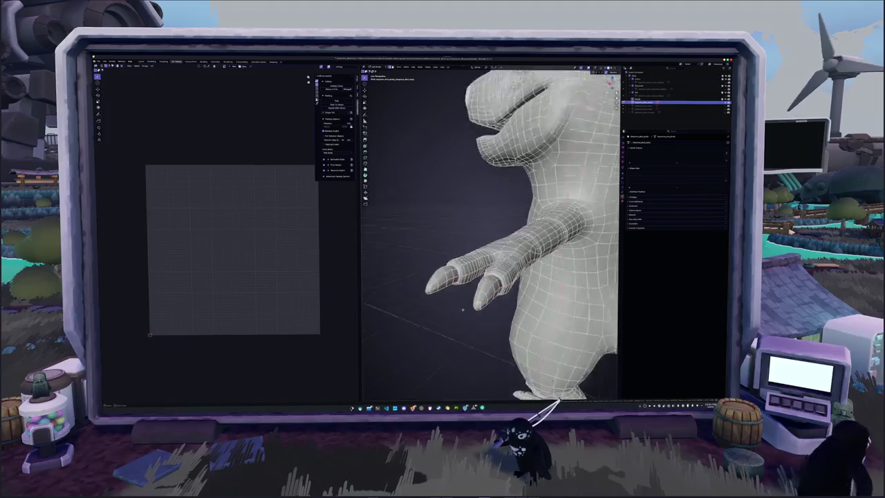
# - Mark the hand's edge loop and the wrist loop as seams
pyautogui.scroll(4, 465, 312)
pyautogui.moveTo(465, 312)
pyautogui.mouseDown(button='middle')
pyautogui.moveTo(486, 322)
pyautogui.moveTo(471, 327)
pyautogui.mouseUp(button='middle')
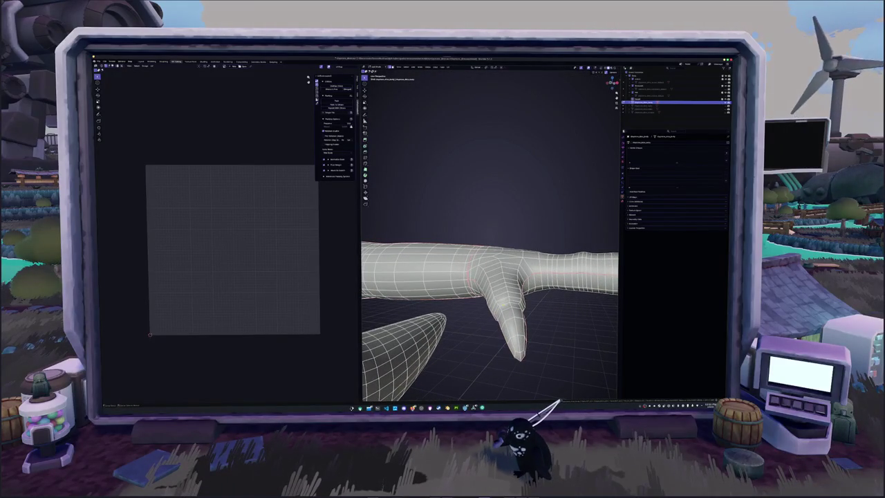
pyautogui.keyDown('alt'); pyautogui.click(503, 305); pyautogui.keyUp('alt')
pyautogui.rightClick(502, 305)
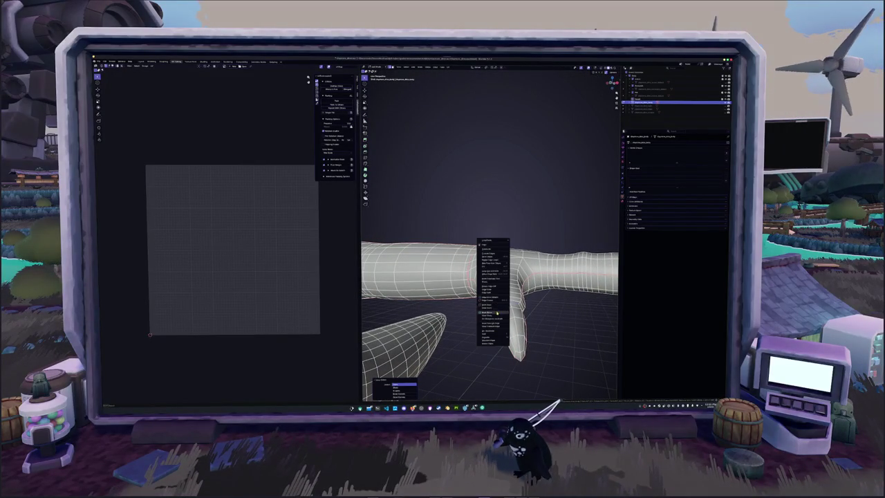
pyautogui.click(497, 312)
pyautogui.rightClick(478, 316)
pyautogui.click(469, 307)
# - Mark the thumb edges as a seam, then test with a trial unwrap and revert it
pyautogui.moveTo(469, 307); pyautogui.dragTo(450, 287, button='middle')
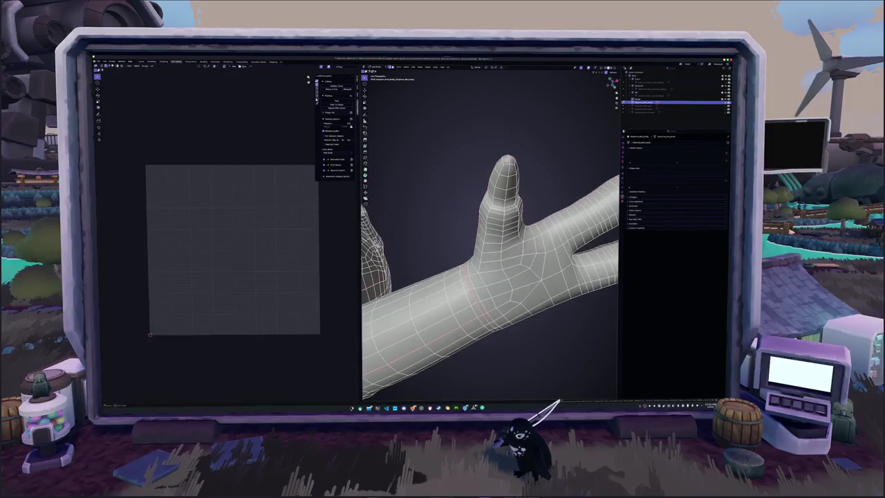
pyautogui.rightClick(486, 210)
pyautogui.rightClick(486, 210)
pyautogui.click(486, 211)
pyautogui.moveTo(486, 210); pyautogui.dragTo(477, 229, button='middle')
pyautogui.scroll(-3, 477, 229)
pyautogui.press('Tab')
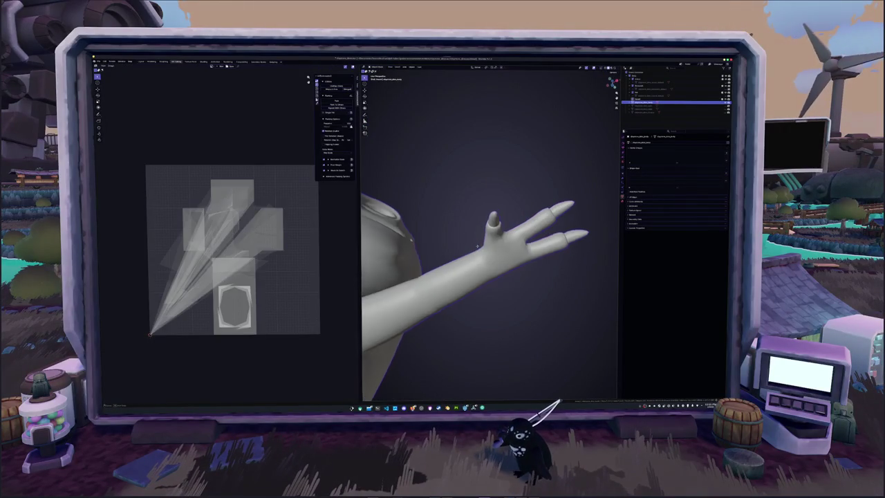
pyautogui.press('Tab')
# - Mark the finger edges as a seam
pyautogui.moveTo(518, 296); pyautogui.dragTo(512, 280, button='middle')
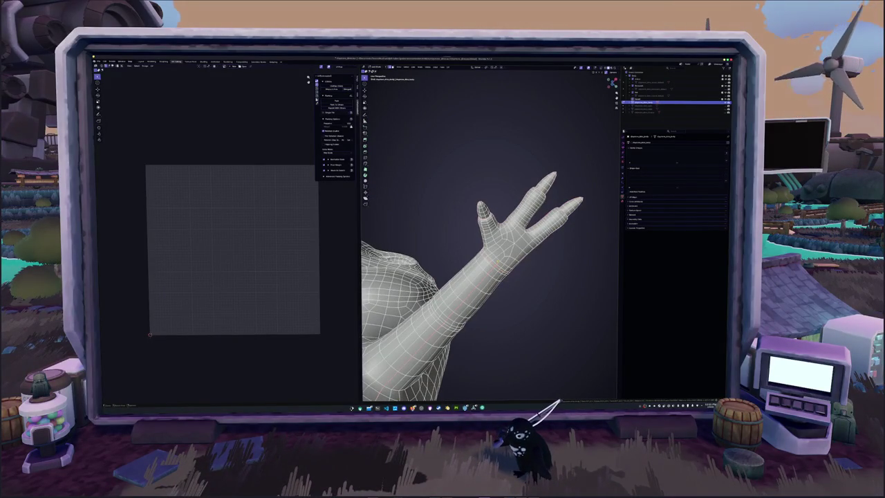
pyautogui.scroll(3, 491, 235)
pyautogui.rightClick(503, 294)
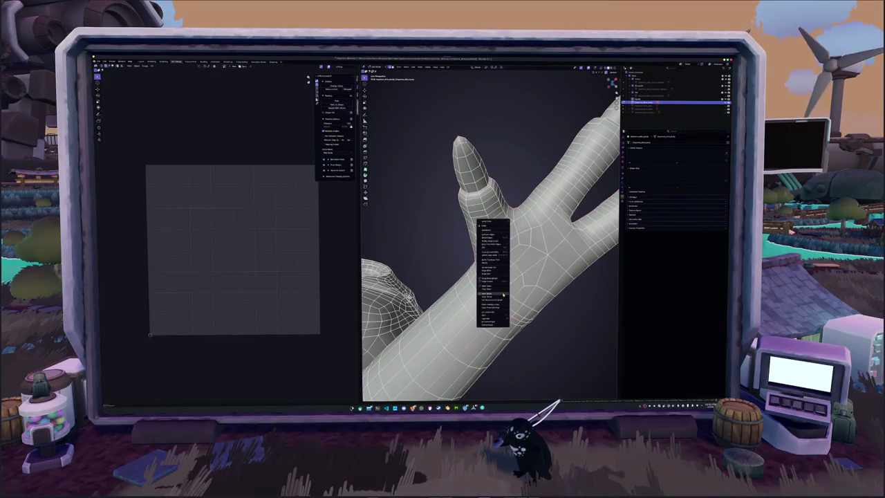
pyautogui.click(496, 289)
pyautogui.moveTo(497, 289)
pyautogui.mouseDown(button='middle')
pyautogui.moveTo(444, 304)
pyautogui.moveTo(454, 295)
pyautogui.moveTo(505, 315)
pyautogui.moveTo(495, 337)
pyautogui.moveTo(483, 314)
pyautogui.mouseUp(button='middle')
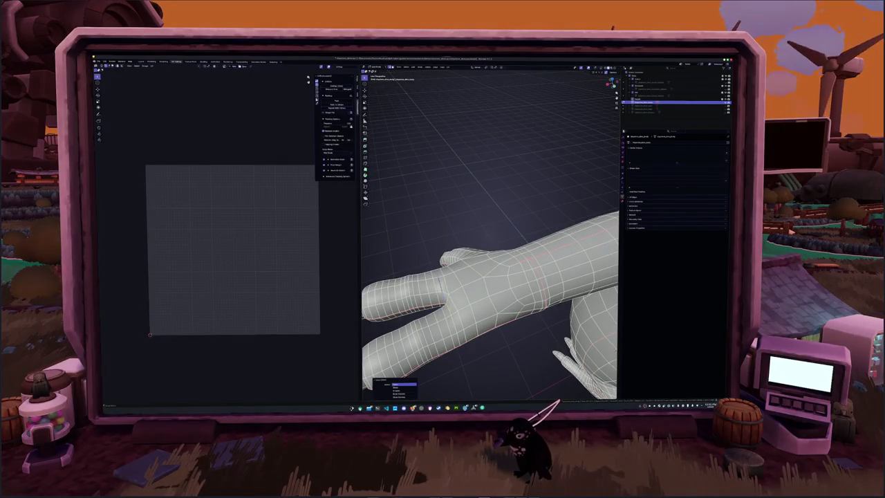
# - Check the finished hand and claw seams with a trial body unwrap, then undo it
pyautogui.moveTo(484, 235); pyautogui.dragTo(526, 208, button='middle')
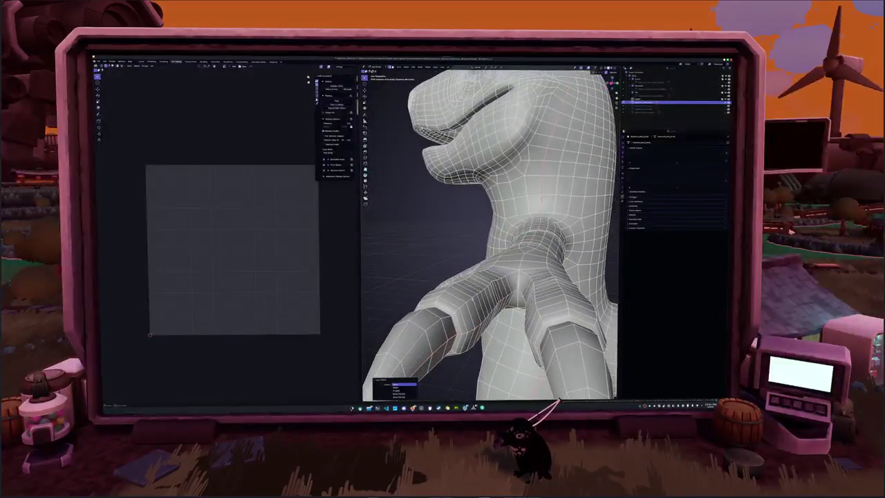
pyautogui.moveTo(498, 277)
pyautogui.mouseDown(button='middle')
pyautogui.moveTo(473, 309)
pyautogui.moveTo(426, 307)
pyautogui.moveTo(484, 291)
pyautogui.moveTo(508, 299)
pyautogui.moveTo(510, 126)
pyautogui.moveTo(550, 116)
pyautogui.moveTo(529, 128)
pyautogui.moveTo(532, 145)
pyautogui.moveTo(512, 173)
pyautogui.moveTo(478, 183)
pyautogui.moveTo(432, 225)
pyautogui.moveTo(418, 253)
pyautogui.mouseUp(button='middle')
pyautogui.rightClick(473, 309)
pyautogui.press('Escape')
pyautogui.hotkey('ctrl', 'Tab')
pyautogui.click(495, 278)
pyautogui.press('Tab')
pyautogui.press('Tab')
pyautogui.hotkey('ctrl', 'Tab')
pyautogui.press('Escape')
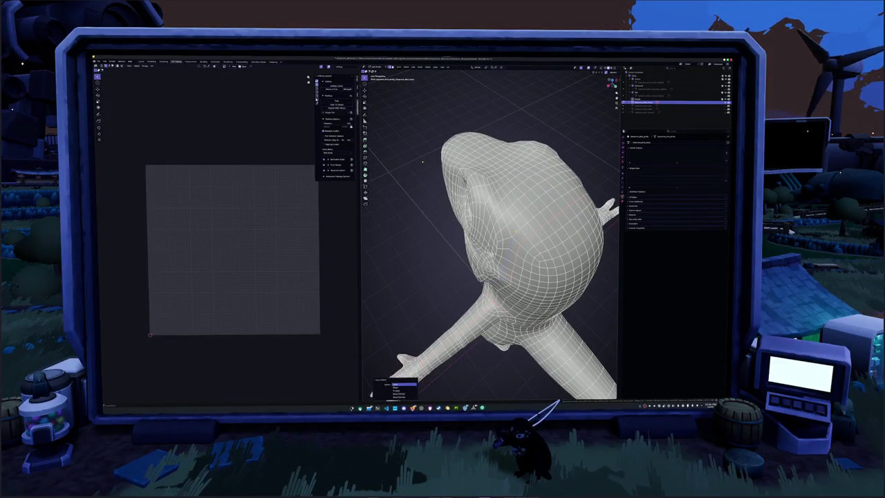
# - Select the upper edge loop around the dinosaur's neck
pyautogui.moveTo(421, 162)
pyautogui.mouseDown(button='middle')
pyautogui.moveTo(401, 154)
pyautogui.moveTo(295, 187)
pyautogui.moveTo(304, 173)
pyautogui.moveTo(328, 185)
pyautogui.mouseUp(button='middle')
pyautogui.moveTo(553, 102)
pyautogui.mouseDown(button='middle')
pyautogui.moveTo(546, 210)
pyautogui.moveTo(484, 183)
pyautogui.mouseUp(button='middle')
pyautogui.rightClick(546, 210)
pyautogui.click(546, 209)
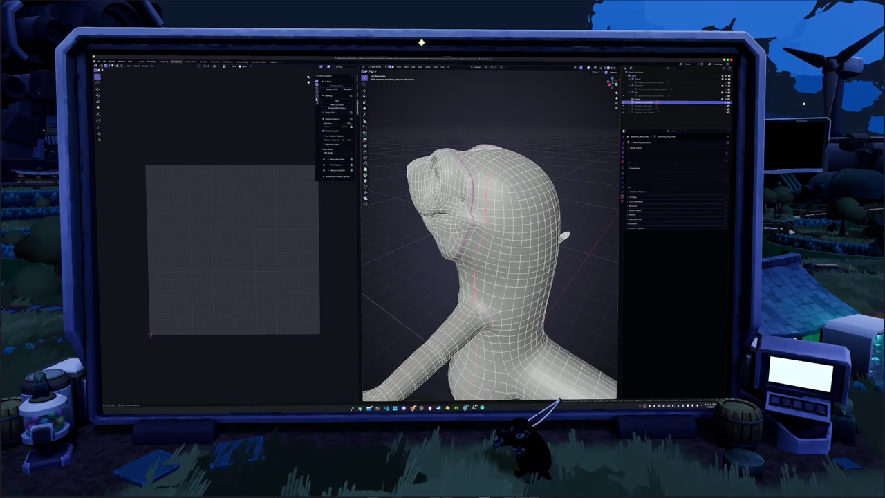
pyautogui.keyDown('alt'); pyautogui.click(512, 230); pyautogui.keyUp('alt')
pyautogui.moveTo(511, 230); pyautogui.dragTo(443, 227, button='middle')
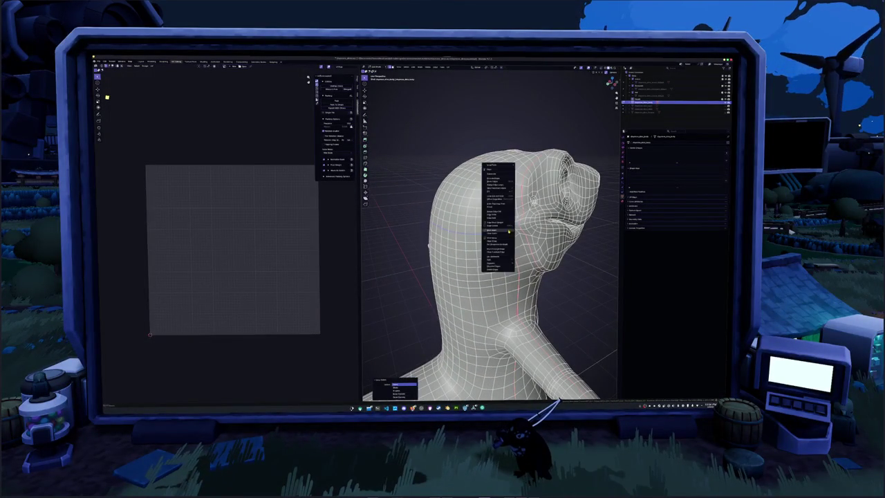
pyautogui.moveTo(509, 228); pyautogui.dragTo(449, 229, button='middle')
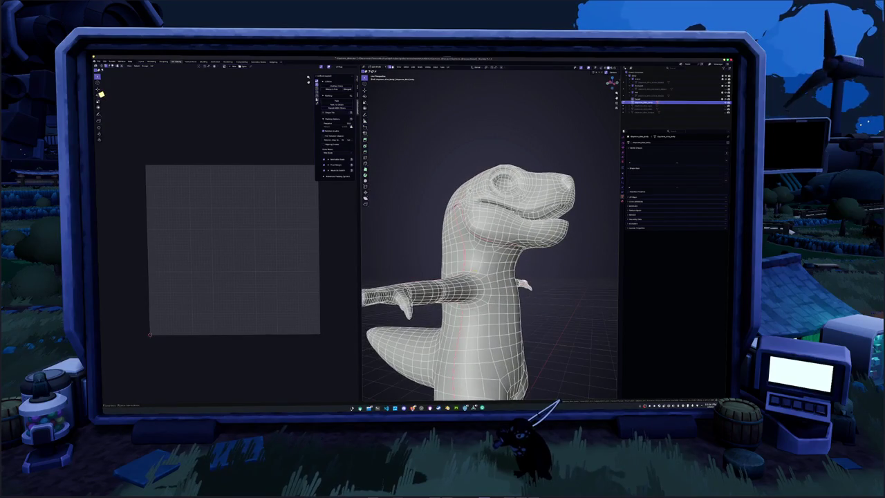
# - Add the lower neck loop and mark both neck loops as seams
pyautogui.keyDown('alt'); pyautogui.click(491, 262); pyautogui.keyUp('alt')
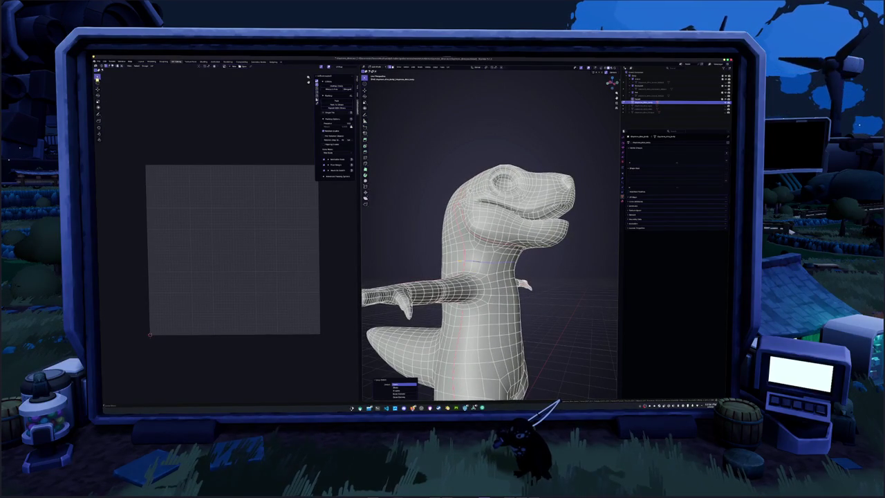
pyautogui.moveTo(498, 273); pyautogui.dragTo(442, 265, button='middle')
pyautogui.rightClick(449, 271)
pyautogui.click(449, 271)
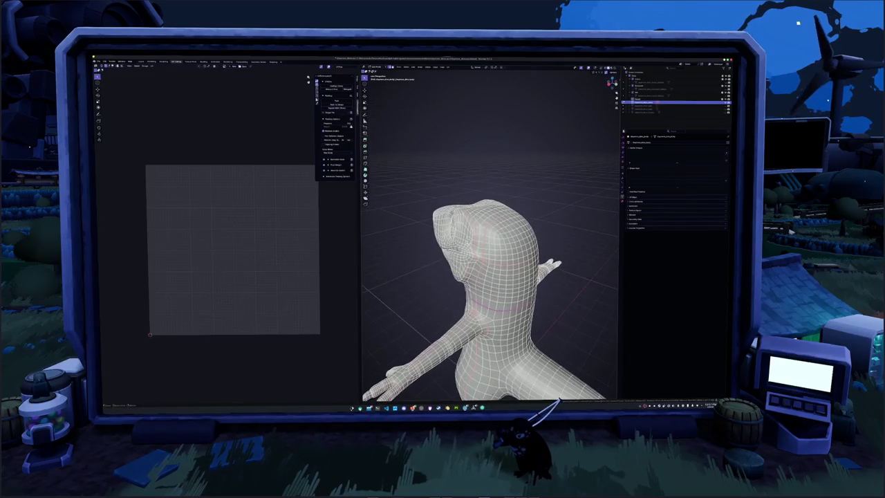
pyautogui.hotkey('ctrl', 'e')
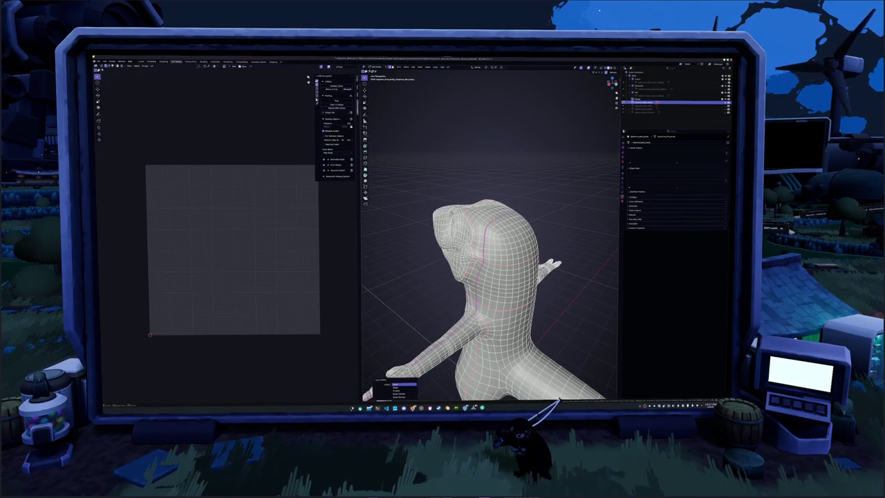
pyautogui.click(404, 385)
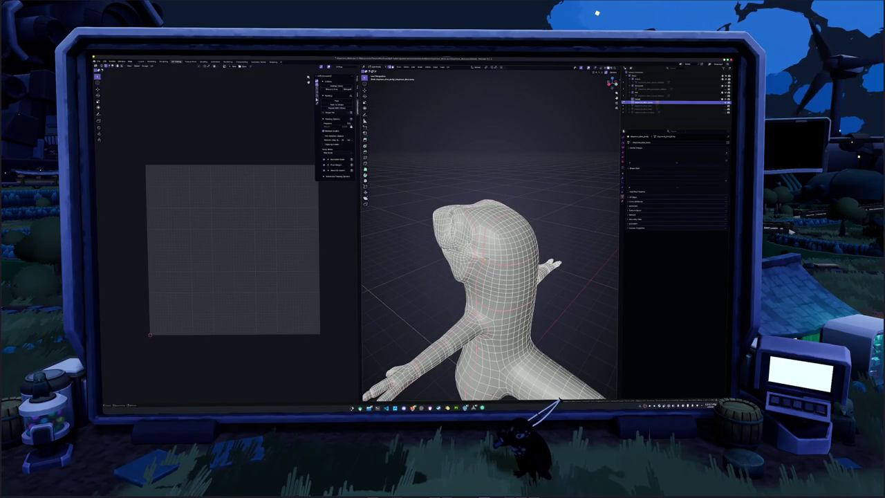
# - Mark a shortest edge path down the dinosaur's back as a seam
pyautogui.moveTo(484, 270)
pyautogui.mouseDown(button='middle')
pyautogui.moveTo(470, 256)
pyautogui.moveTo(442, 273)
pyautogui.moveTo(484, 266)
pyautogui.moveTo(434, 255)
pyautogui.mouseUp(button='middle')
pyautogui.keyDown('ctrl'); pyautogui.click(480, 258); pyautogui.keyUp('ctrl')
pyautogui.rightClick(489, 260)
pyautogui.click(489, 263)
pyautogui.press('Tab')
pyautogui.press('Tab')
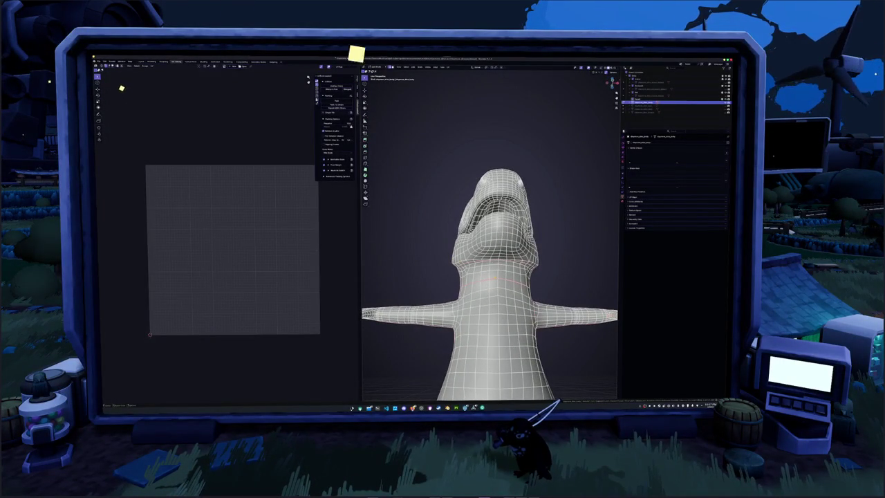
pyautogui.click(496, 271)
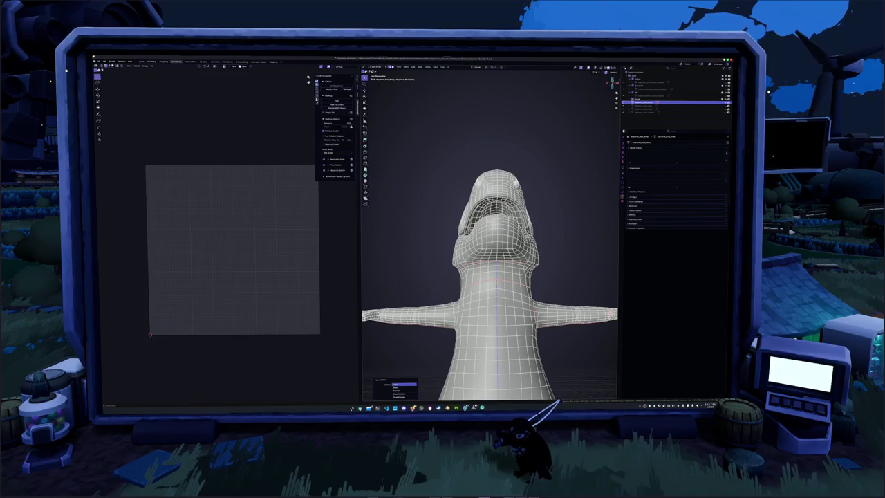
pyautogui.scroll(-2, 428, 368)
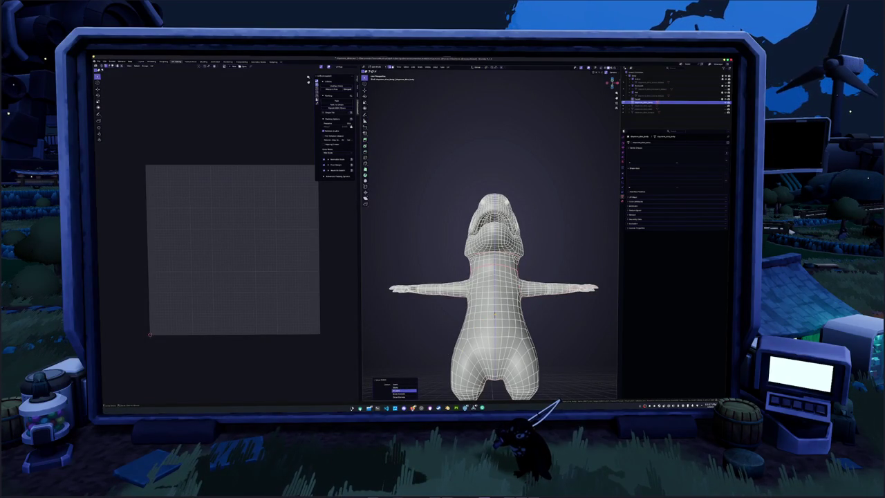
# - Extend the selection along the body's centre line and mark it as a seam
pyautogui.press('Return')
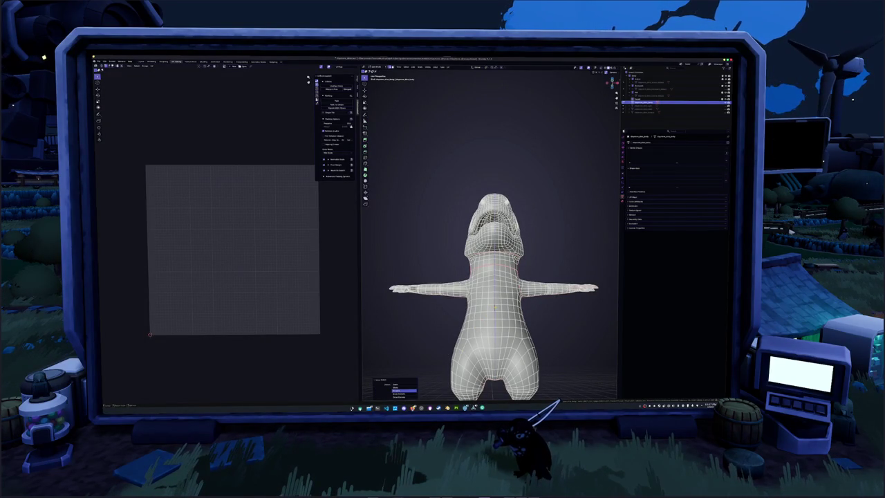
pyautogui.moveTo(442, 304); pyautogui.dragTo(442, 337, button='middle')
pyautogui.scroll(-2, 442, 337)
pyautogui.rightClick(441, 337)
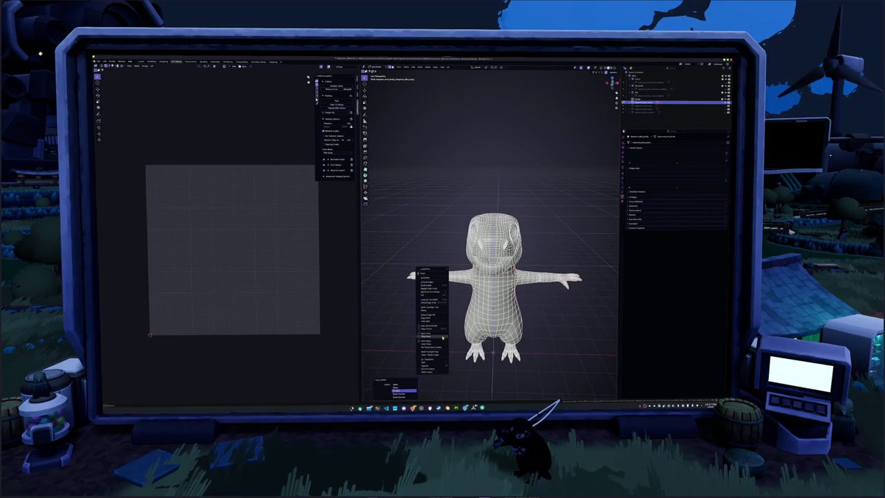
pyautogui.click(436, 339)
# - Select the nostril's edge loop and fill the hole with a fan of faces
pyautogui.moveTo(551, 332); pyautogui.dragTo(664, 318, button='middle')
pyautogui.moveTo(608, 319)
pyautogui.mouseDown(button='middle')
pyautogui.moveTo(574, 325)
pyautogui.moveTo(567, 339)
pyautogui.moveTo(581, 349)
pyautogui.mouseUp(button='middle')
pyautogui.scroll(8, 489, 235)
pyautogui.moveTo(489, 235)
pyautogui.mouseDown(button='middle')
pyautogui.moveTo(477, 221)
pyautogui.moveTo(480, 239)
pyautogui.mouseUp(button='middle')
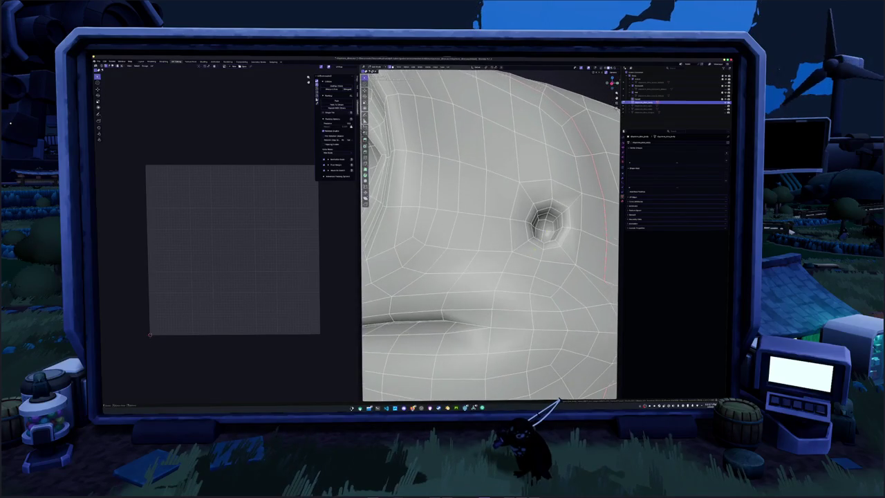
pyautogui.keyDown('alt'); pyautogui.click(562, 207); pyautogui.keyUp('alt')
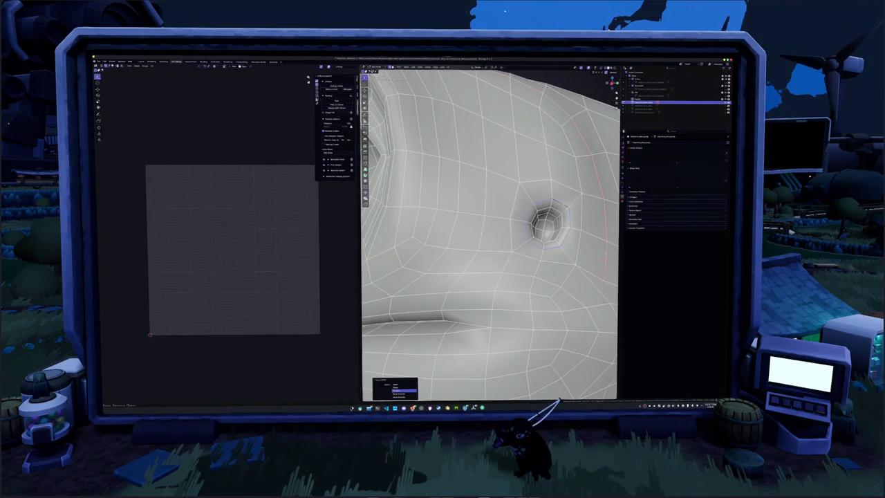
pyautogui.rightClick(554, 214)
pyautogui.click(550, 208)
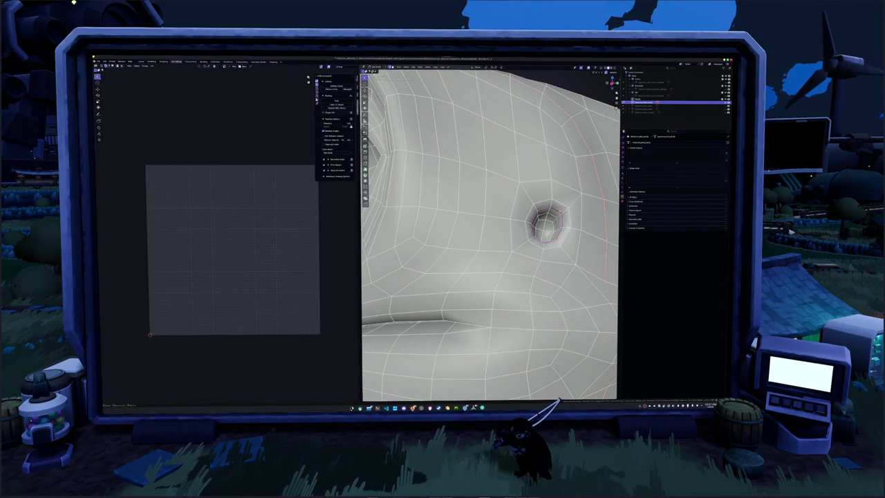
pyautogui.press('f')
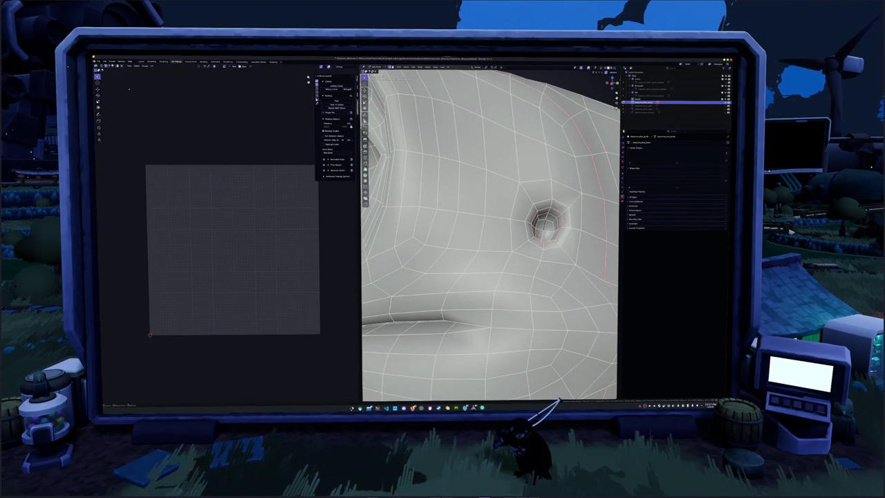
# - Select the vertical edge loop running through the nostril
pyautogui.keyDown('alt'); pyautogui.click(534, 297); pyautogui.keyUp('alt')
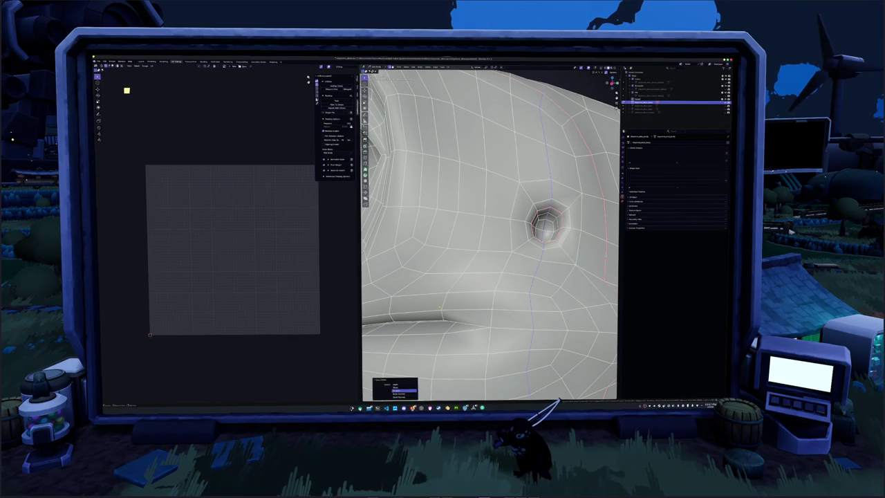
pyautogui.moveTo(491, 235); pyautogui.dragTo(525, 229, button='middle')
pyautogui.rightClick(488, 181)
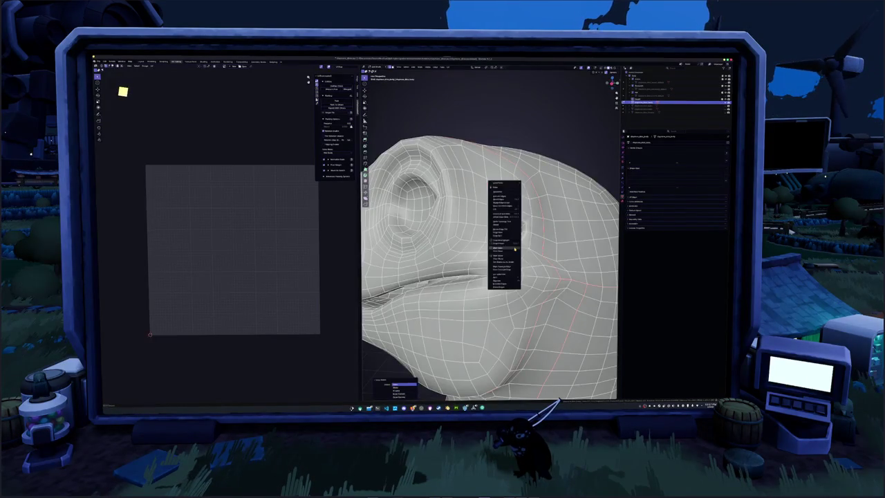
pyautogui.moveTo(491, 262); pyautogui.dragTo(449, 249, button='middle')
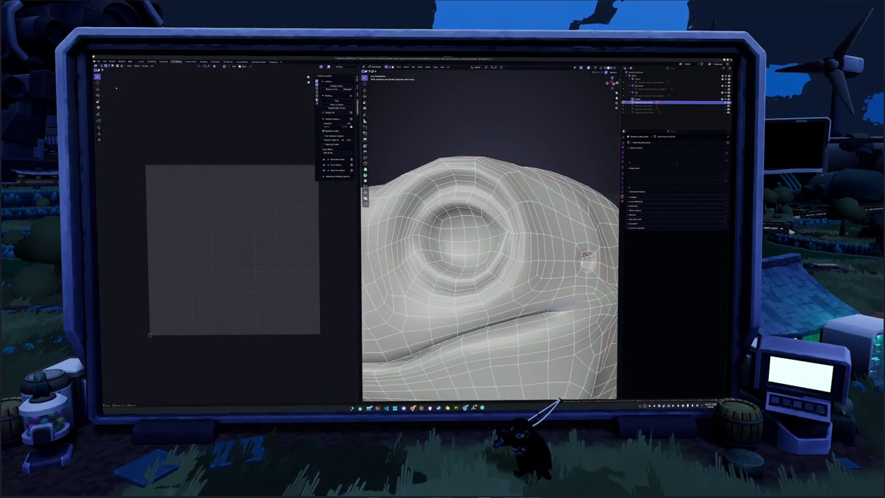
# - Toggle X-ray to check hidden edges, then vertex-slide the eye-corner vertices repeatedly
pyautogui.scroll(3, 489, 242)
pyautogui.hotkey('alt', 'z')
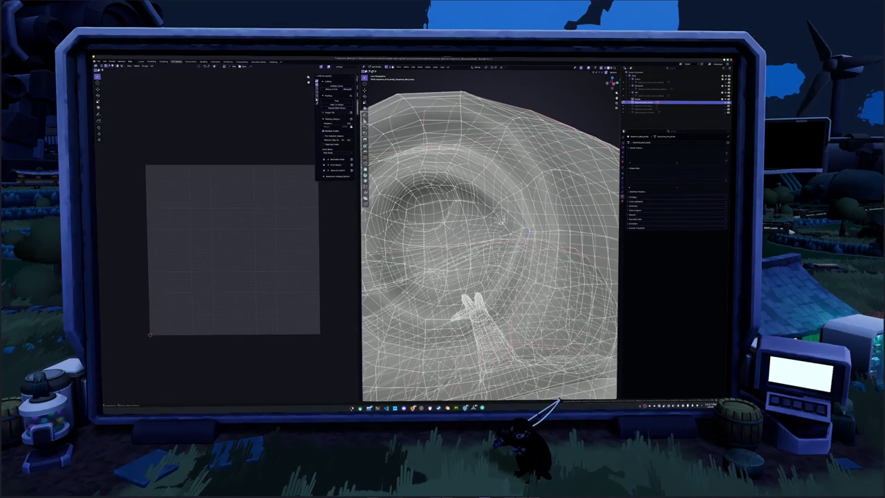
pyautogui.hotkey('alt', 'z')
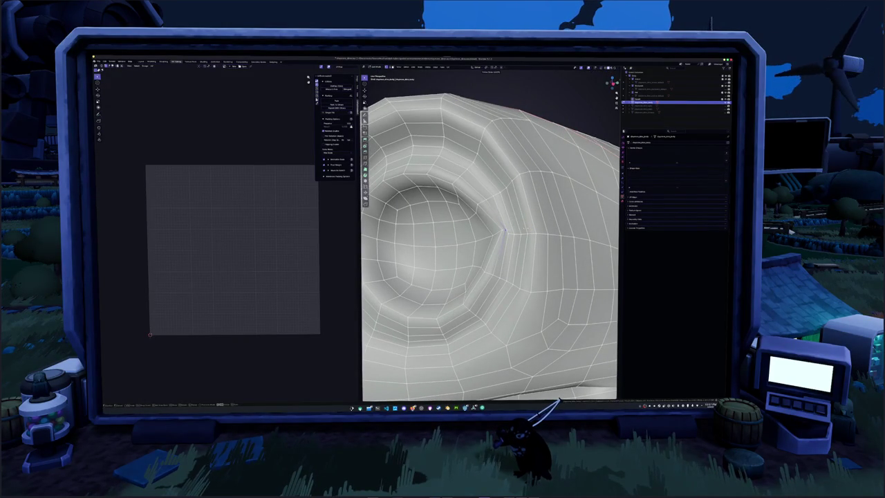
pyautogui.press('Return')
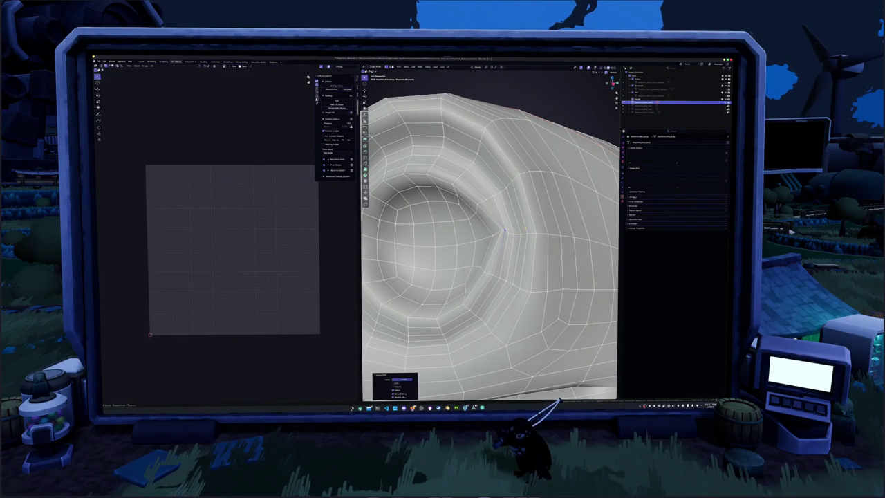
pyautogui.moveTo(503, 232); pyautogui.dragTo(494, 242, button='middle')
pyautogui.press('g')
pyautogui.press('g')
pyautogui.press('Return')
pyautogui.press('g')
pyautogui.press('g')
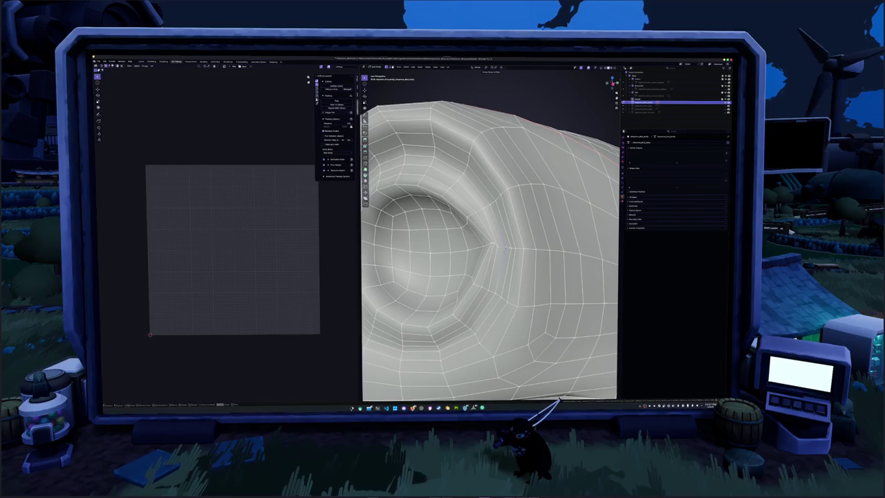
pyautogui.press('Return')
pyautogui.press('g')
pyautogui.press('g')
pyautogui.press('Return')
pyautogui.press('g')
pyautogui.press('g')
pyautogui.press('Return')
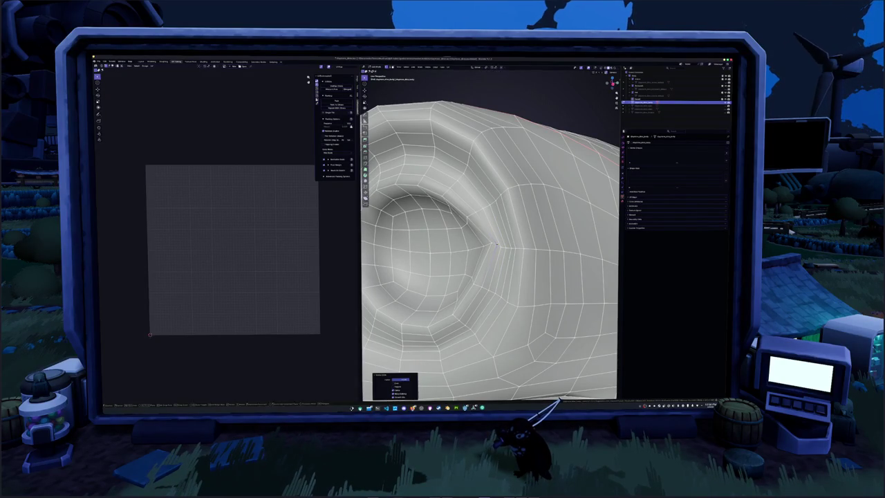
pyautogui.press('g')
pyautogui.press('g')
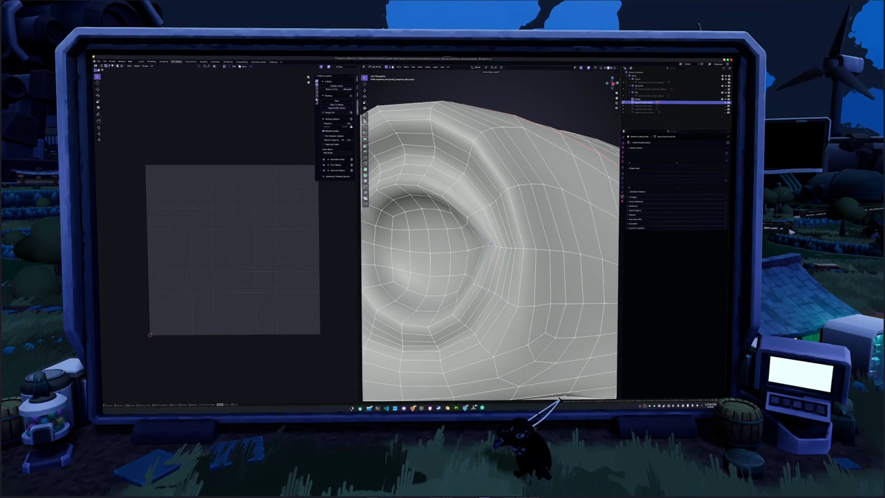
pyautogui.press('Return')
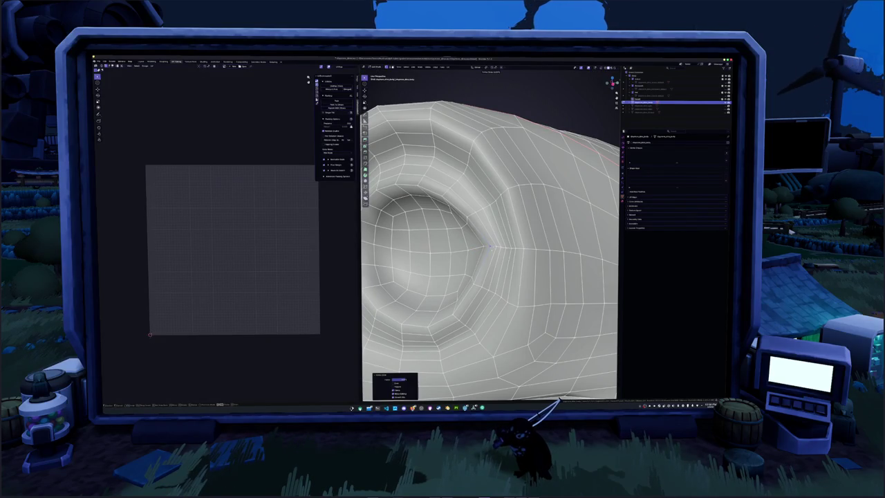
# - Move the vertex beside the eye socket and preview the result outside Edit Mode
pyautogui.moveTo(490, 246)
pyautogui.mouseDown(button='middle')
pyautogui.moveTo(613, 244)
pyautogui.moveTo(554, 244)
pyautogui.mouseUp(button='middle')
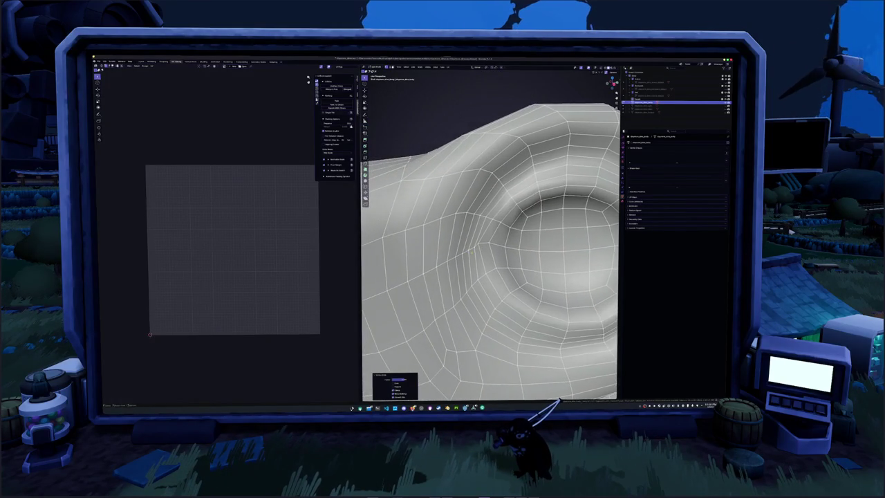
pyautogui.scroll(2, 553, 243)
pyautogui.press('g')
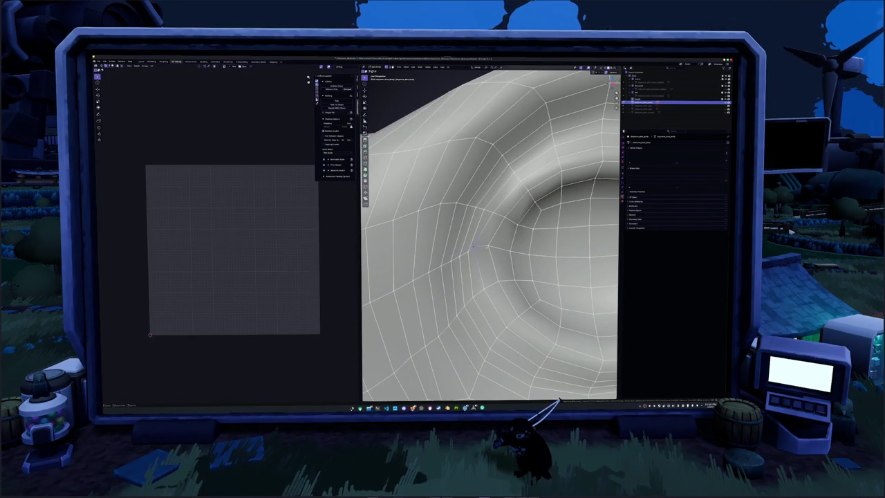
pyautogui.click(474, 249)
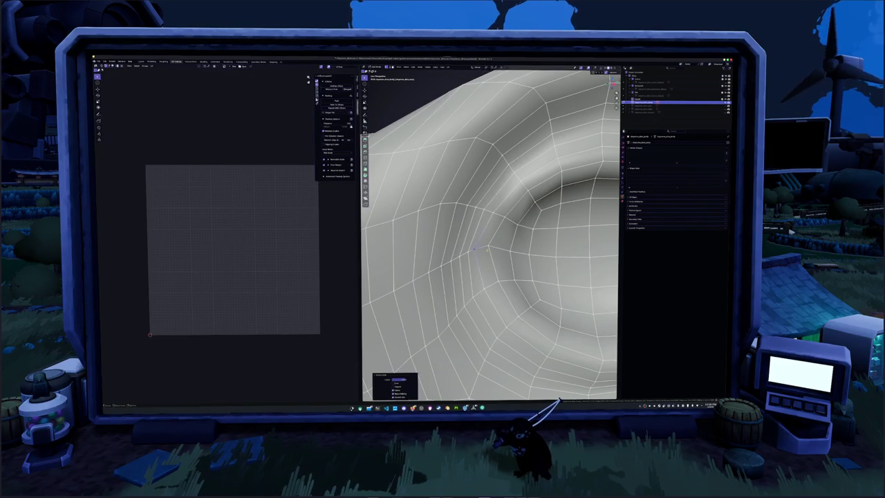
pyautogui.scroll(-3, 474, 249)
pyautogui.moveTo(474, 248)
pyautogui.mouseDown(button='middle')
pyautogui.moveTo(448, 240)
pyautogui.moveTo(461, 210)
pyautogui.mouseUp(button='middle')
pyautogui.press('Tab')
pyautogui.press('Tab')
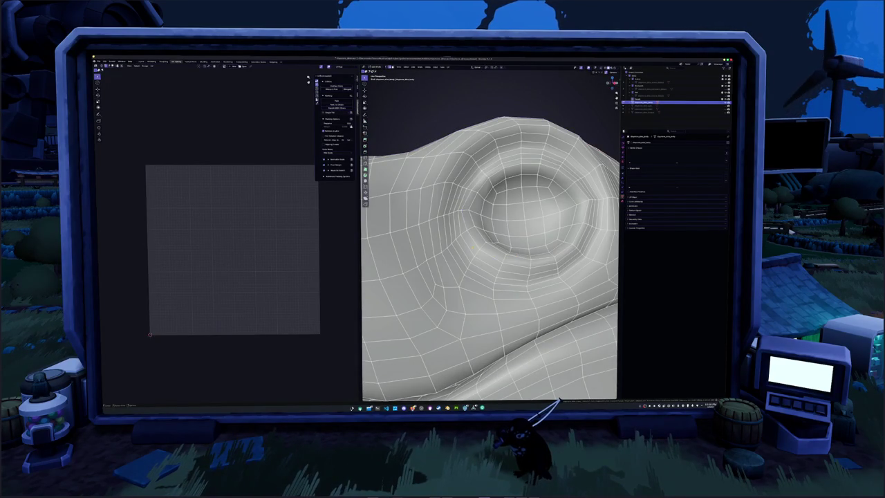
# - Select the edge loop around the eye socket
pyautogui.keyDown('alt'); pyautogui.click(474, 245); pyautogui.keyUp('alt')
pyautogui.moveTo(474, 245); pyautogui.dragTo(477, 251, button='middle')
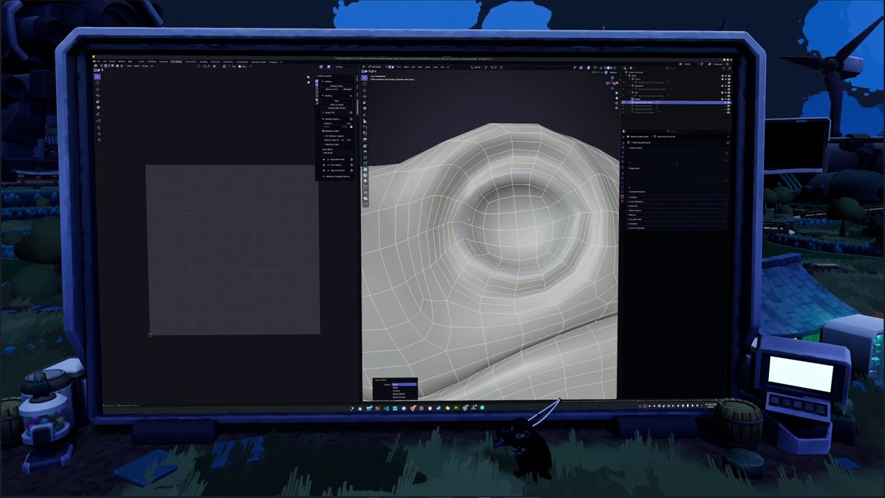
pyautogui.scroll(-2, 473, 248)
pyautogui.scroll(-3, 484, 238)
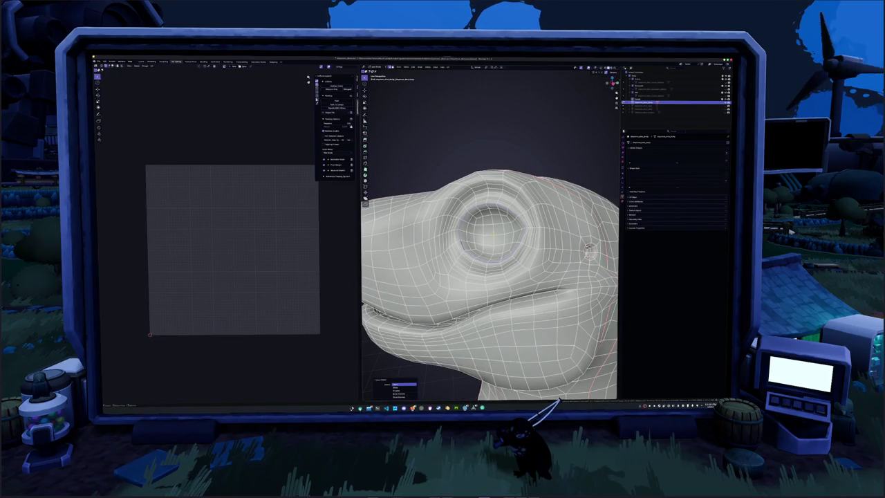
pyautogui.moveTo(590, 250); pyautogui.dragTo(552, 244, button='middle')
pyautogui.moveTo(484, 242)
pyautogui.mouseDown(button='middle')
pyautogui.moveTo(432, 231)
pyautogui.moveTo(415, 218)
pyautogui.mouseUp(button='middle')
# - Select the left eye socket's edge loop and bring up its edge operations
pyautogui.hotkey('shift', 'g')
pyautogui.rightClick(449, 156)
pyautogui.click(460, 180)
pyautogui.moveTo(484, 263); pyautogui.dragTo(470, 245, button='middle')
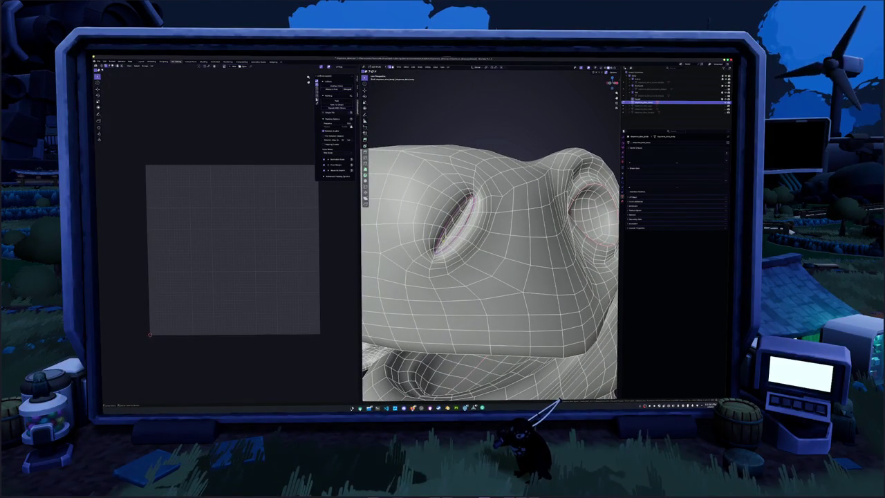
pyautogui.rightClick(442, 241)
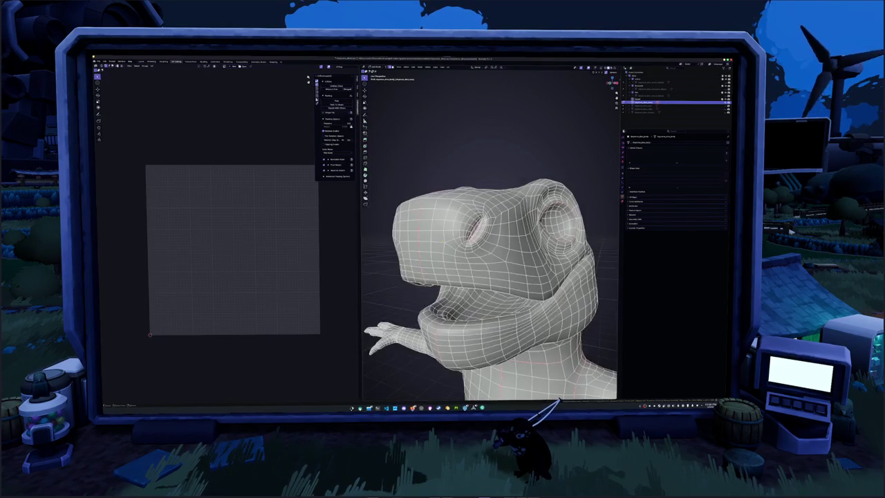
# - Orbit and zoom around the dinosaur's head and jaw to frame the eye socket
pyautogui.moveTo(484, 263)
pyautogui.mouseDown(button='middle')
pyautogui.moveTo(470, 263)
pyautogui.moveTo(484, 256)
pyautogui.moveTo(484, 273)
pyautogui.moveTo(439, 247)
pyautogui.moveTo(487, 261)
pyautogui.moveTo(474, 262)
pyautogui.moveTo(487, 292)
pyautogui.moveTo(491, 257)
pyautogui.moveTo(487, 289)
pyautogui.moveTo(493, 264)
pyautogui.moveTo(512, 266)
pyautogui.mouseUp(button='middle')
pyautogui.scroll(5, 489, 233)
pyautogui.moveTo(489, 233)
pyautogui.mouseDown(button='middle')
pyautogui.moveTo(498, 247)
pyautogui.moveTo(531, 223)
pyautogui.moveTo(491, 221)
pyautogui.moveTo(553, 215)
pyautogui.mouseUp(button='middle')
pyautogui.scroll(-4, 489, 248)
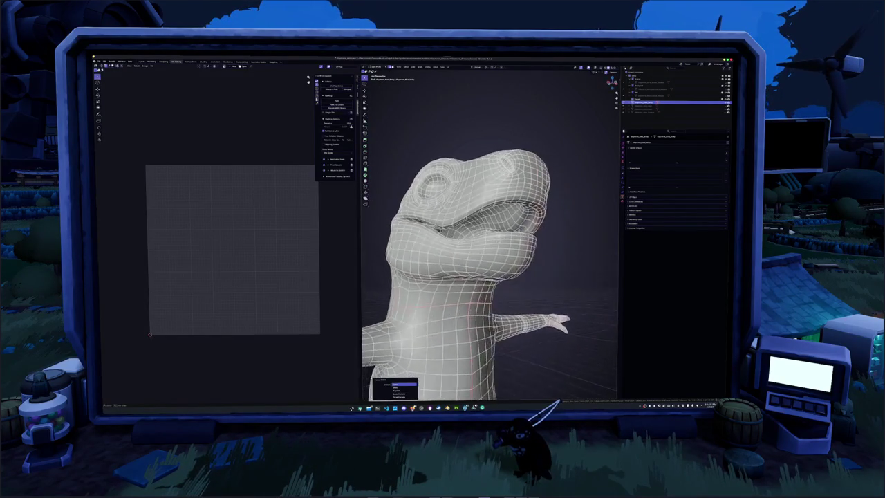
pyautogui.scroll(5, 489, 233)
pyautogui.scroll(1, 489, 234)
pyautogui.scroll(3, 489, 234)
pyautogui.scroll(2, 489, 234)
pyautogui.moveTo(490, 233); pyautogui.dragTo(502, 232, button='middle')
pyautogui.moveTo(484, 235)
pyautogui.mouseDown(button='middle')
pyautogui.moveTo(460, 238)
pyautogui.moveTo(453, 218)
pyautogui.moveTo(487, 193)
pyautogui.mouseUp(button='middle')
# - Switch to edge select mode and select the linked edges inside the eye socket
pyautogui.press('2')
pyautogui.press('2')
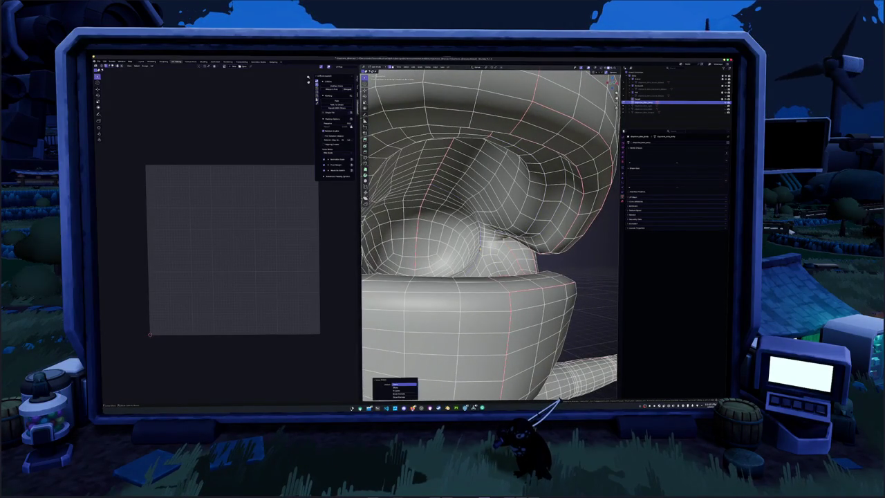
pyautogui.press('1')
pyautogui.moveTo(487, 208); pyautogui.dragTo(488, 235, button='middle')
pyautogui.moveTo(547, 221)
pyautogui.mouseDown(button='middle')
pyautogui.moveTo(498, 256)
pyautogui.moveTo(470, 242)
pyautogui.moveTo(470, 214)
pyautogui.moveTo(477, 238)
pyautogui.moveTo(467, 252)
pyautogui.mouseUp(button='middle')
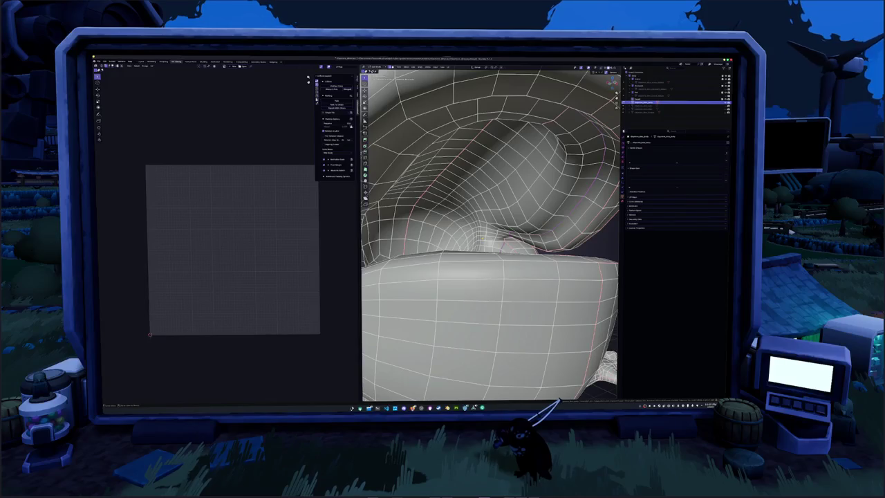
pyautogui.hotkey('ctrl', 'l')
pyautogui.moveTo(484, 228)
pyautogui.mouseDown(button='middle')
pyautogui.moveTo(484, 242)
pyautogui.moveTo(504, 220)
pyautogui.moveTo(477, 235)
pyautogui.moveTo(515, 233)
pyautogui.moveTo(498, 228)
pyautogui.moveTo(505, 221)
pyautogui.moveTo(512, 235)
pyautogui.moveTo(456, 237)
pyautogui.moveTo(477, 253)
pyautogui.moveTo(498, 249)
pyautogui.moveTo(477, 235)
pyautogui.moveTo(491, 249)
pyautogui.moveTo(478, 246)
pyautogui.moveTo(505, 239)
pyautogui.moveTo(436, 273)
pyautogui.mouseUp(button='middle')
pyautogui.scroll(-5, 491, 235)
# - Expand the eye socket edges with Shift+G Select Similar from a low front view
pyautogui.click(486, 257)
pyautogui.scroll(2, 491, 250)
pyautogui.scroll(-2, 484, 248)
pyautogui.scroll(-2, 490, 249)
pyautogui.scroll(2, 489, 249)
pyautogui.scroll(3, 490, 248)
pyautogui.scroll(-3, 439, 276)
pyautogui.moveTo(498, 249)
pyautogui.mouseDown(button='middle')
pyautogui.moveTo(523, 235)
pyautogui.moveTo(519, 228)
pyautogui.moveTo(494, 249)
pyautogui.mouseUp(button='middle')
pyautogui.scroll(5, 519, 228)
pyautogui.scroll(3, 515, 238)
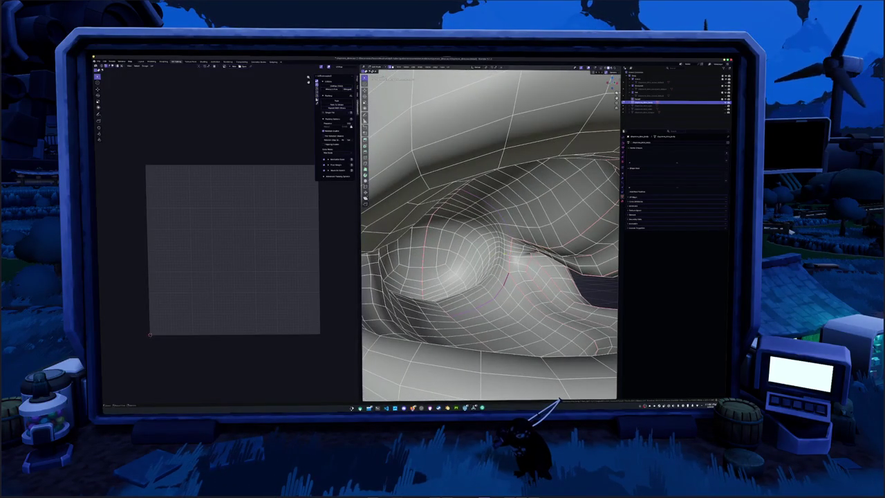
pyautogui.hotkey('shift', 'g')
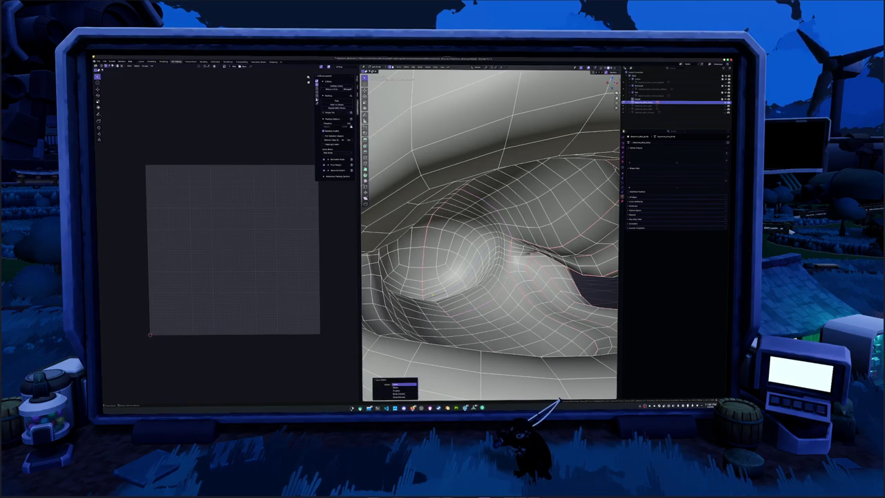
# - Mark the selected eye socket edges as a seam and frame them in view
pyautogui.moveTo(494, 249)
pyautogui.mouseDown(button='middle')
pyautogui.moveTo(484, 231)
pyautogui.moveTo(484, 253)
pyautogui.mouseUp(button='middle')
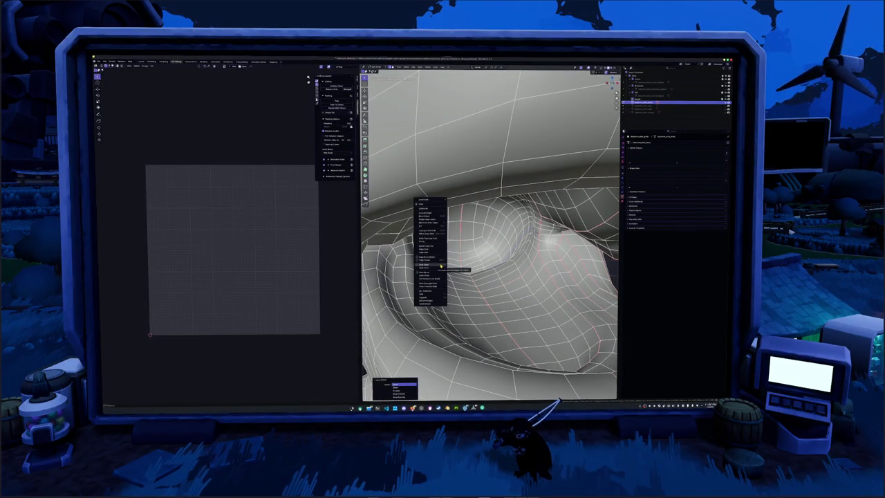
pyautogui.click(440, 267)
pyautogui.moveTo(441, 267); pyautogui.dragTo(450, 239, button='middle')
pyautogui.press('KP_Decimal')
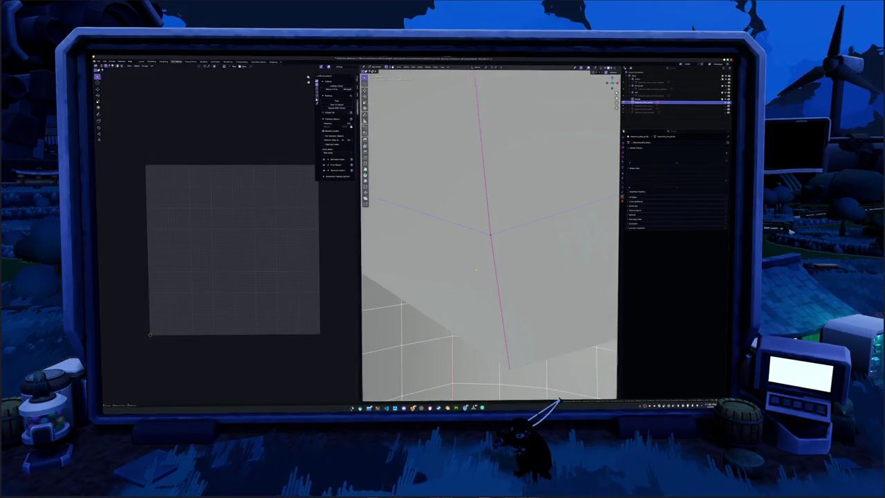
pyautogui.moveTo(484, 236)
pyautogui.mouseDown(button='middle')
pyautogui.moveTo(487, 221)
pyautogui.moveTo(491, 235)
pyautogui.moveTo(484, 228)
pyautogui.moveTo(512, 235)
pyautogui.moveTo(478, 235)
pyautogui.moveTo(526, 235)
pyautogui.moveTo(505, 207)
pyautogui.moveTo(519, 186)
pyautogui.mouseUp(button='middle')
# - Select an edge loop across the lower body and mark it as a seam
pyautogui.press('Home')
pyautogui.scroll(2, 491, 236)
pyautogui.scroll(2, 491, 235)
pyautogui.keyDown('alt'); pyautogui.click(484, 230); pyautogui.keyUp('alt')
pyautogui.scroll(-2, 491, 235)
pyautogui.moveTo(491, 235)
pyautogui.mouseDown(button='middle')
pyautogui.moveTo(505, 263)
pyautogui.moveTo(470, 263)
pyautogui.moveTo(442, 297)
pyautogui.moveTo(470, 288)
pyautogui.moveTo(459, 311)
pyautogui.moveTo(249, 180)
pyautogui.mouseUp(button='middle')
pyautogui.scroll(1, 491, 235)
pyautogui.scroll(2, 443, 297)
pyautogui.rightClick(433, 303)
pyautogui.click(432, 303)
pyautogui.scroll(2, 460, 311)
pyautogui.scroll(1, 445, 320)
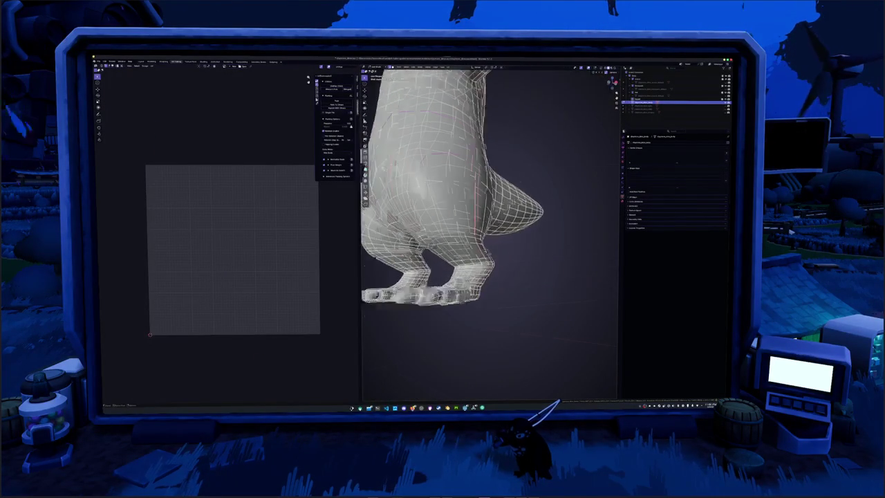
# - Mark the selected leg edges as a seam, then clear the selection
pyautogui.moveTo(415, 297)
pyautogui.mouseDown(button='middle')
pyautogui.moveTo(443, 297)
pyautogui.moveTo(438, 310)
pyautogui.moveTo(484, 304)
pyautogui.moveTo(511, 290)
pyautogui.moveTo(495, 287)
pyautogui.moveTo(618, 270)
pyautogui.mouseUp(button='middle')
pyautogui.rightClick(444, 297)
pyautogui.click(443, 296)
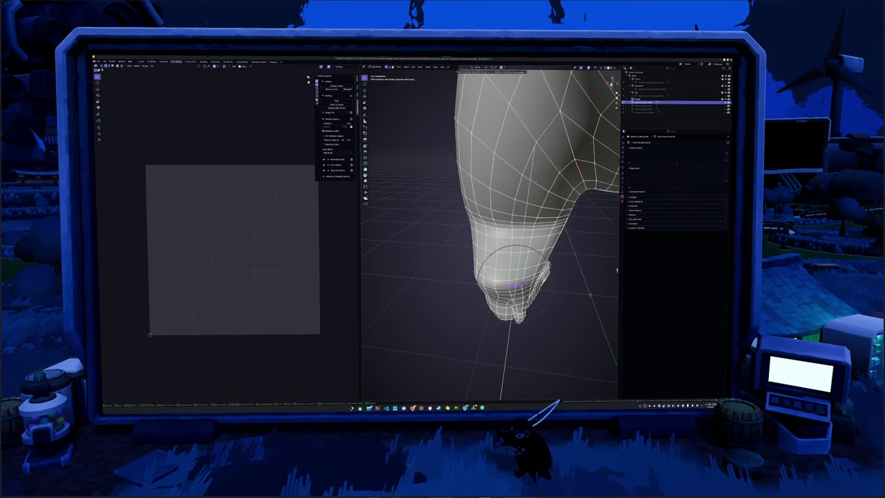
pyautogui.moveTo(617, 269)
pyautogui.mouseDown(button='middle')
pyautogui.moveTo(612, 365)
pyautogui.moveTo(516, 310)
pyautogui.moveTo(518, 294)
pyautogui.mouseUp(button='middle')
pyautogui.click(519, 294)
# - Nudge two leg vertices with soft-falloff moves and save the file
pyautogui.moveTo(531, 228); pyautogui.dragTo(500, 251, button='middle')
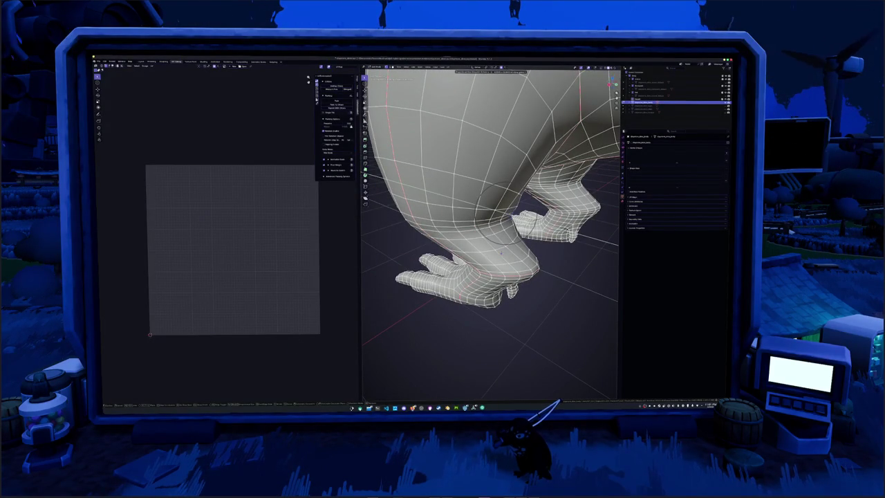
pyautogui.moveTo(500, 251)
pyautogui.mouseDown(button='middle')
pyautogui.moveTo(530, 222)
pyautogui.moveTo(508, 220)
pyautogui.mouseUp(button='middle')
pyautogui.press('g')
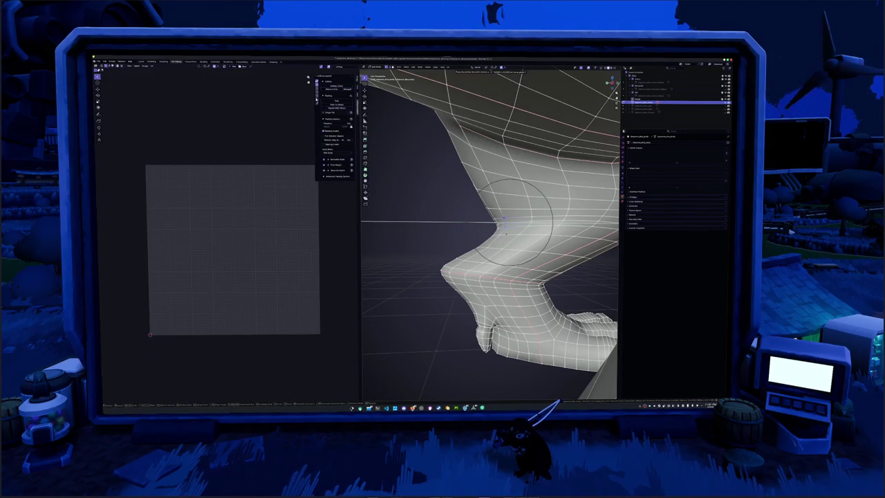
pyautogui.click(505, 220)
pyautogui.click(529, 226)
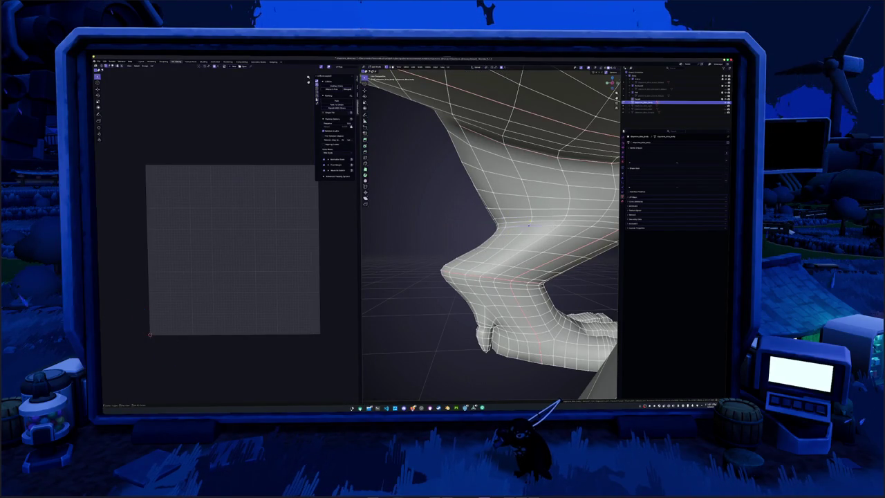
pyautogui.click(524, 219)
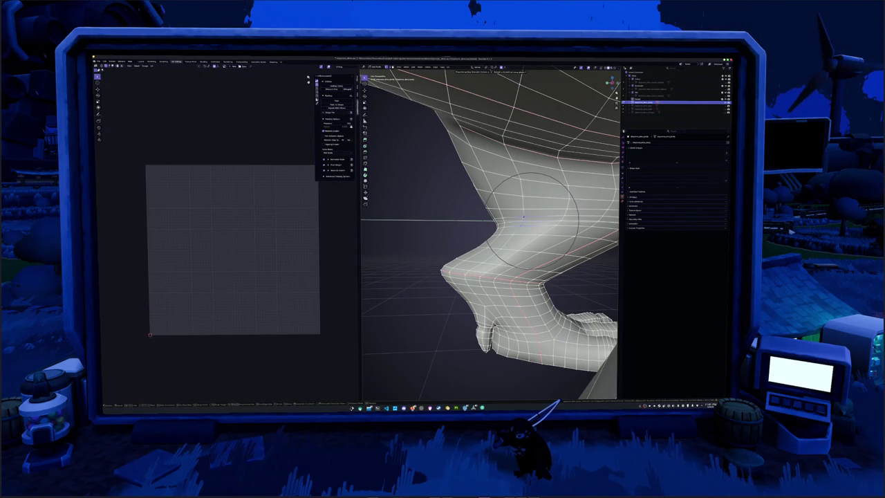
pyautogui.moveTo(524, 218)
pyautogui.mouseDown(button='middle')
pyautogui.moveTo(543, 227)
pyautogui.moveTo(544, 250)
pyautogui.moveTo(550, 233)
pyautogui.moveTo(492, 268)
pyautogui.moveTo(580, 289)
pyautogui.moveTo(529, 269)
pyautogui.moveTo(527, 285)
pyautogui.moveTo(529, 262)
pyautogui.moveTo(519, 280)
pyautogui.moveTo(498, 287)
pyautogui.mouseUp(button='middle')
pyautogui.hotkey('ctrl', 's')
# - Reshape the lower leg with four more soft-falloff vertex moves, one axis-constrained
pyautogui.press('g')
pyautogui.click(508, 277)
pyautogui.press('g')
pyautogui.click(527, 285)
pyautogui.press('g')
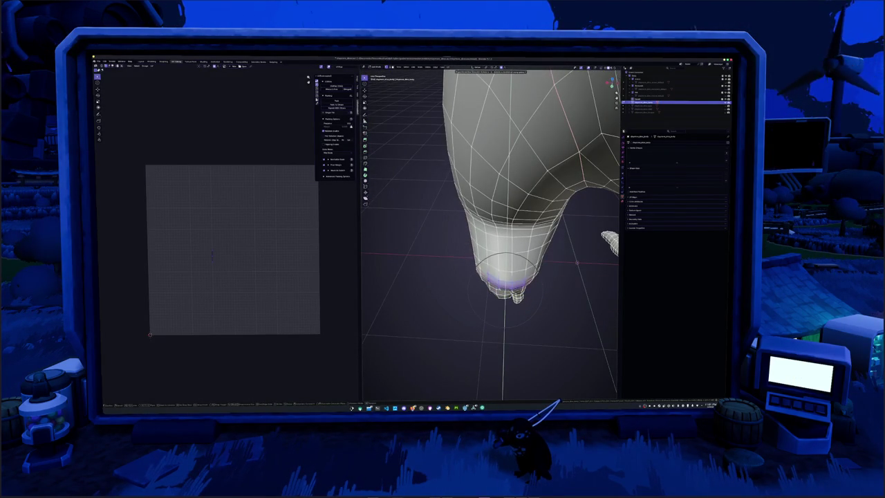
pyautogui.click(505, 276)
pyautogui.moveTo(505, 276); pyautogui.dragTo(527, 276, button='middle')
pyautogui.press('g')
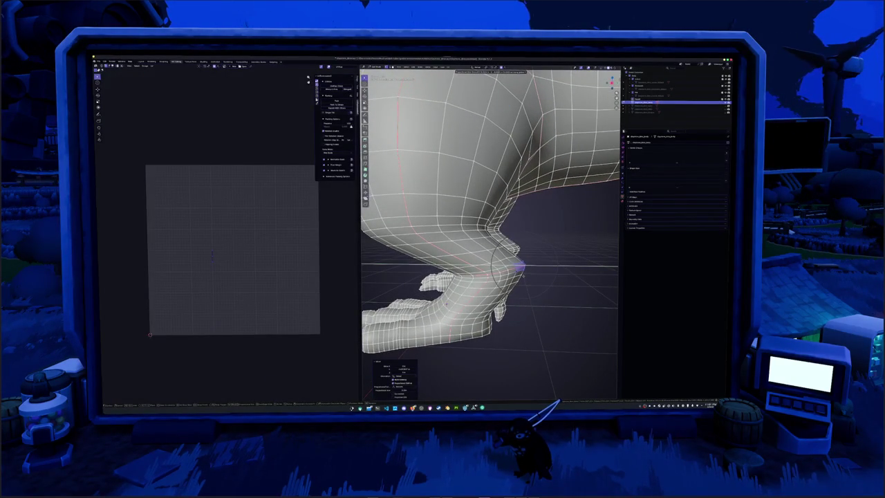
pyautogui.click(524, 276)
# - Review the reshaped leg from front and side numpad views
pyautogui.moveTo(524, 275)
pyautogui.mouseDown(button='middle')
pyautogui.moveTo(512, 280)
pyautogui.moveTo(512, 263)
pyautogui.mouseUp(button='middle')
pyautogui.scroll(2, 513, 266)
pyautogui.scroll(2, 513, 276)
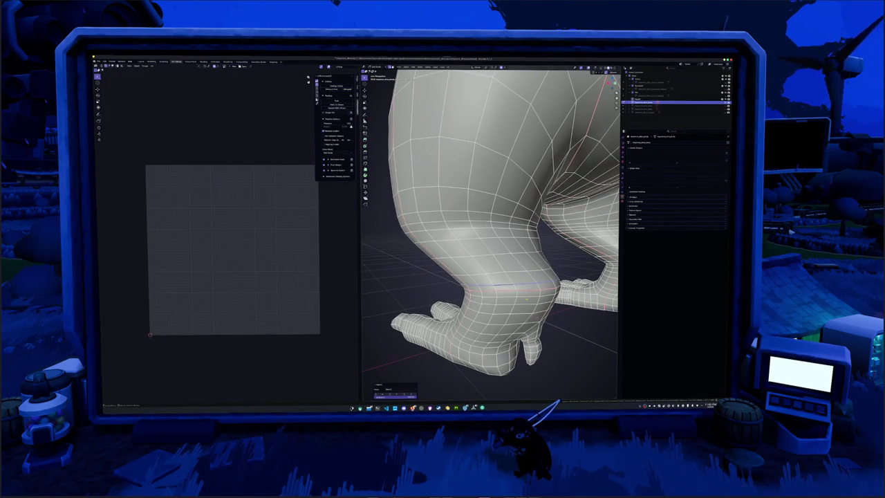
pyautogui.moveTo(513, 276)
pyautogui.mouseDown(button='middle')
pyautogui.moveTo(518, 270)
pyautogui.moveTo(498, 291)
pyautogui.mouseUp(button='middle')
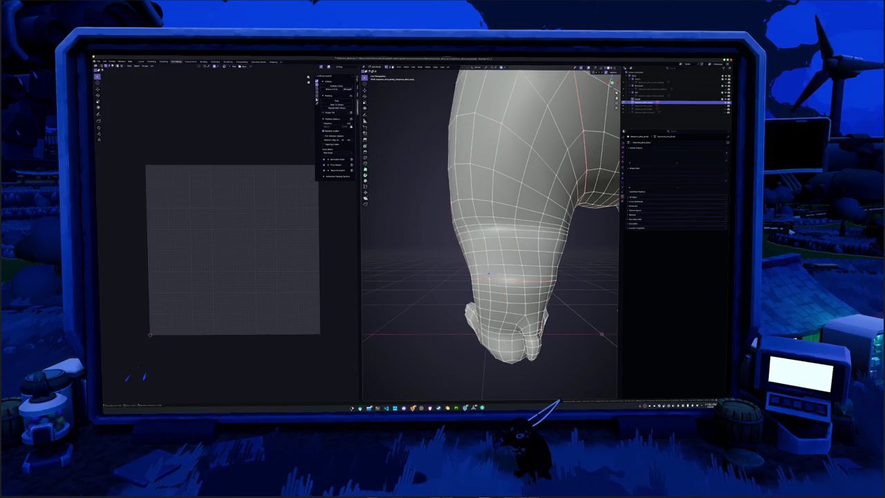
pyautogui.moveTo(510, 279); pyautogui.dragTo(509, 275, button='middle')
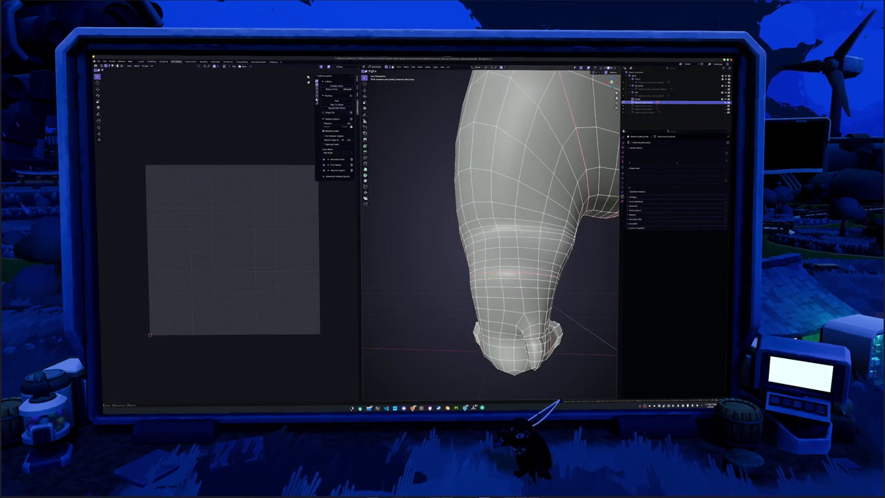
pyautogui.press('KP_1')
pyautogui.press('KP_3')
pyautogui.moveTo(587, 249)
pyautogui.mouseDown(button='middle')
pyautogui.moveTo(551, 240)
pyautogui.moveTo(493, 274)
pyautogui.moveTo(529, 299)
pyautogui.moveTo(511, 291)
pyautogui.moveTo(526, 276)
pyautogui.mouseUp(button='middle')
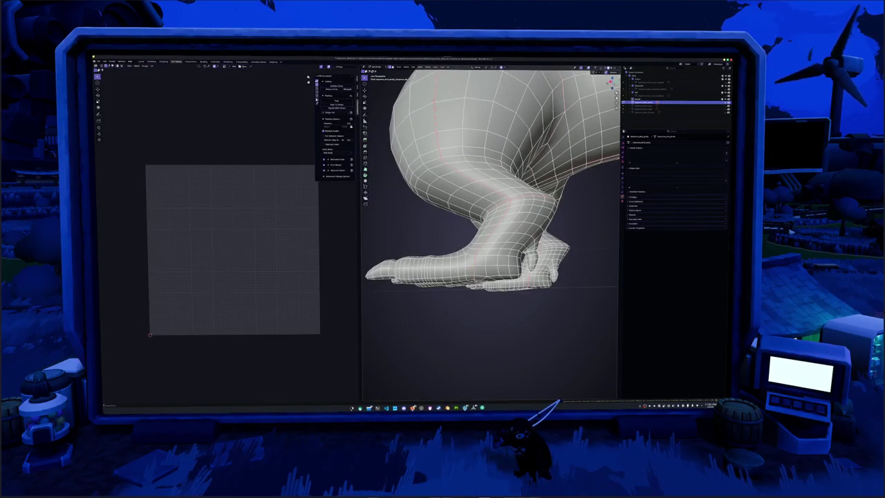
# - Mark the chosen toe edges on the clawed foot as a seam
pyautogui.moveTo(526, 277); pyautogui.dragTo(482, 253, button='middle')
pyautogui.rightClick(482, 254)
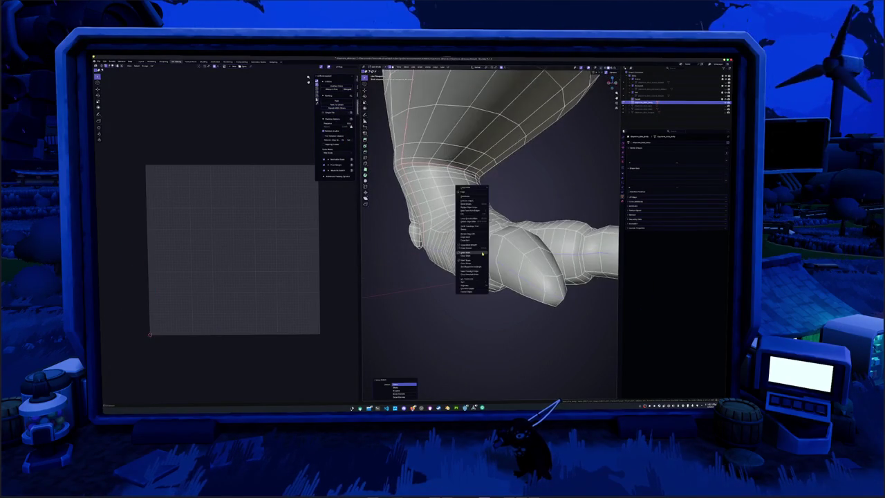
pyautogui.moveTo(512, 270); pyautogui.dragTo(487, 252, button='middle')
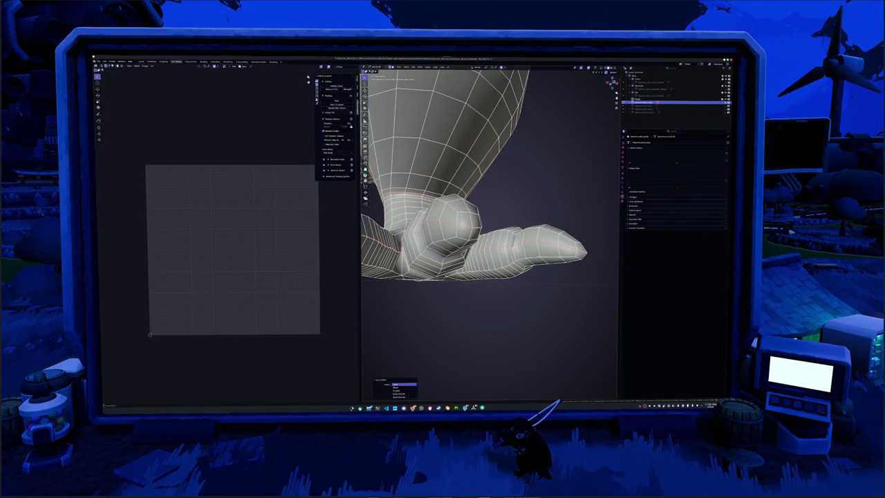
pyautogui.moveTo(484, 207)
pyautogui.mouseDown(button='middle')
pyautogui.moveTo(485, 228)
pyautogui.moveTo(525, 180)
pyautogui.mouseUp(button='middle')
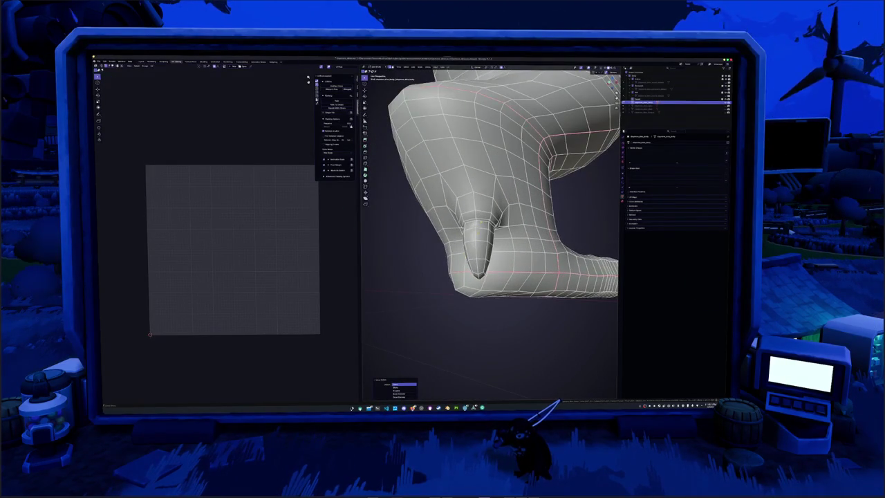
pyautogui.rightClick(480, 224)
pyautogui.rightClick(480, 224)
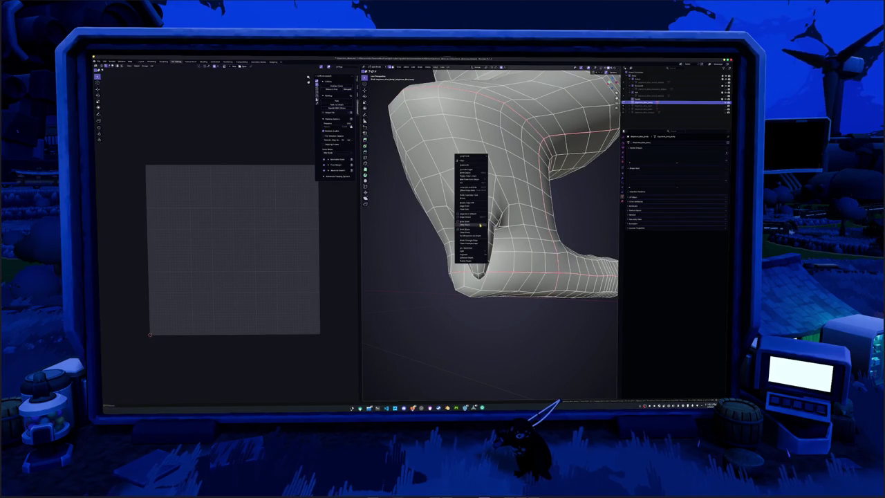
pyautogui.click(477, 228)
# - Mark the remaining foot edges as a seam and return to Object Mode
pyautogui.moveTo(478, 228); pyautogui.dragTo(435, 255, button='middle')
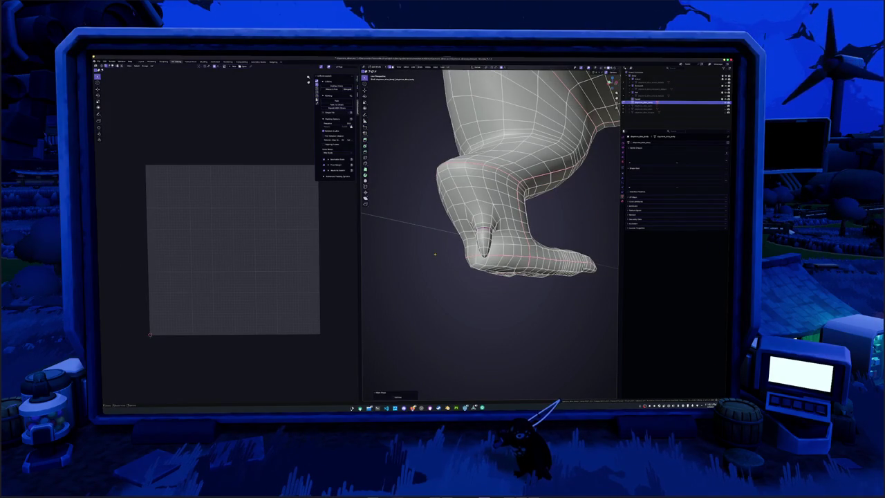
pyautogui.moveTo(441, 251)
pyautogui.mouseDown(button='middle')
pyautogui.moveTo(470, 235)
pyautogui.moveTo(480, 211)
pyautogui.mouseUp(button='middle')
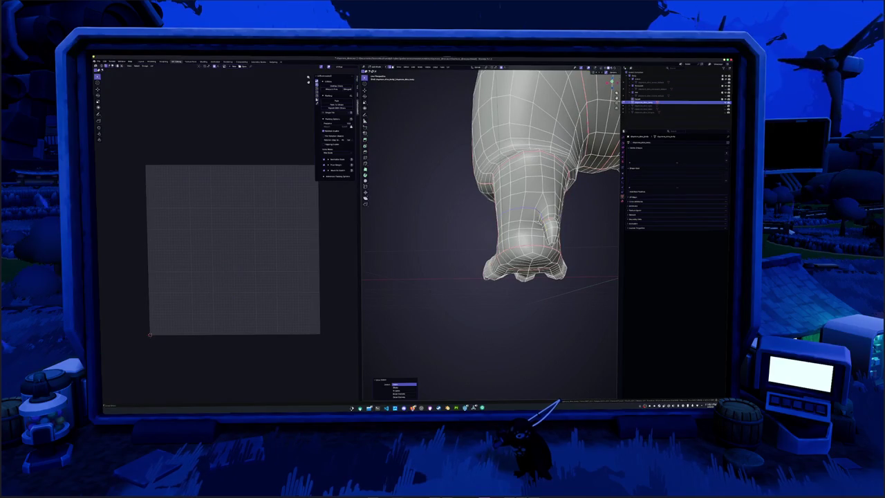
pyautogui.moveTo(480, 211)
pyautogui.mouseDown(button='middle')
pyautogui.moveTo(481, 238)
pyautogui.moveTo(458, 240)
pyautogui.mouseUp(button='middle')
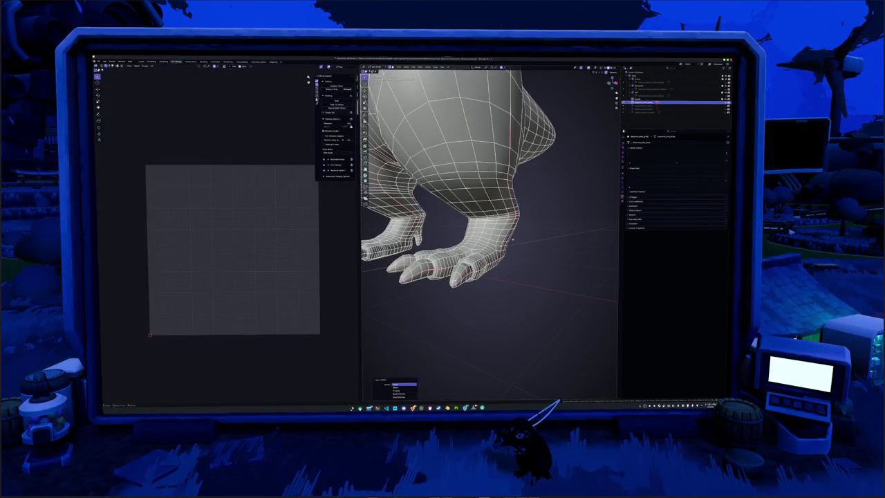
pyautogui.rightClick(517, 226)
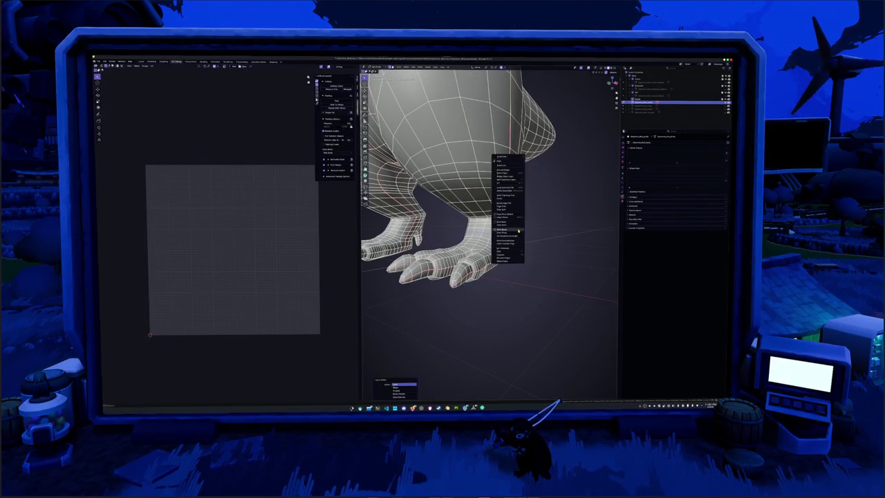
pyautogui.rightClick(530, 227)
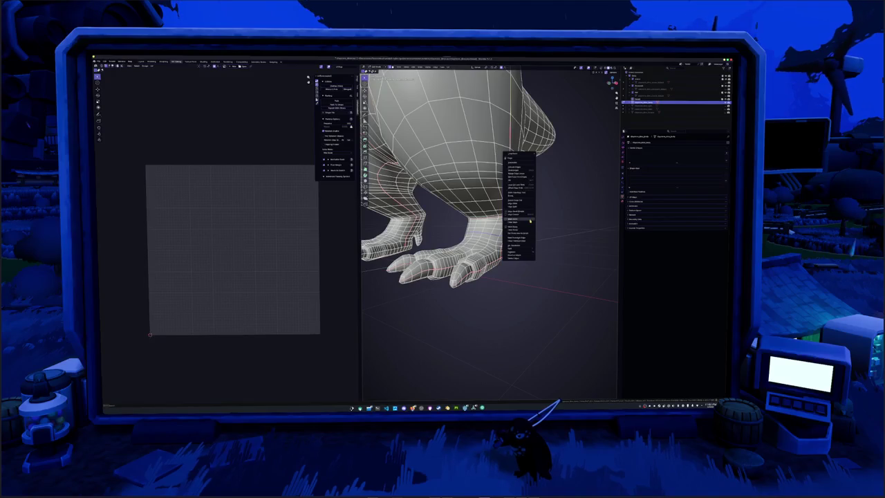
pyautogui.click(529, 220)
pyautogui.moveTo(530, 228); pyautogui.dragTo(523, 243, button='middle')
pyautogui.press('Tab')
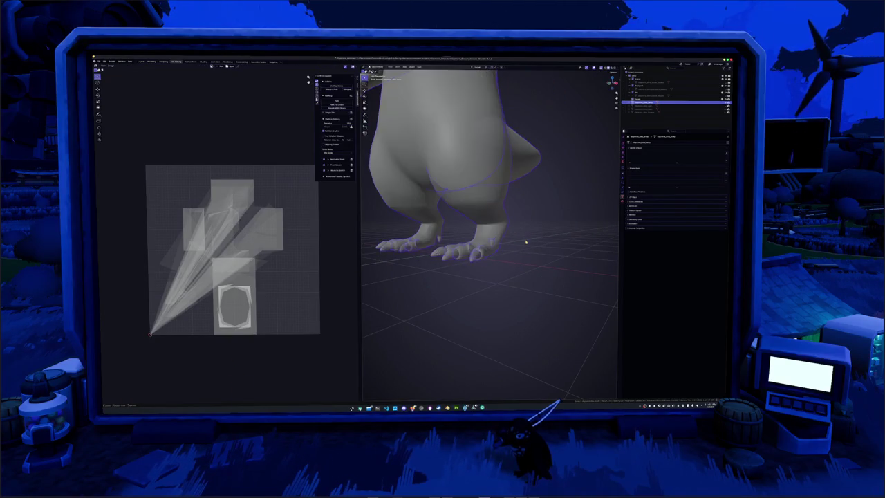
# - Re-enter Edit Mode, orbit around torso and tail, and select the whole mesh
pyautogui.press('Tab')
pyautogui.scroll(3, 525, 244)
pyautogui.moveTo(537, 251)
pyautogui.mouseDown(button='middle')
pyautogui.moveTo(557, 246)
pyautogui.moveTo(539, 221)
pyautogui.moveTo(536, 256)
pyautogui.mouseUp(button='middle')
pyautogui.moveTo(498, 227); pyautogui.dragTo(478, 238, button='middle')
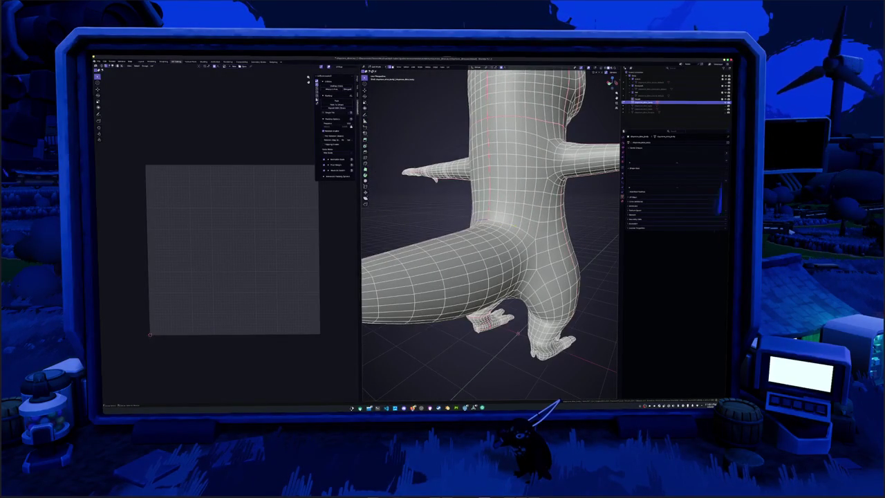
pyautogui.press('a')
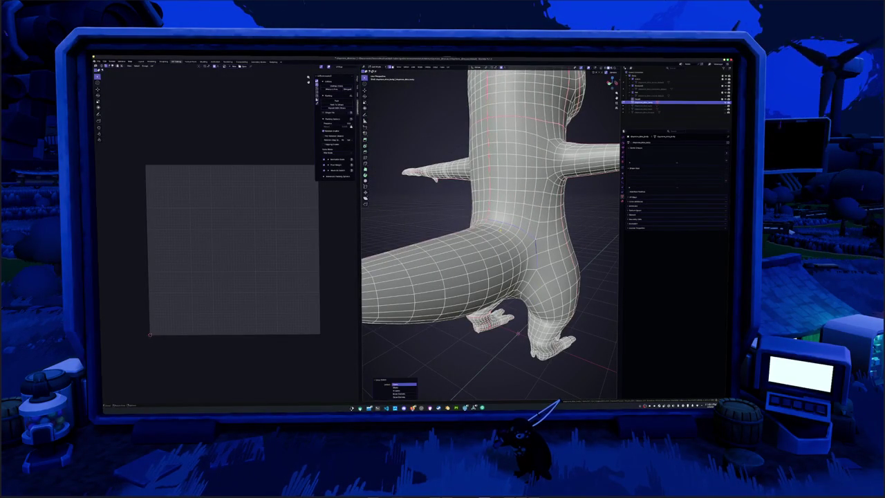
pyautogui.moveTo(477, 238)
pyautogui.mouseDown(button='middle')
pyautogui.moveTo(491, 228)
pyautogui.moveTo(498, 238)
pyautogui.moveTo(484, 228)
pyautogui.moveTo(491, 236)
pyautogui.moveTo(477, 238)
pyautogui.moveTo(516, 221)
pyautogui.mouseUp(button='middle')
pyautogui.scroll(-5, 478, 238)
pyautogui.scroll(3, 477, 237)
pyautogui.scroll(-3, 478, 238)
pyautogui.press('a')
pyautogui.scroll(3, 490, 235)
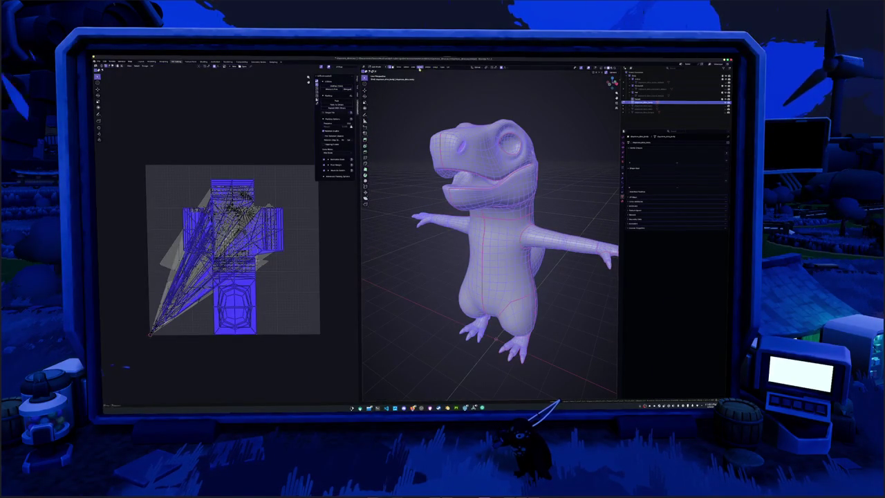
# - Unwrap the mesh along its seams and switch the unwrap method in the redo panel
pyautogui.click(419, 67)
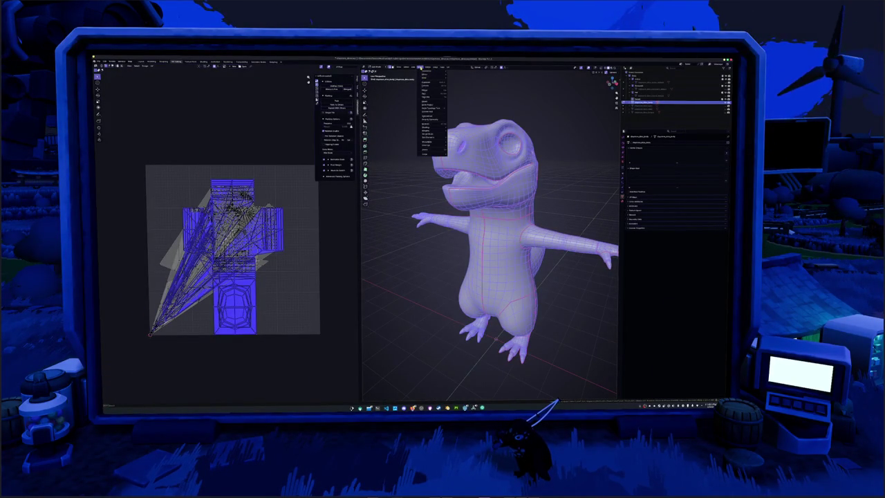
pyautogui.click(435, 118)
pyautogui.moveTo(423, 196)
pyautogui.mouseDown(button='middle')
pyautogui.moveTo(436, 198)
pyautogui.moveTo(418, 199)
pyautogui.moveTo(427, 201)
pyautogui.mouseUp(button='middle')
pyautogui.click(397, 394)
pyautogui.click(405, 376)
pyautogui.moveTo(415, 228); pyautogui.dragTo(419, 234, button='middle')
# - Unwrap again from the UV menu and select all UV islands in the UV editor
pyautogui.click(448, 67)
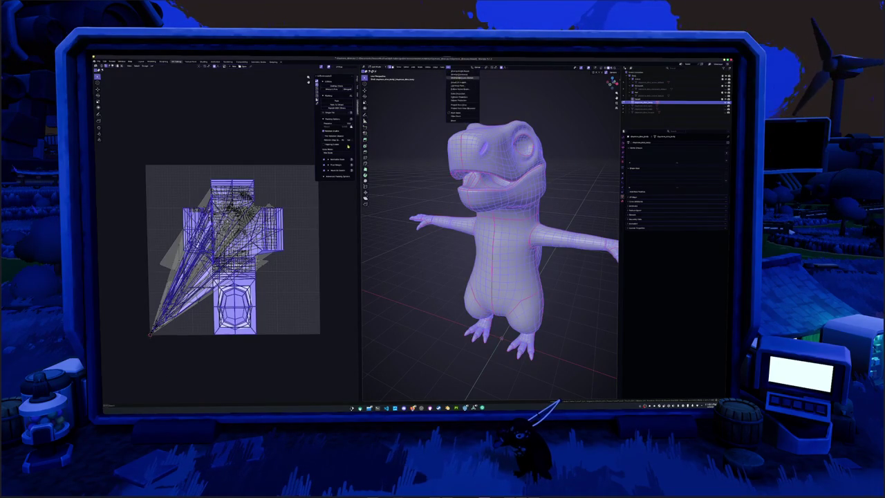
pyautogui.click(462, 78)
pyautogui.scroll(2, 263, 256)
pyautogui.scroll(2, 284, 255)
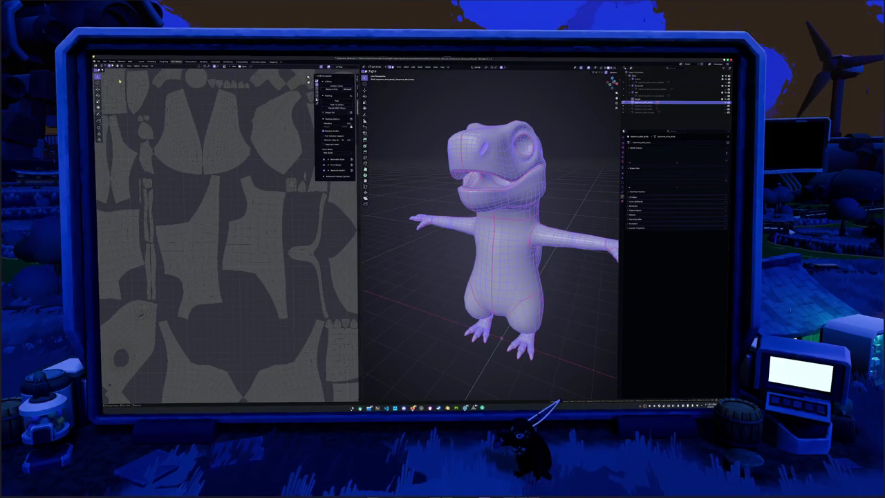
pyautogui.press('a')
pyautogui.scroll(2, 273, 262)
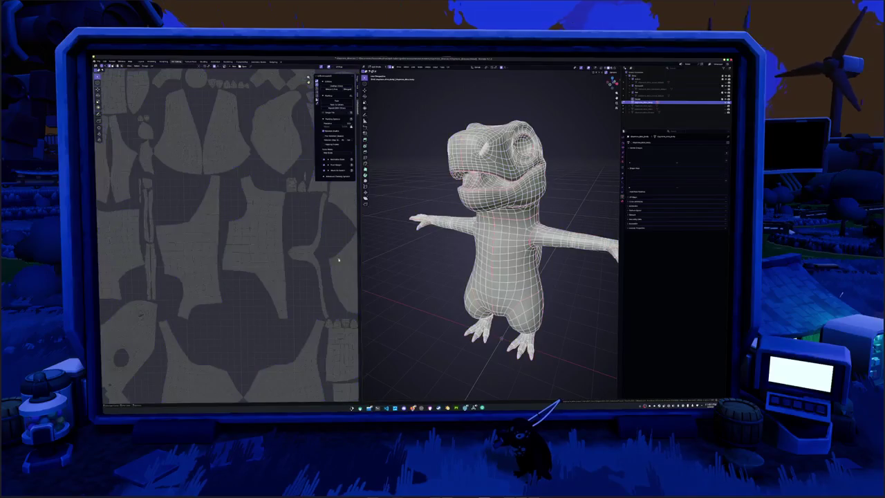
pyautogui.scroll(2, 273, 263)
pyautogui.scroll(2, 273, 263)
pyautogui.scroll(2, 274, 263)
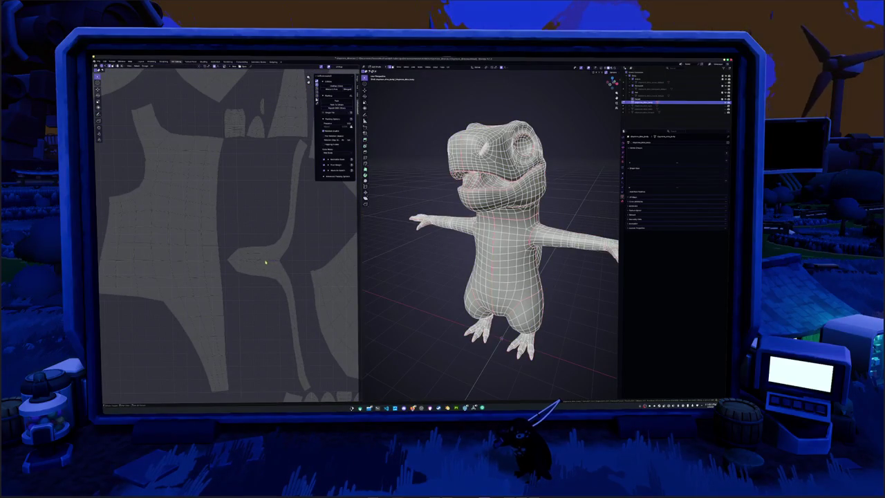
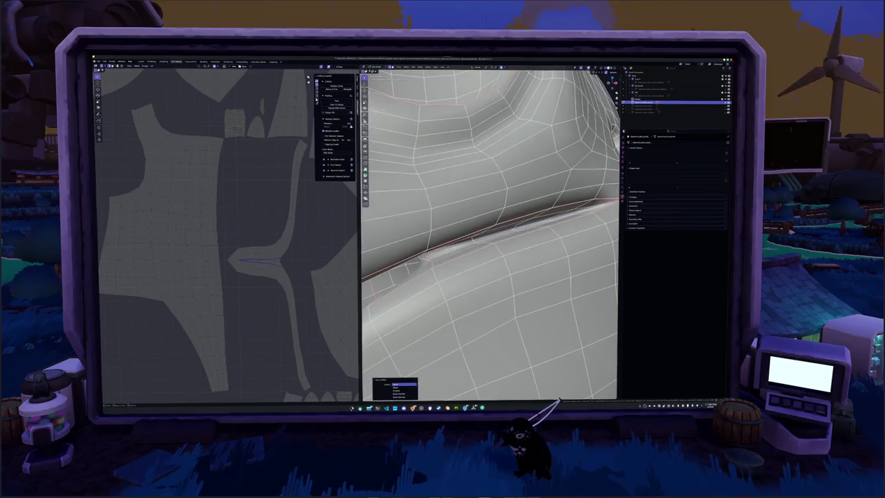
# - Mark the selected mouth-crease edges as a seam
pyautogui.rightClick(451, 257)
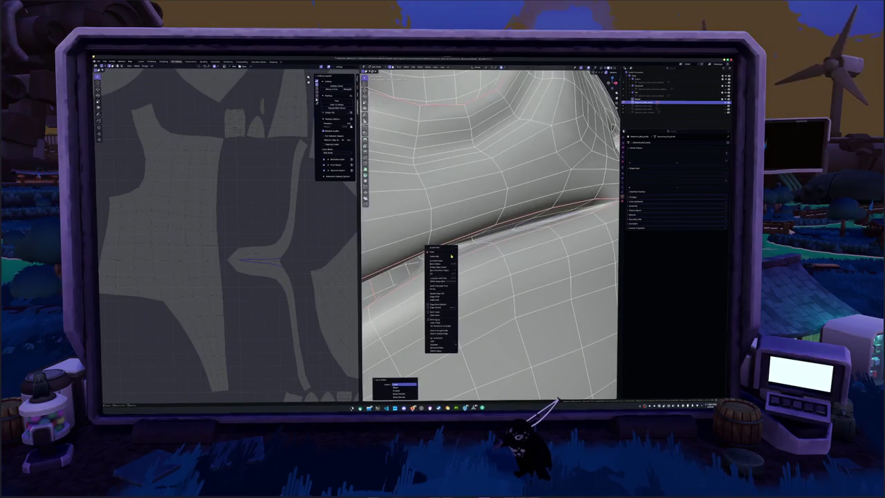
pyautogui.click(445, 313)
pyautogui.moveTo(444, 314)
pyautogui.mouseDown(button='middle')
pyautogui.moveTo(471, 294)
pyautogui.moveTo(476, 277)
pyautogui.moveTo(507, 297)
pyautogui.mouseUp(button='middle')
# - With X-ray shading on, mark the hidden crease edges behind as seams too
pyautogui.hotkey('alt', 'z')
pyautogui.hotkey('alt', 'z')
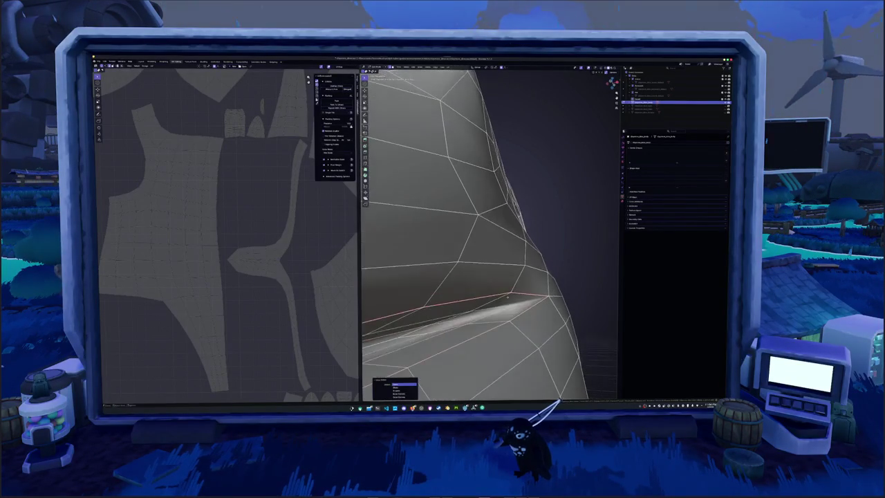
pyautogui.hotkey('alt', 'z')
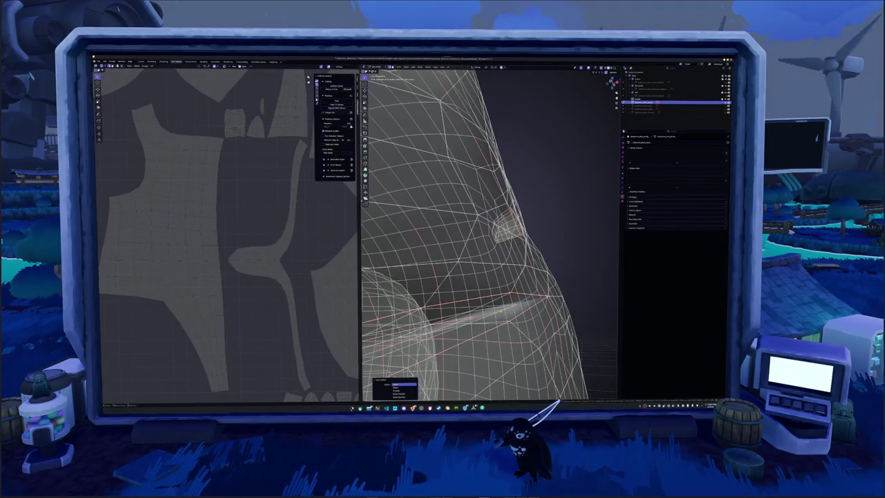
pyautogui.rightClick(496, 312)
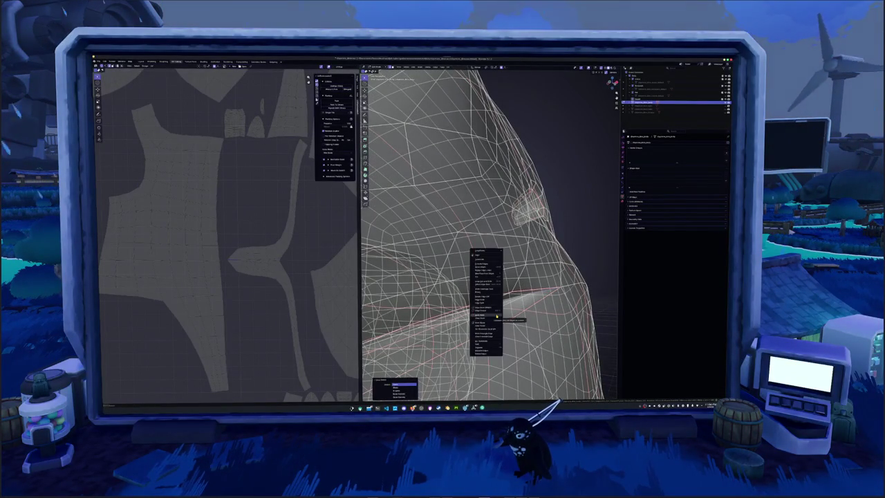
pyautogui.click(497, 315)
# - Turn off X-ray and return to Object Mode, zoomed out to the whole dinosaur
pyautogui.hotkey('alt', 'z')
pyautogui.press('Tab')
pyautogui.scroll(-3, 498, 316)
pyautogui.scroll(-3, 511, 307)
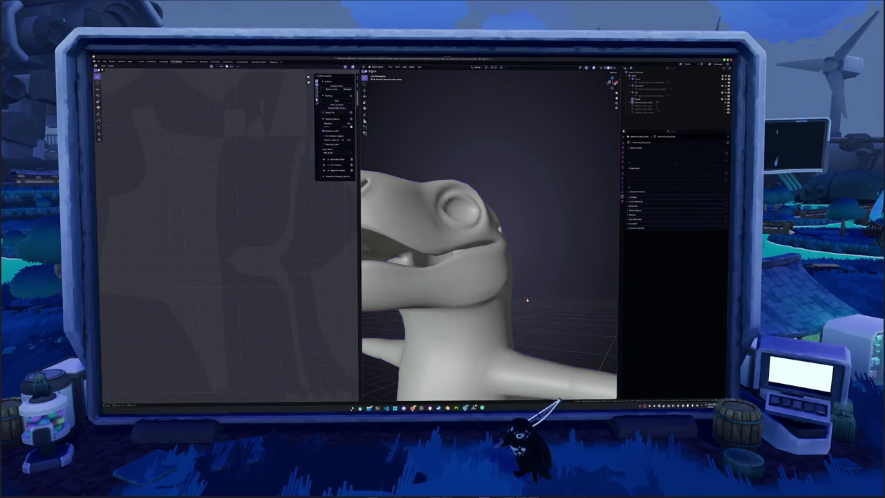
pyautogui.scroll(-5, 527, 300)
pyautogui.hotkey('alt', 'Tab')
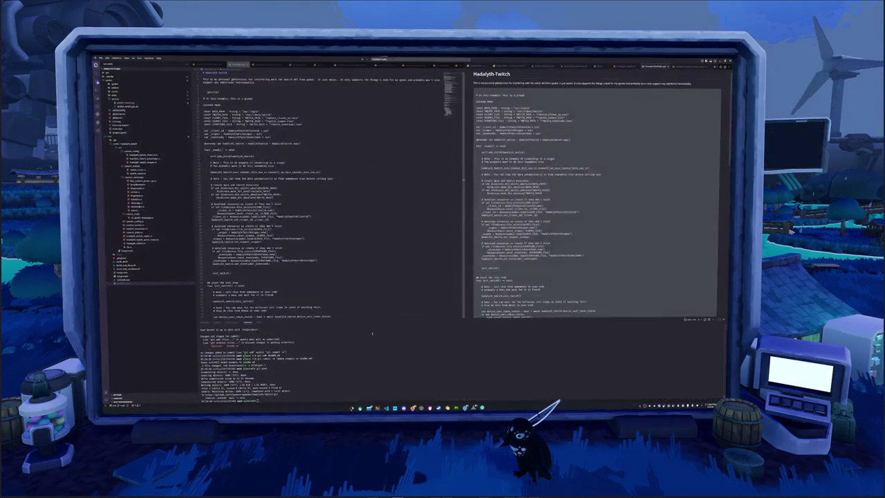
# - Switch to the other open source file and scroll through its code
pyautogui.click(231, 272)
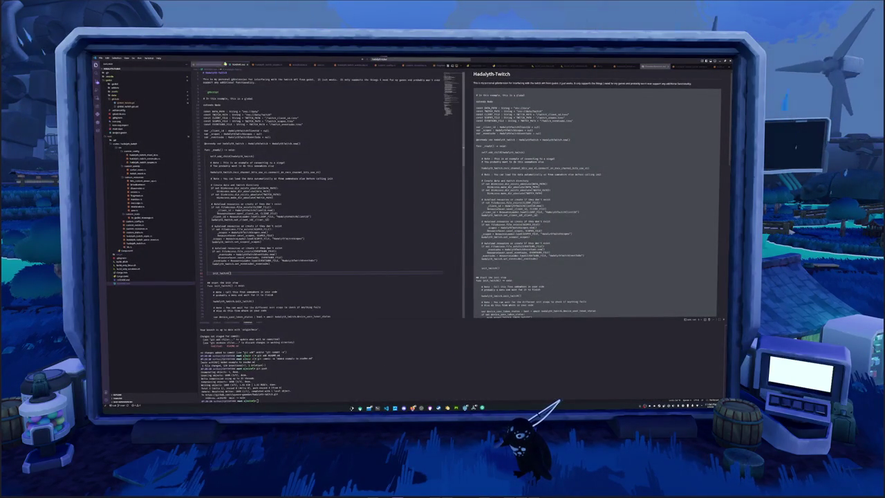
pyautogui.click(209, 64)
pyautogui.scroll(-10, 299, 145)
pyautogui.scroll(-10, 346, 149)
pyautogui.scroll(-10, 401, 152)
pyautogui.scroll(-10, 448, 155)
pyautogui.moveTo(447, 155)
pyautogui.mouseDown()
pyautogui.moveTo(437, 287)
pyautogui.moveTo(435, 187)
pyautogui.mouseUp()
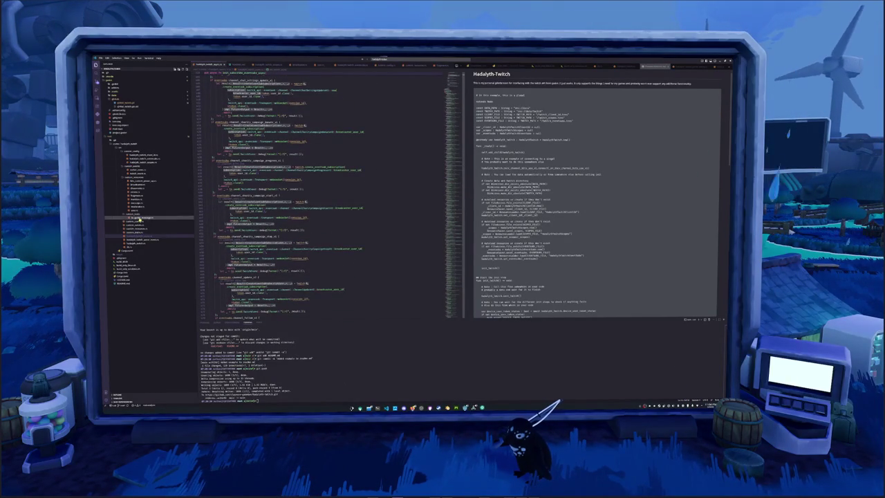
# - Open the async Twitch Rust file, find 'hypetrain', and enlarge the interface
pyautogui.click(142, 236)
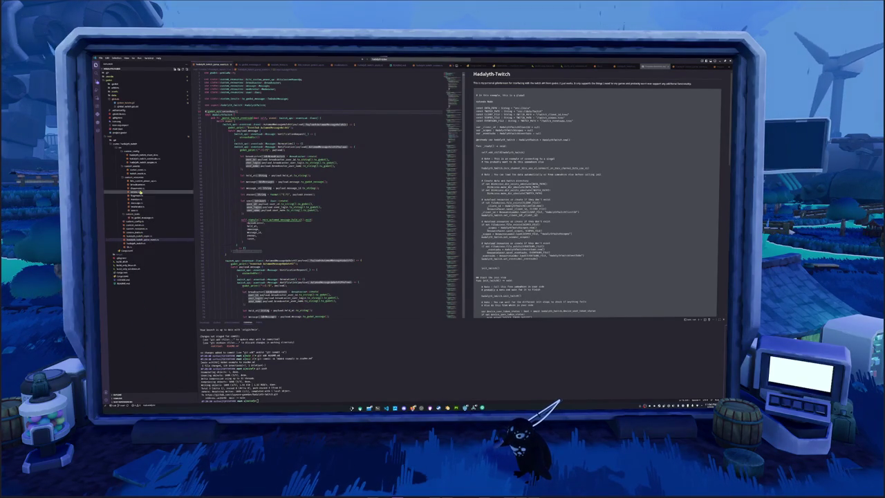
pyautogui.click(139, 233)
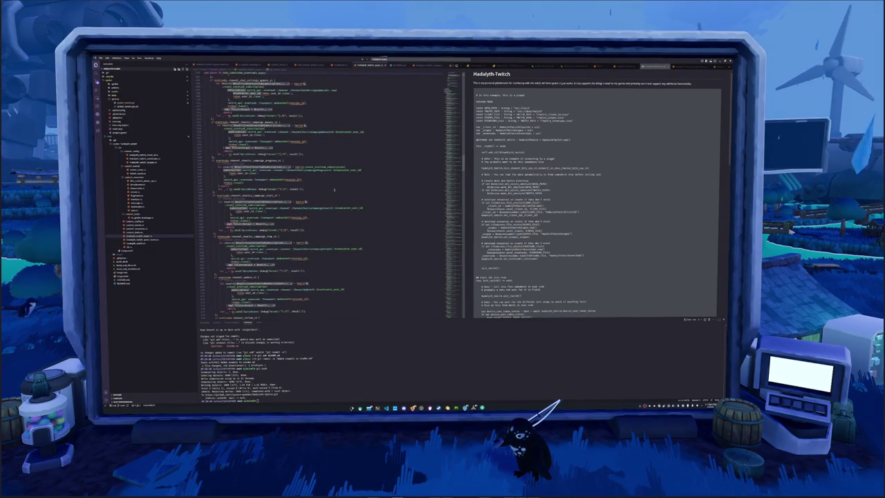
pyautogui.scroll(2, 450, 208)
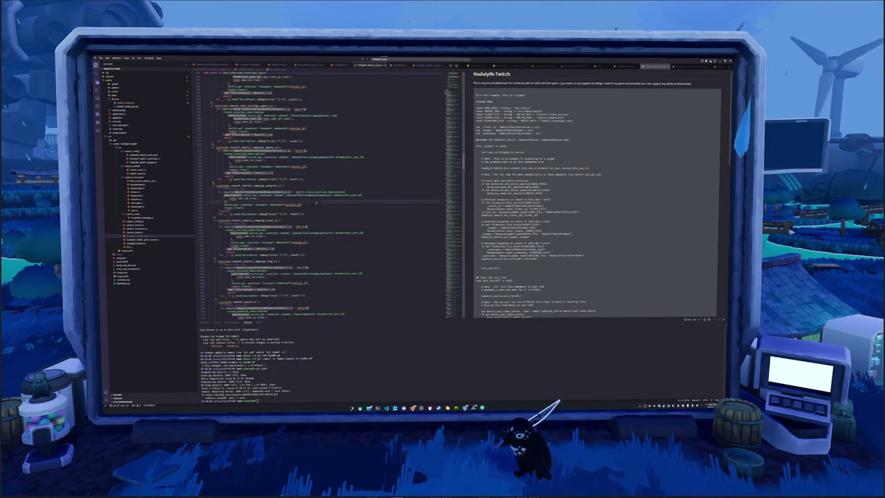
pyautogui.write('hypetrain')
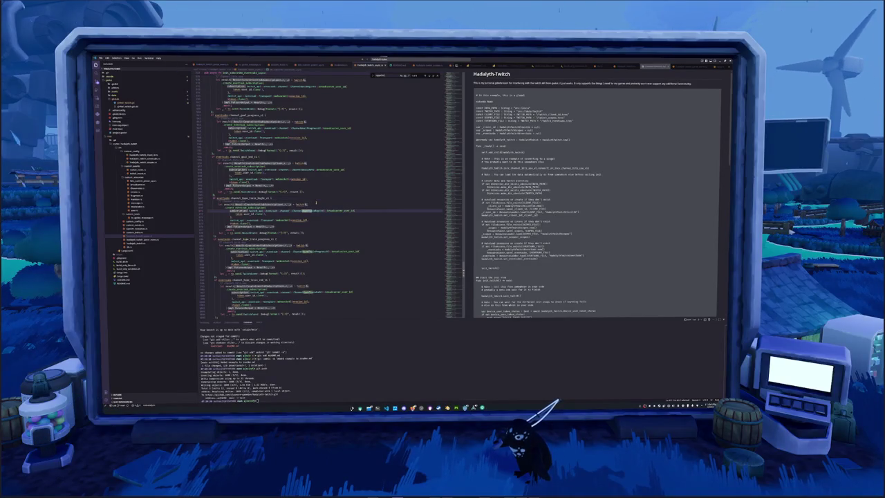
pyautogui.press('Escape')
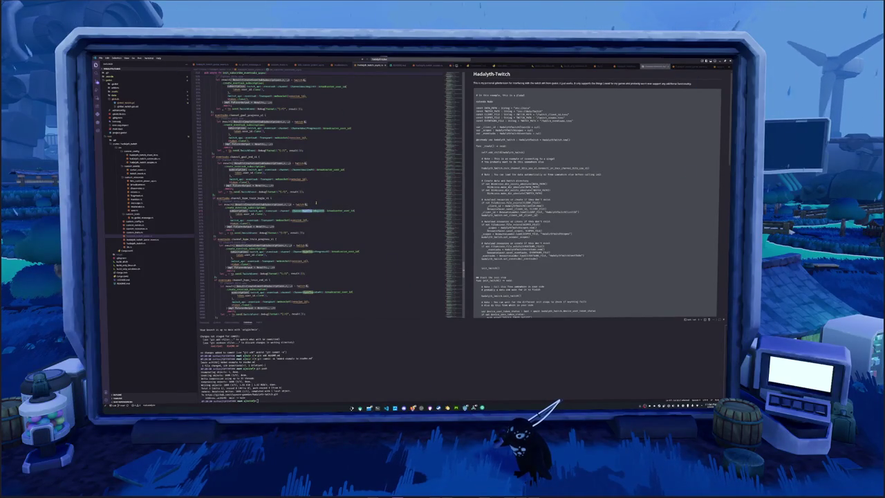
pyautogui.hotkey('ctrl', '+')
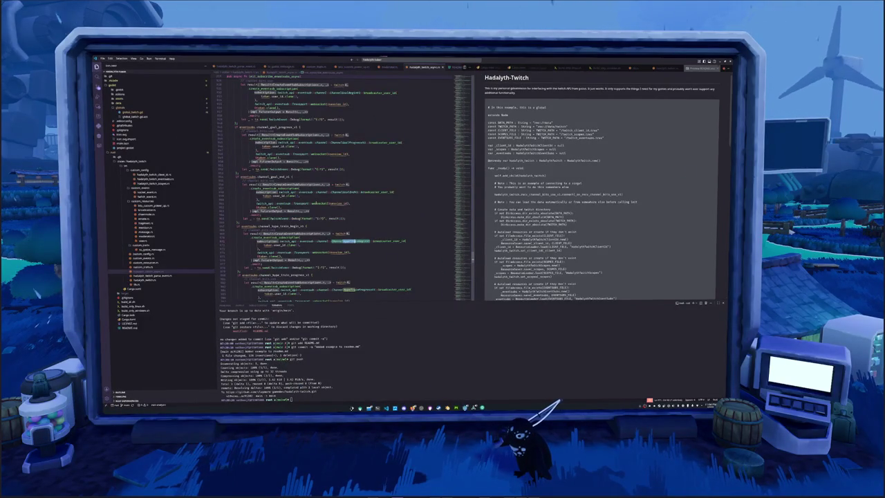
# - Zoom the interface further, close the right-pane files and merge into one editor group
pyautogui.hotkey('ctrl', '+')
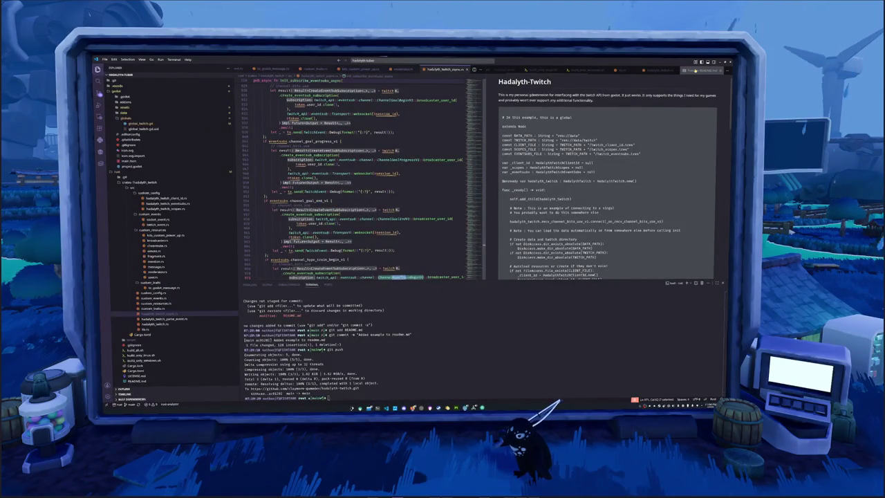
pyautogui.click(520, 71)
pyautogui.click(658, 71)
pyautogui.click(657, 70)
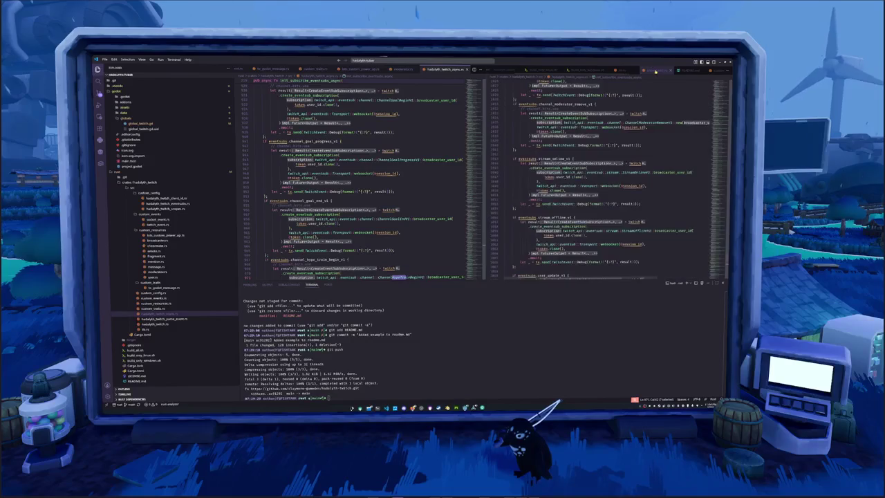
pyautogui.click(656, 70)
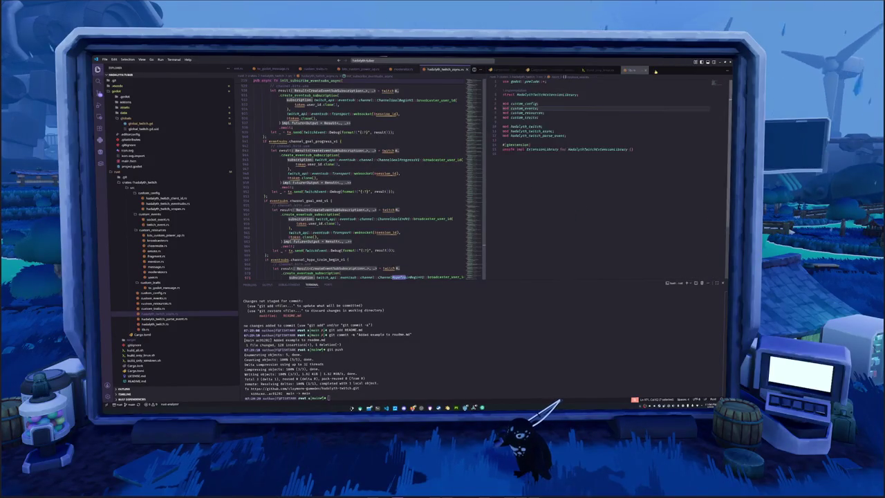
pyautogui.click(616, 70)
pyautogui.moveTo(622, 69); pyautogui.dragTo(471, 166)
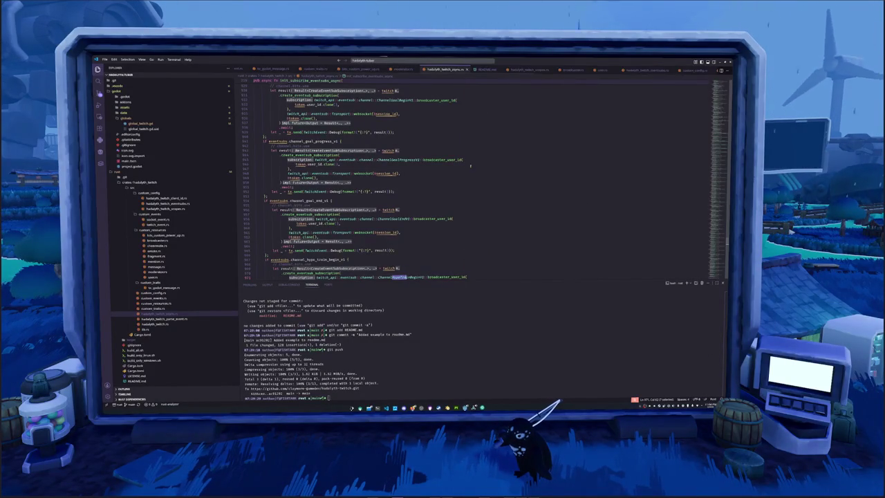
# - Search the file for 'hy' to reach the hype_train_begin_v1 handler
pyautogui.moveTo(439, 281); pyautogui.dragTo(428, 258)
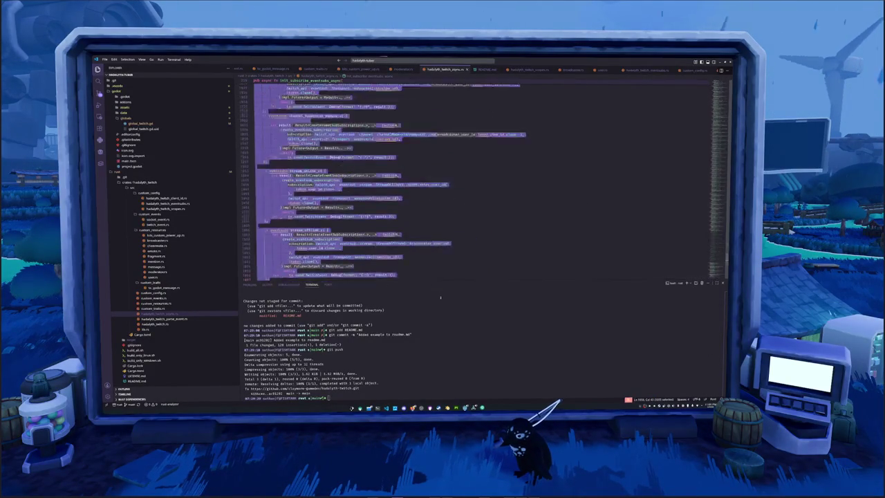
pyautogui.scroll(10, 625, 194)
pyautogui.scroll(10, 624, 195)
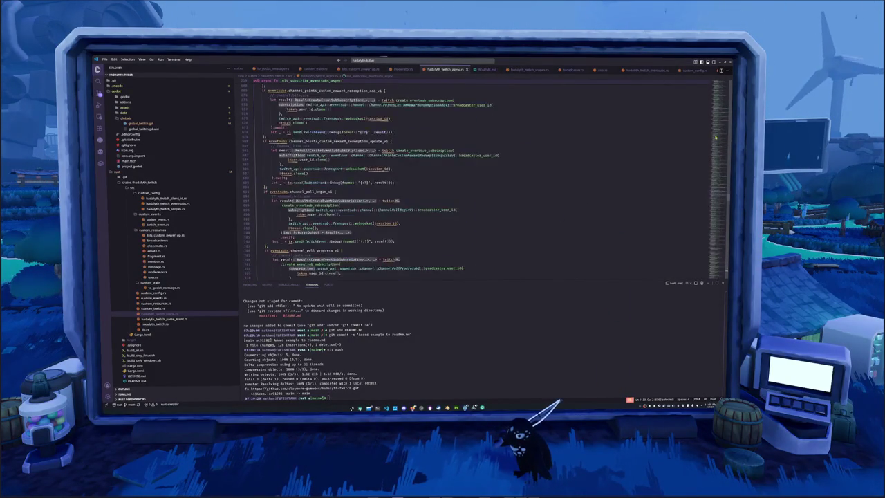
pyautogui.scroll(5, 625, 194)
pyautogui.click(499, 202)
pyautogui.hotkey('ctrl', 'f')
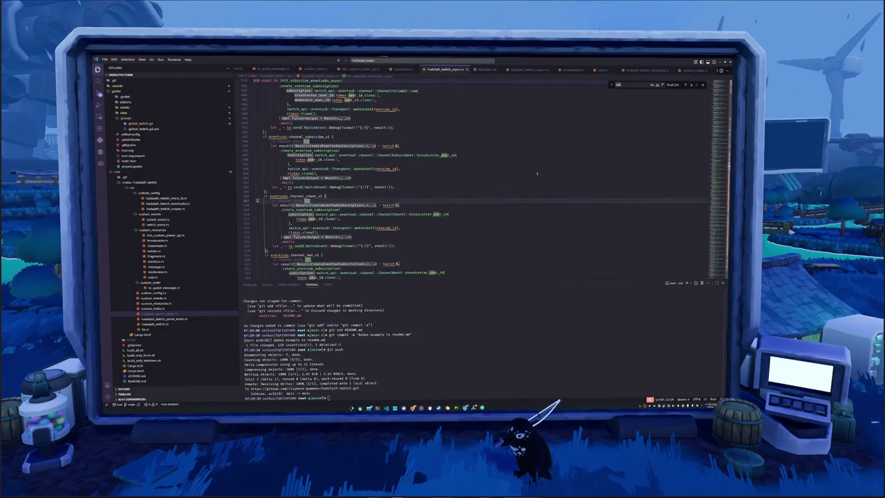
pyautogui.write('hy')
pyautogui.click(417, 202)
pyautogui.press('Escape')
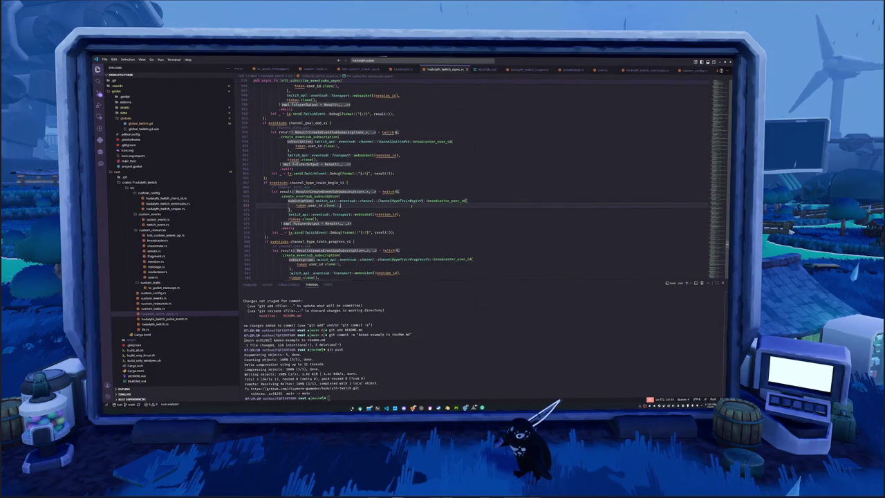
# - Inspect ChannelHypeTrainBeginV1, Progress and EndV1 types, then run cd in the terminal
pyautogui.scroll(-2, 417, 202)
pyautogui.scroll(-2, 417, 202)
pyautogui.scroll(-2, 417, 199)
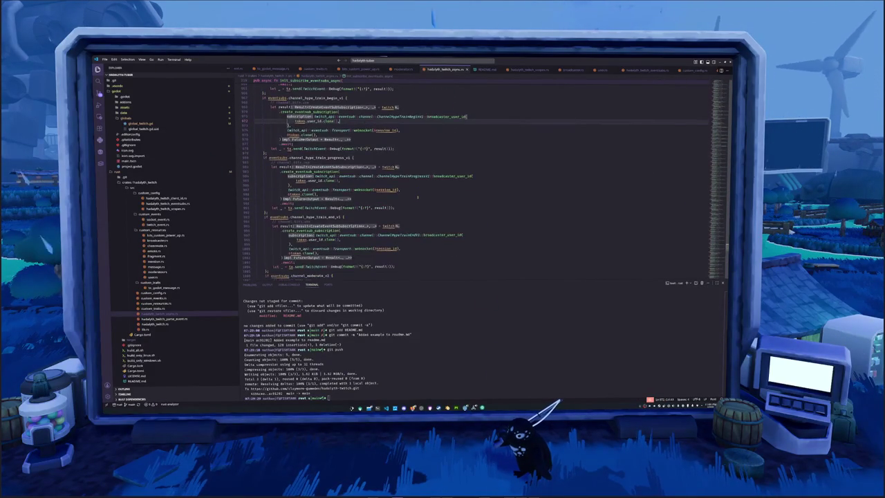
pyautogui.doubleClick(399, 116)
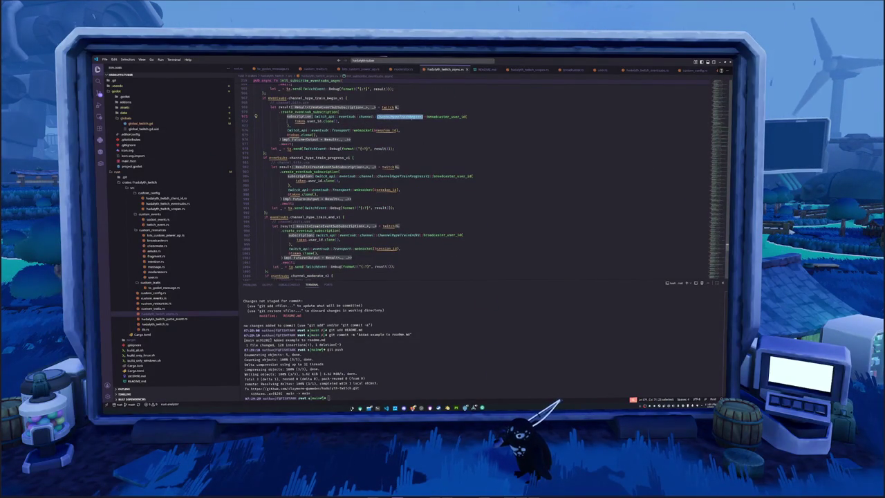
pyautogui.doubleClick(410, 175)
pyautogui.doubleClick(398, 235)
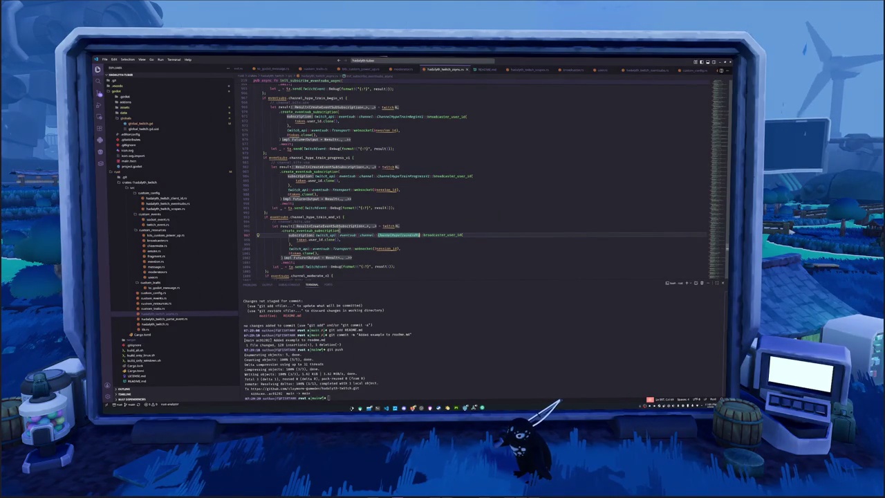
pyautogui.click(426, 253)
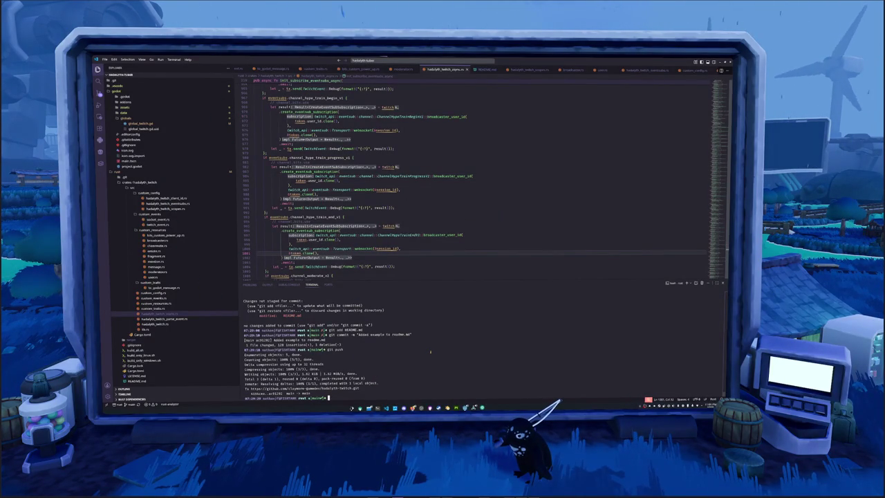
pyautogui.write('cd')
pyautogui.press('Return')
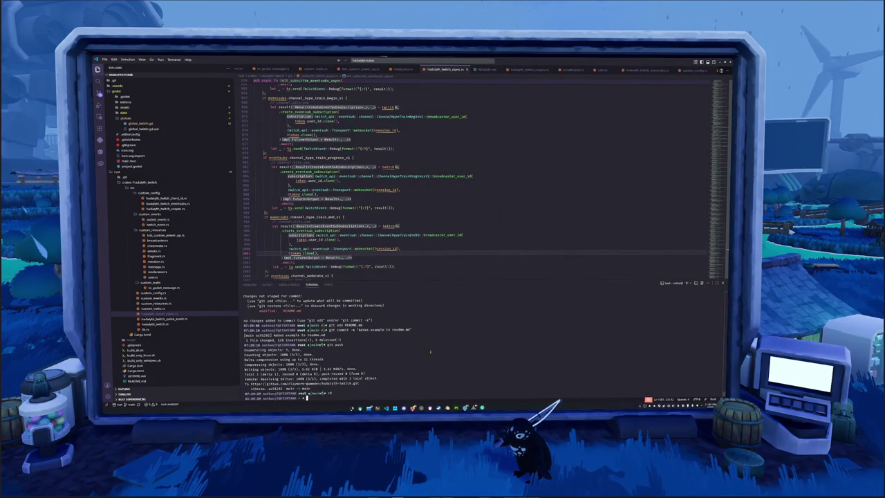
# - Change into the GitHub twitch_api folder and open it with 'code .'
pyautogui.write('cd Documents/GitHub/twitch_api/')
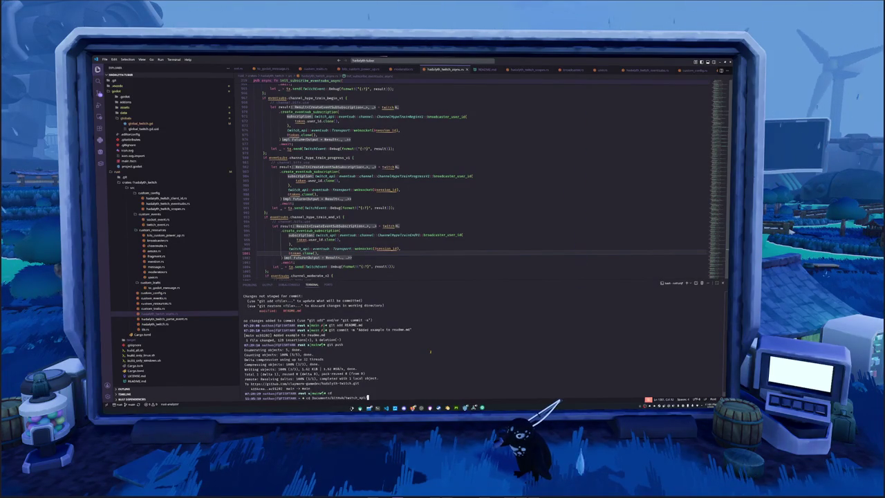
pyautogui.press('Return')
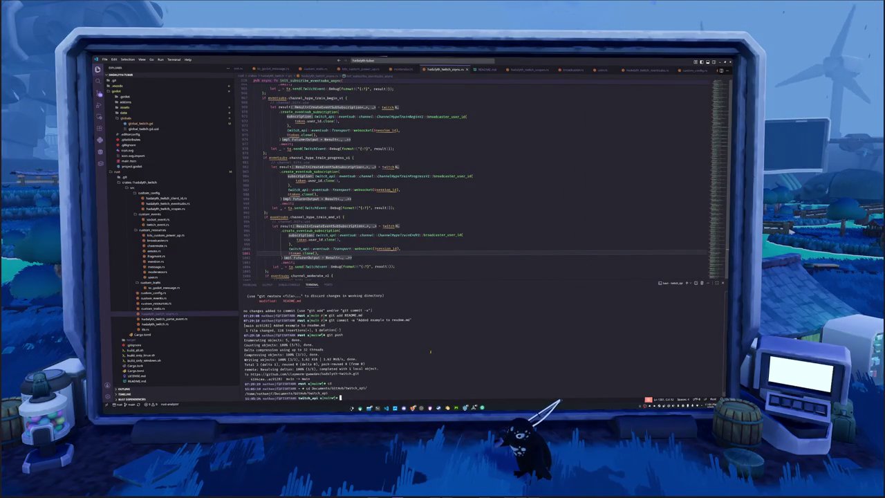
pyautogui.write('code .')
pyautogui.press('Return')
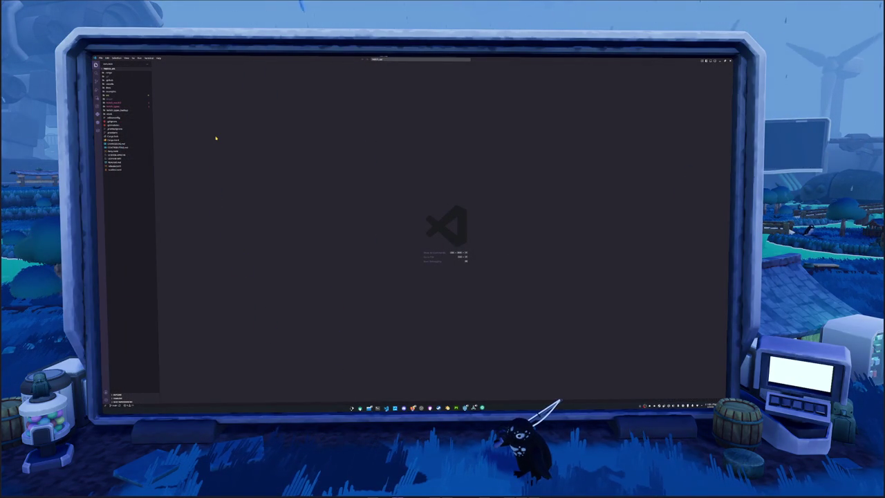
# - Enlarge the interface and open a tall Terminal panel at the bottom
pyautogui.hotkey('ctrl', '=')
pyautogui.hotkey('ctrl', '=')
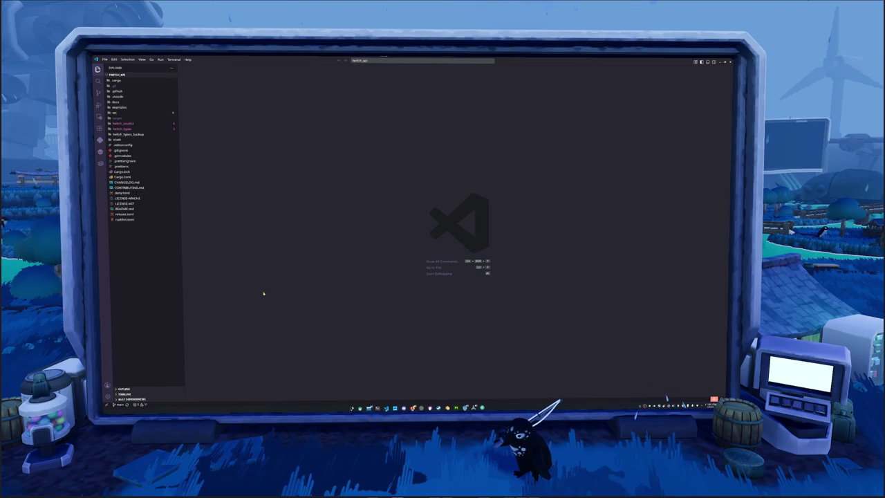
pyautogui.hotkey('ctrl', 'j')
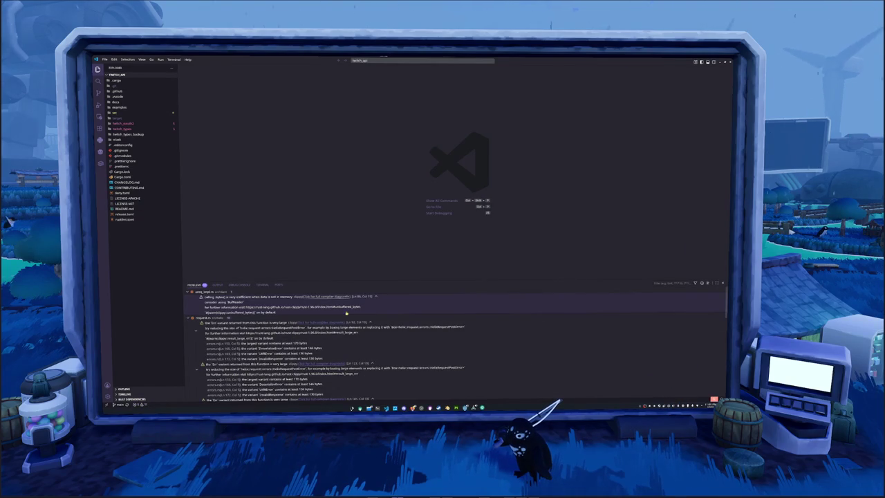
pyautogui.moveTo(467, 281); pyautogui.dragTo(211, 217)
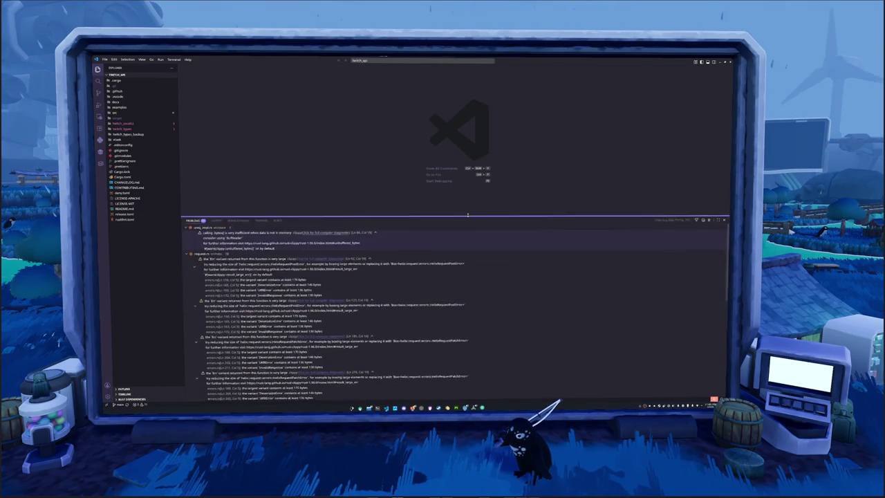
pyautogui.click(261, 219)
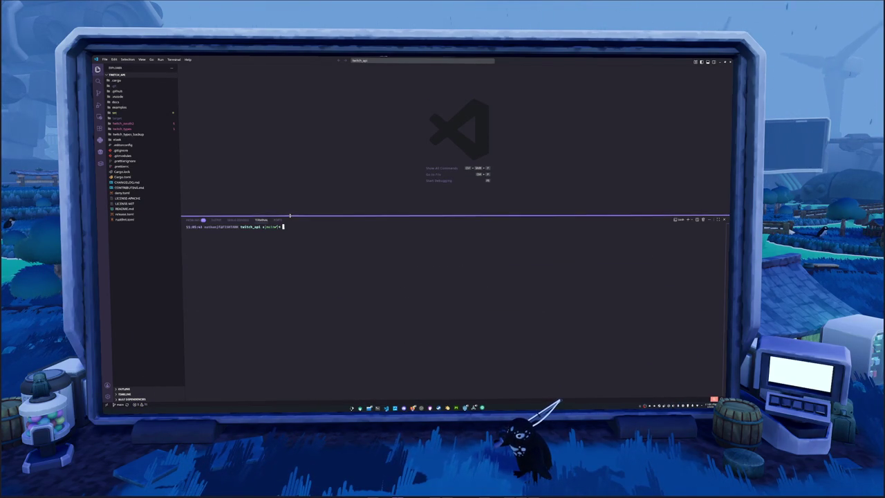
pyautogui.moveTo(304, 218); pyautogui.dragTo(306, 129)
# - View the project's git log with file change stats, then quit it
pyautogui.write('log --stat')
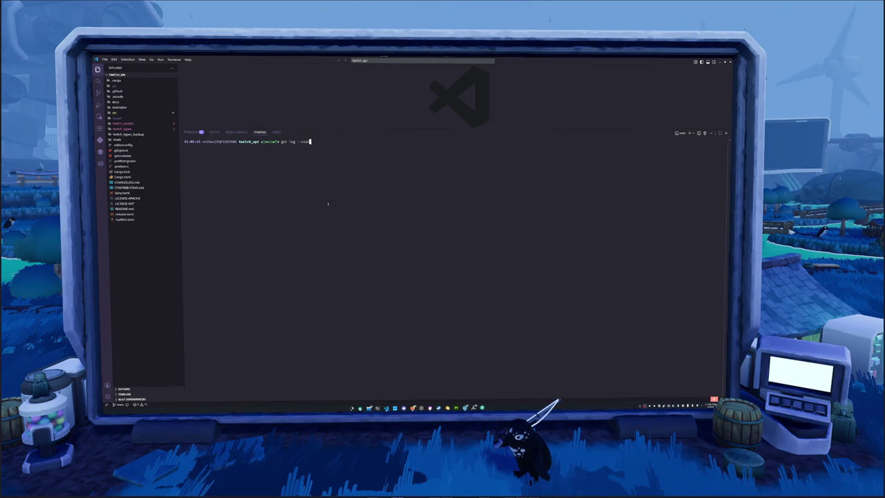
pyautogui.press('Return')
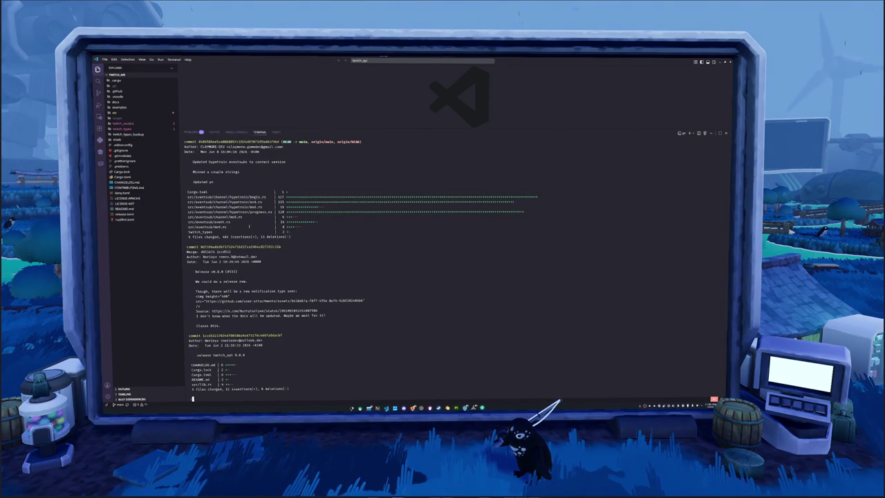
pyautogui.doubleClick(227, 237)
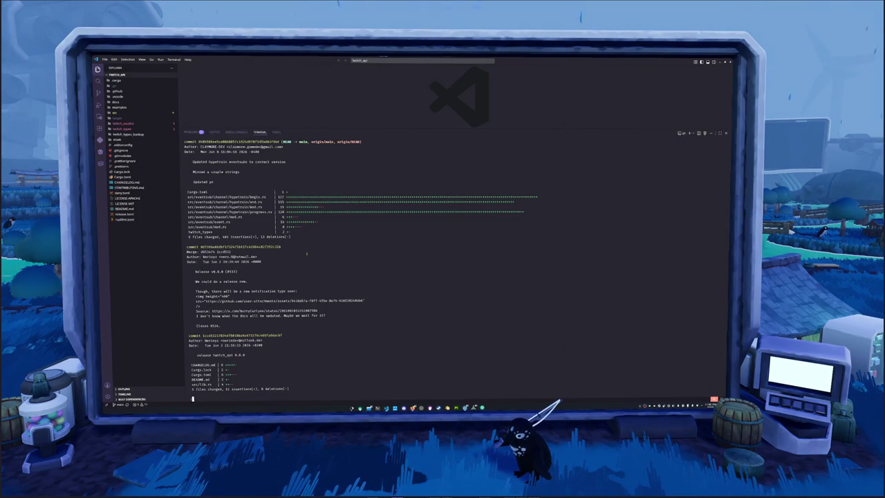
pyautogui.press('q')
pyautogui.write('cloc src/')
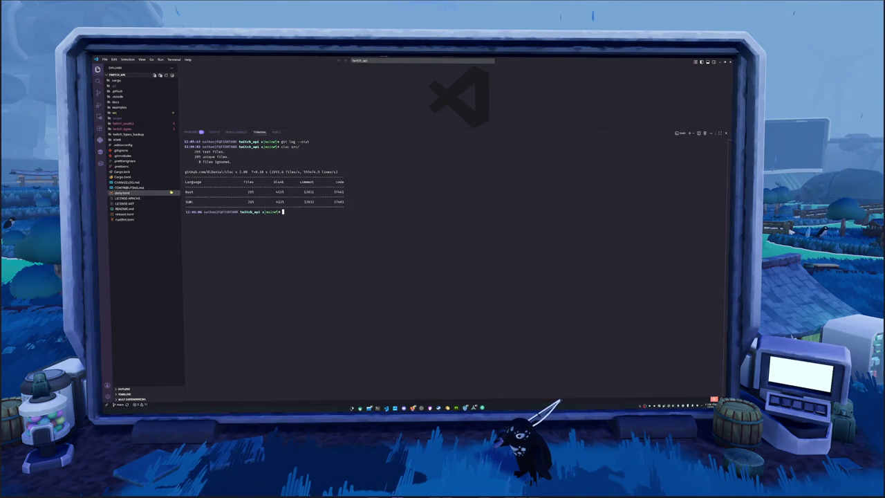
# - Open src/helix/request.rs, shrink the terminal, and scroll through the code
pyautogui.click(114, 112)
pyautogui.click(125, 133)
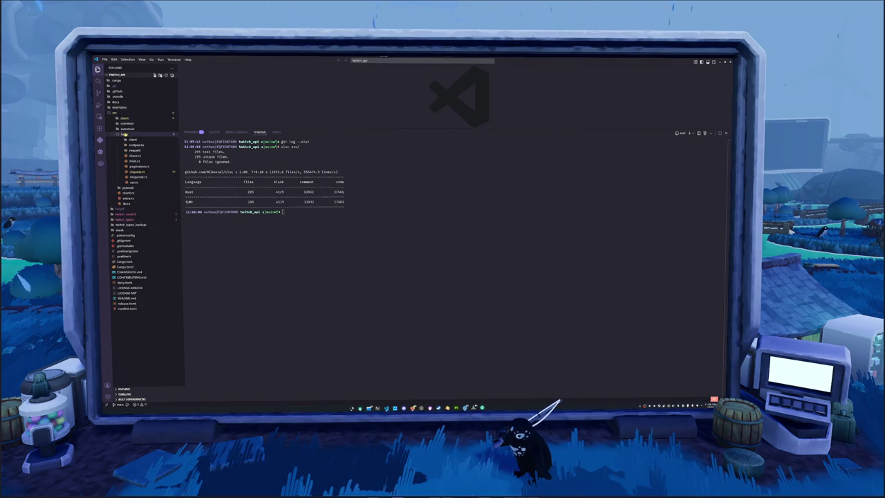
pyautogui.click(135, 171)
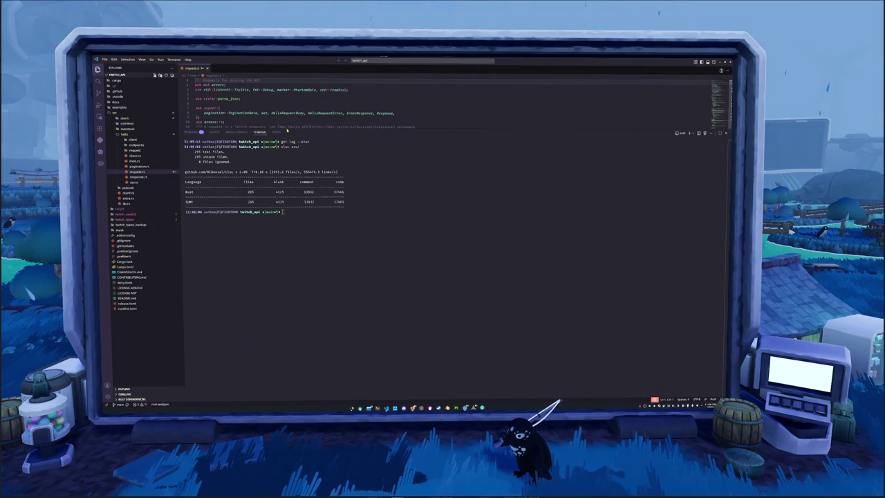
pyautogui.moveTo(287, 130); pyautogui.dragTo(287, 343)
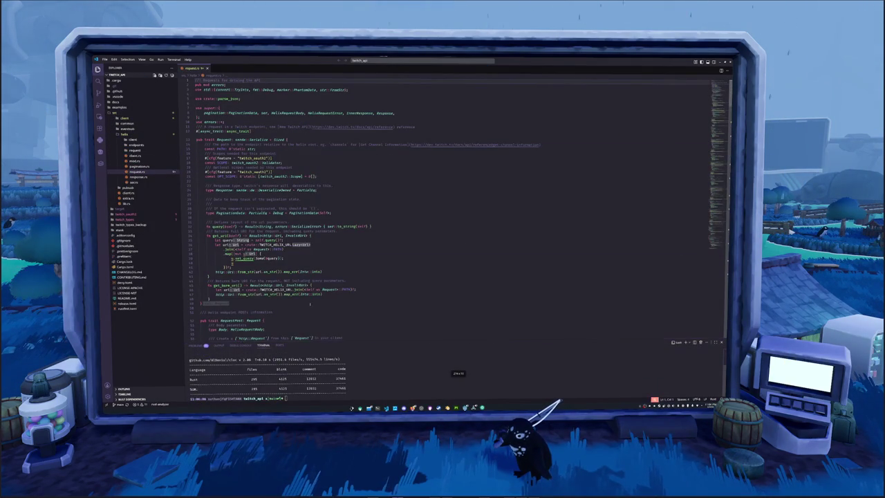
pyautogui.scroll(-3, 309, 303)
pyautogui.scroll(-3, 346, 277)
pyautogui.scroll(-3, 381, 256)
pyautogui.scroll(-3, 408, 240)
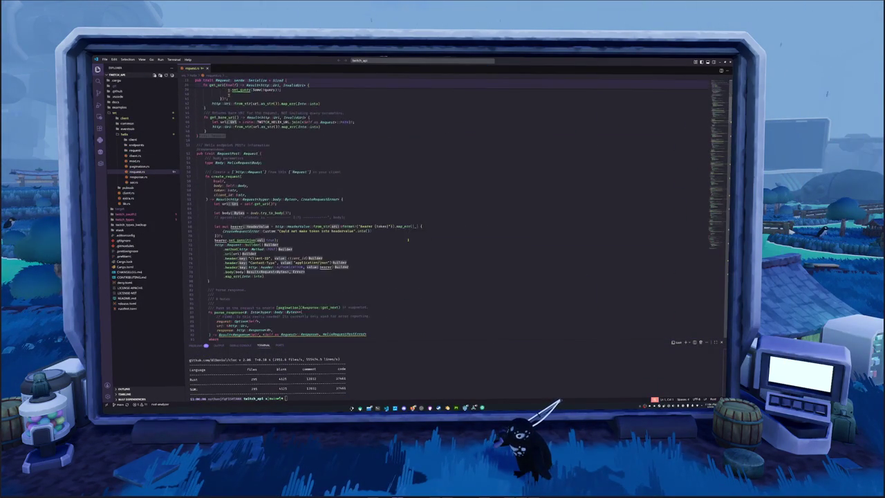
pyautogui.scroll(-3, 401, 247)
pyautogui.scroll(-3, 391, 257)
pyautogui.scroll(-3, 382, 268)
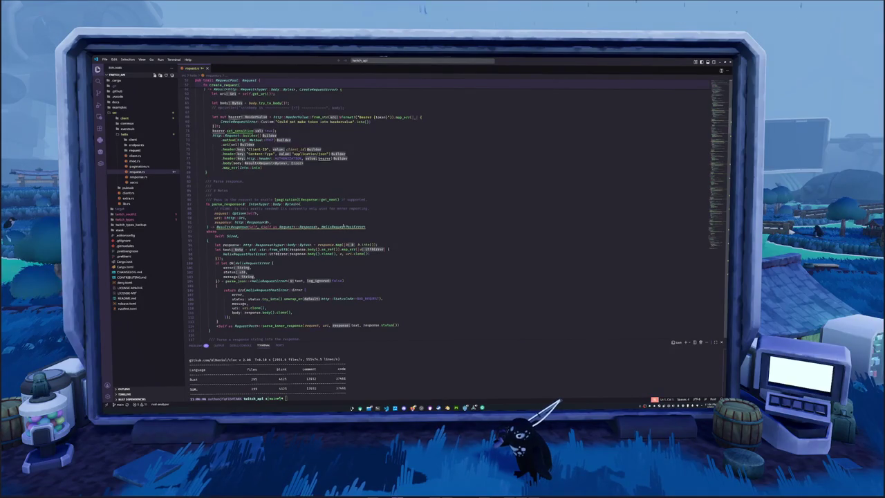
pyautogui.scroll(-5, 312, 228)
pyautogui.scroll(-10, 311, 229)
pyautogui.scroll(-10, 311, 228)
pyautogui.scroll(-10, 291, 291)
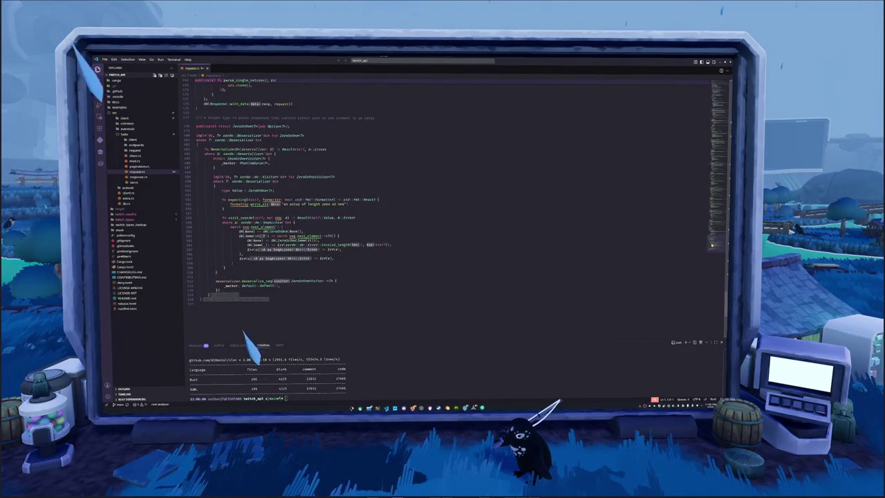
pyautogui.scroll(1, 374, 265)
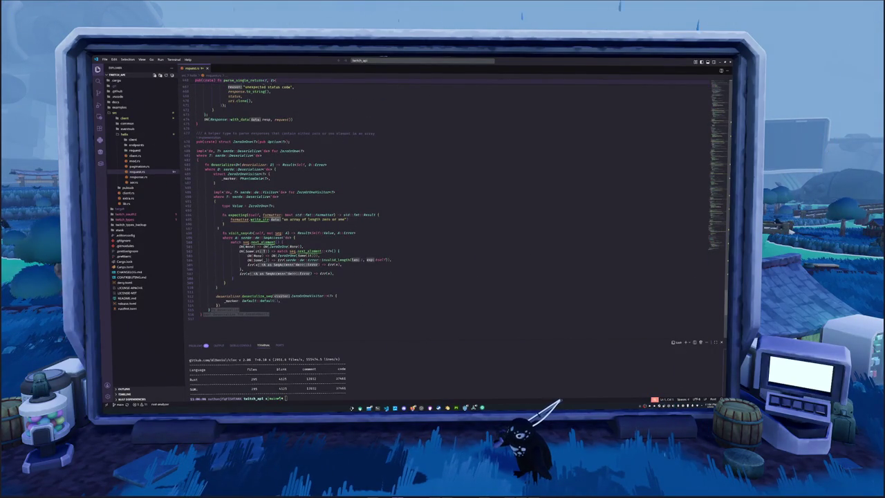
# - Open src/client/ureq_impl.rs and collapse the helix folder
pyautogui.click(125, 118)
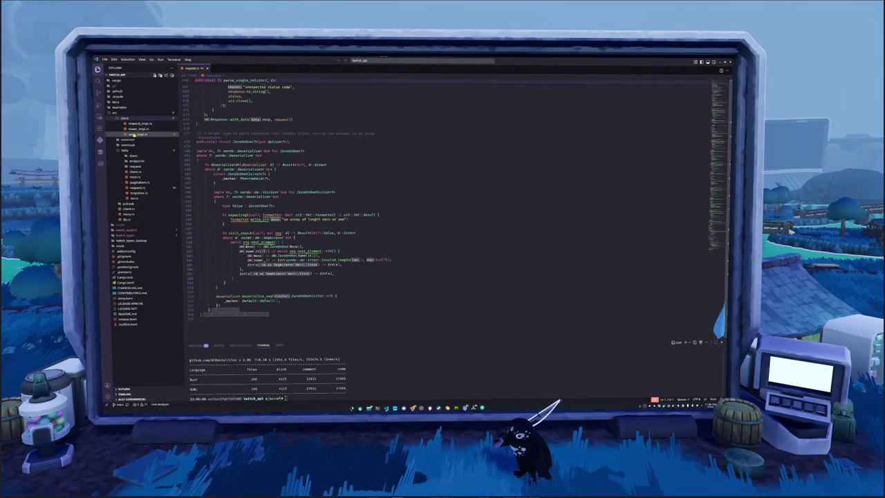
pyautogui.click(135, 135)
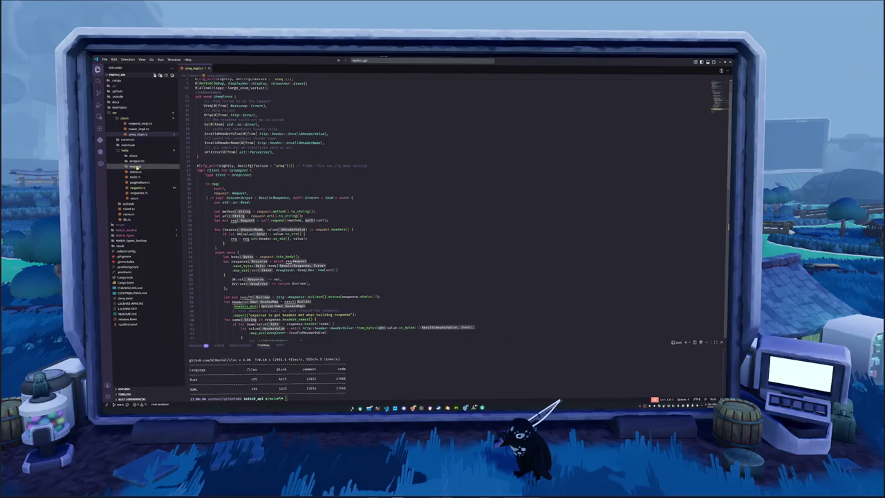
pyautogui.click(136, 155)
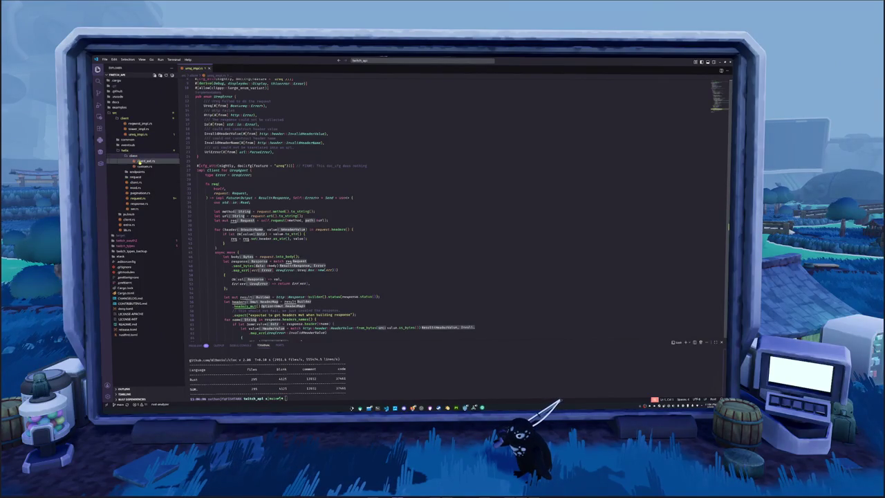
pyautogui.click(135, 150)
# - Open eventsub/channel/hypetrain/begin.rs and read down to its V2 payload struct
pyautogui.click(129, 144)
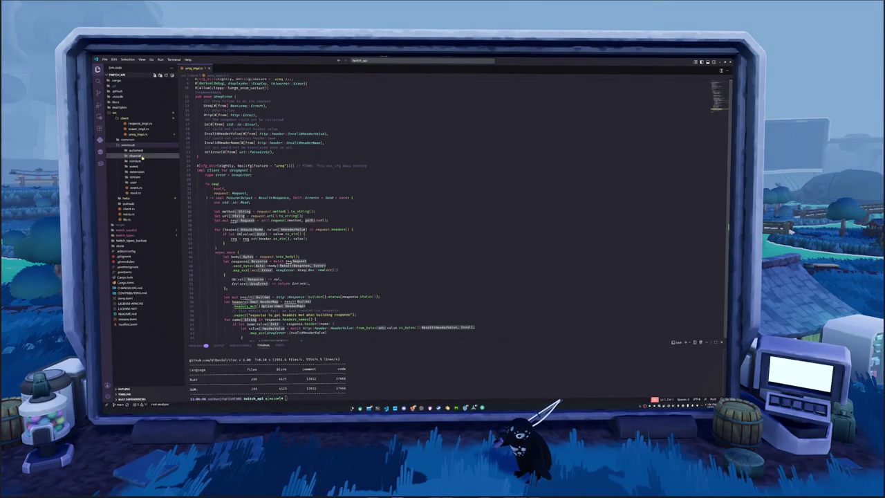
pyautogui.click(135, 155)
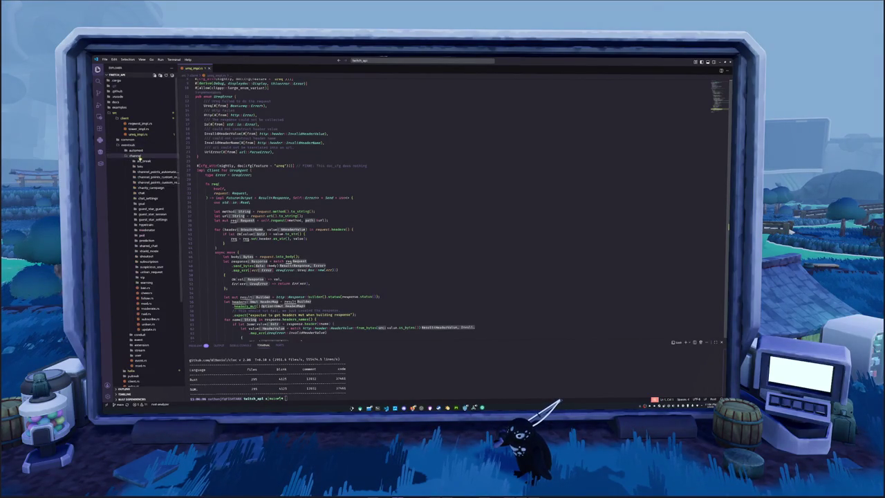
pyautogui.click(145, 225)
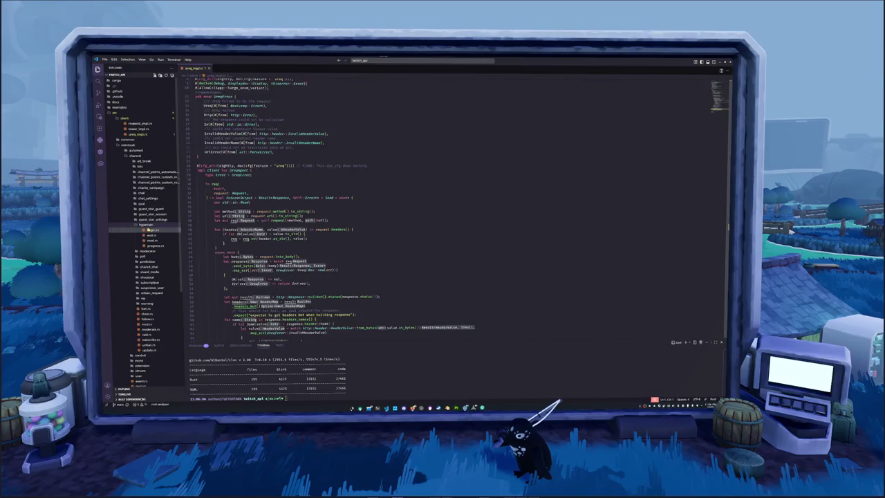
pyautogui.click(151, 230)
pyautogui.scroll(-5, 269, 203)
pyautogui.scroll(-5, 268, 203)
pyautogui.scroll(-5, 269, 204)
pyautogui.scroll(-5, 269, 203)
pyautogui.scroll(-5, 268, 203)
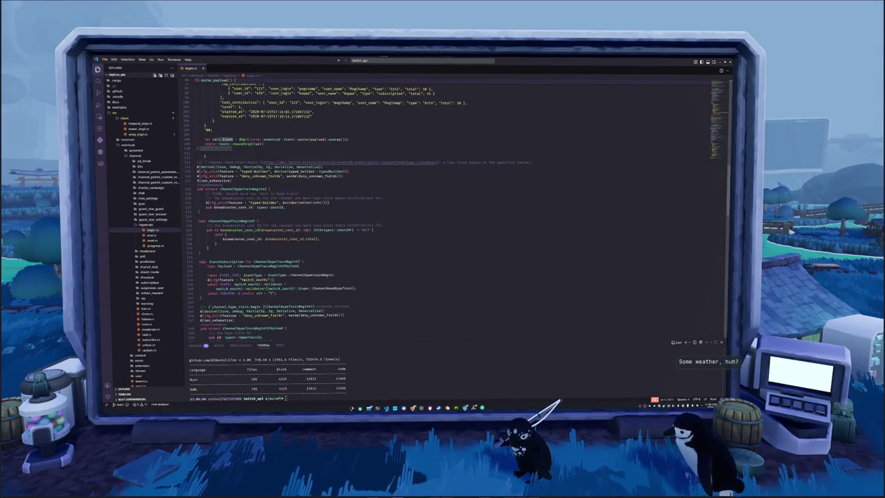
pyautogui.scroll(-2, 268, 203)
pyautogui.scroll(-2, 394, 233)
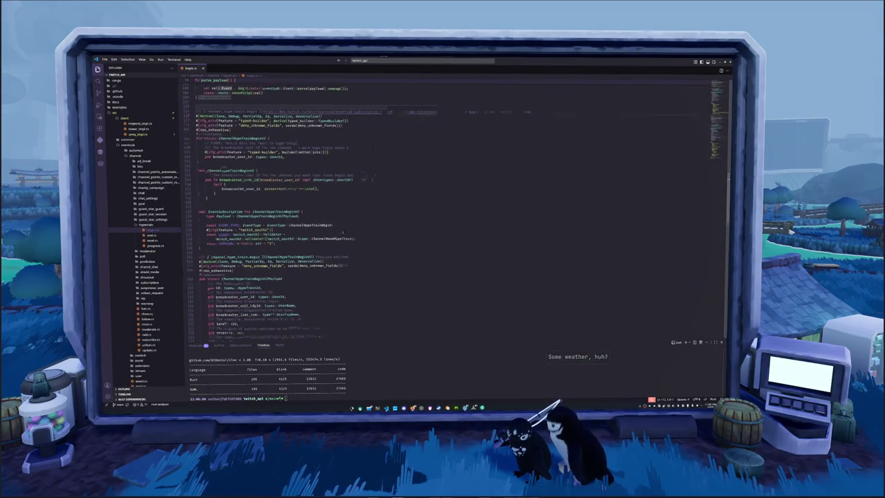
pyautogui.scroll(-2, 394, 233)
pyautogui.scroll(-2, 395, 233)
pyautogui.scroll(-2, 394, 233)
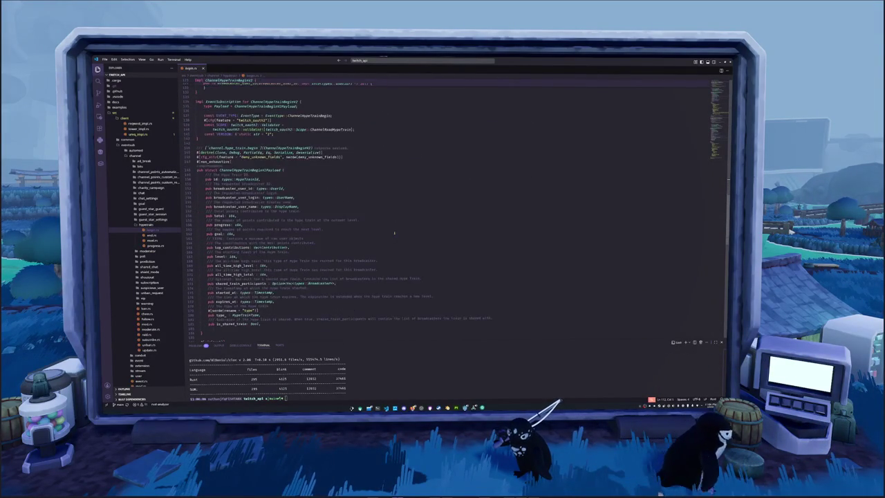
pyautogui.scroll(-3, 395, 233)
pyautogui.scroll(-3, 394, 233)
pyautogui.scroll(-1, 394, 233)
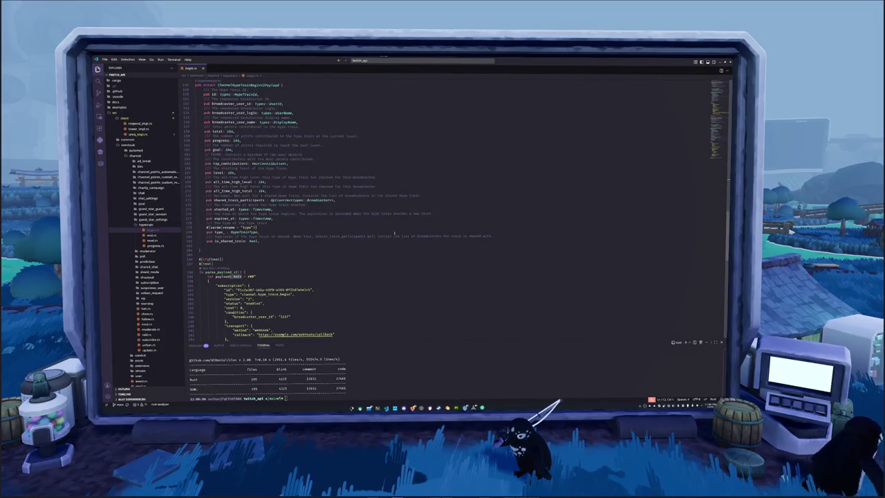
pyautogui.scroll(1, 346, 224)
# - Examine the Broadcaster struct in broadcaster.rs, including its serde alias broadcaster_display_name
pyautogui.keyDown('ctrl'); pyautogui.click(318, 218); pyautogui.keyUp('ctrl')
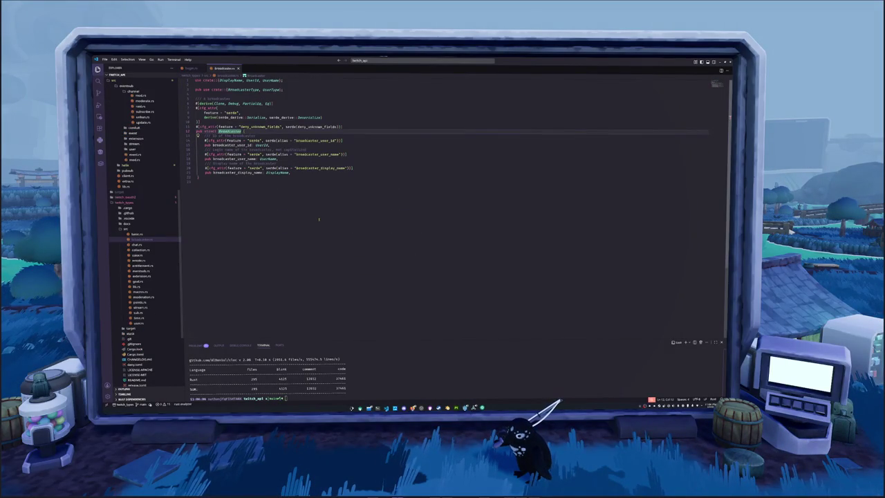
pyautogui.click(260, 193)
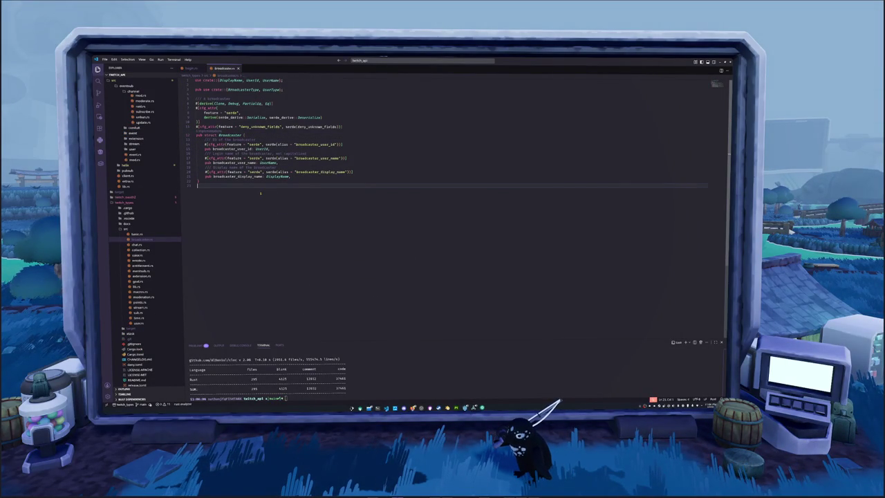
pyautogui.doubleClick(255, 144)
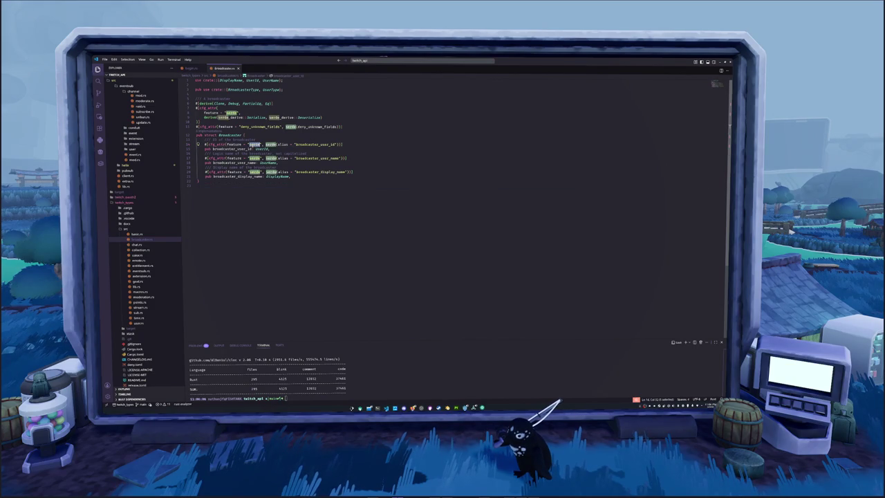
pyautogui.click(257, 201)
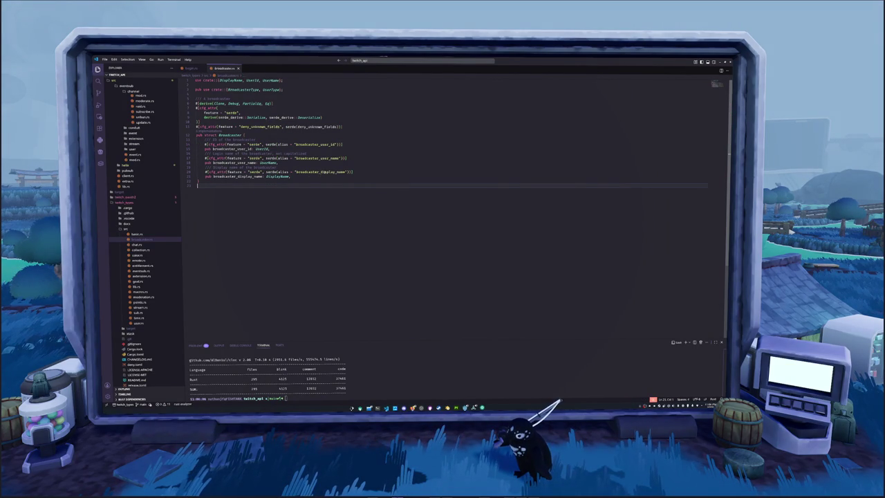
pyautogui.doubleClick(324, 172)
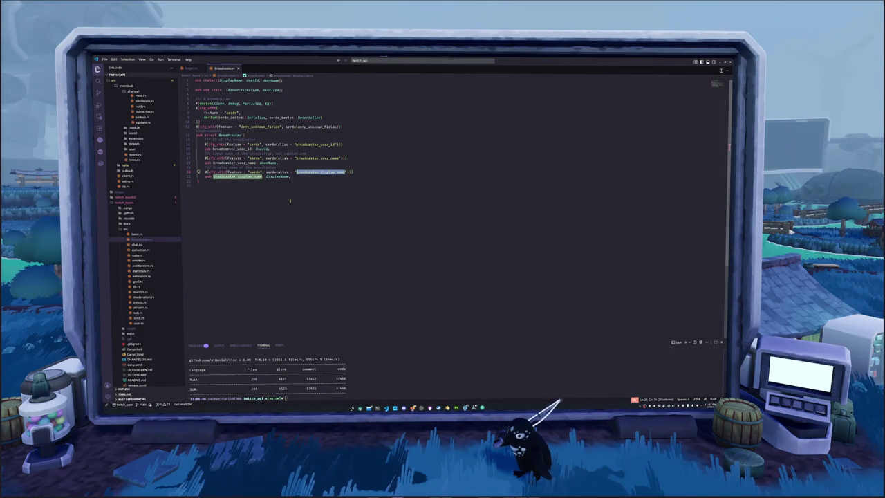
pyautogui.click(289, 200)
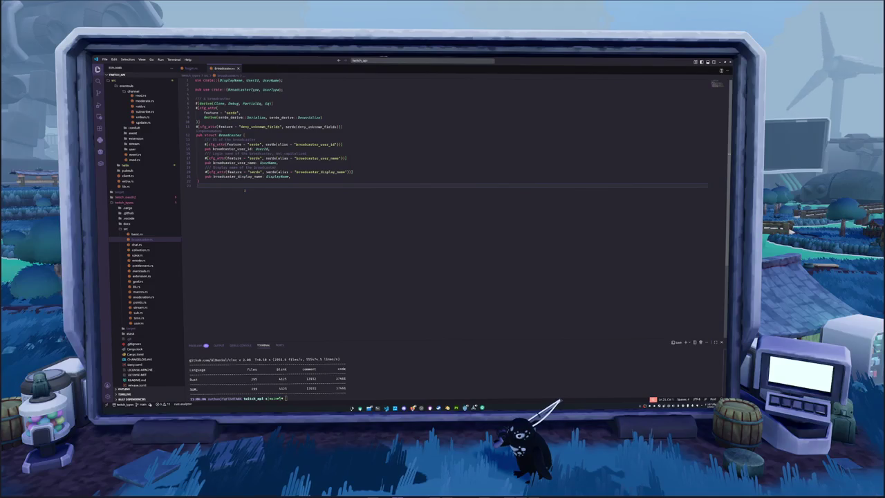
pyautogui.moveTo(277, 176)
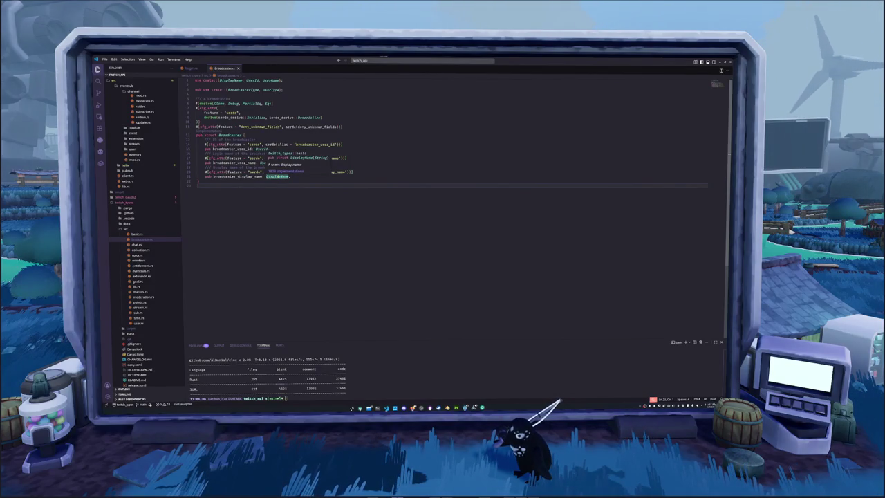
pyautogui.click(277, 176)
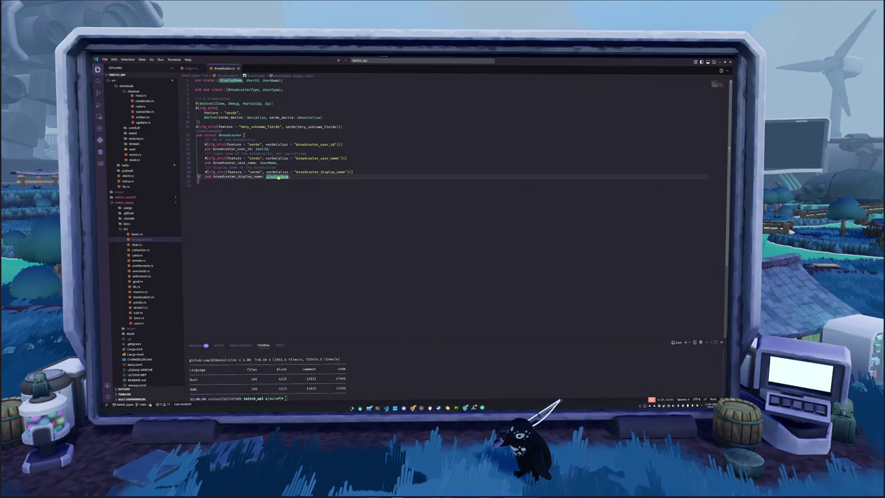
# - Open chat.rs, user.rs and collection.rs, then collapse the twitch_types folder
pyautogui.click(136, 245)
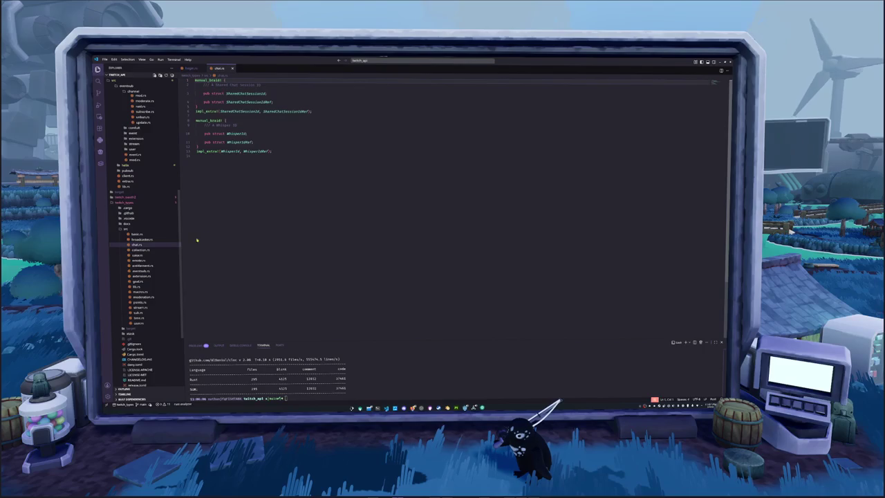
pyautogui.scroll(-2, 142, 277)
pyautogui.click(139, 282)
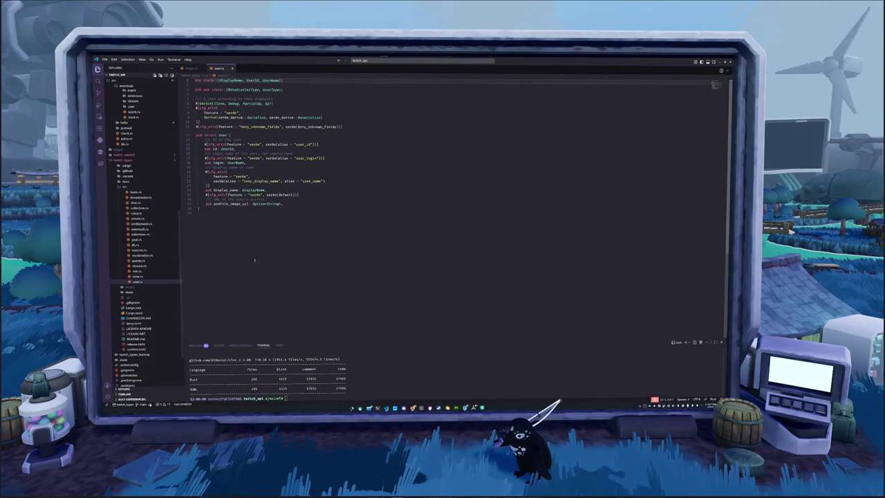
pyautogui.click(139, 208)
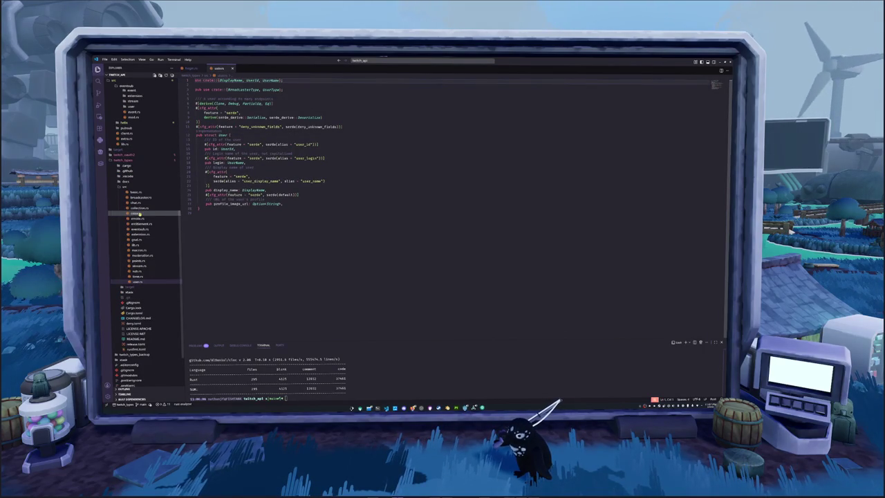
pyautogui.click(123, 159)
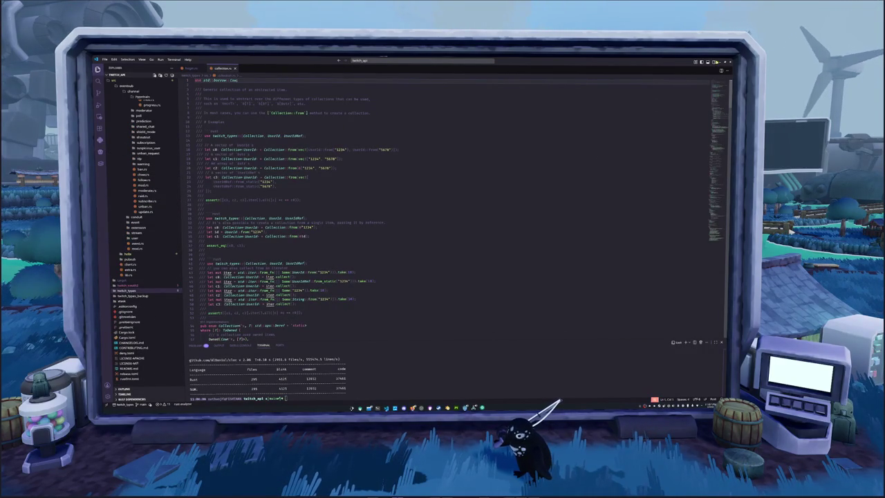
pyautogui.hotkey('alt', 'Tab')
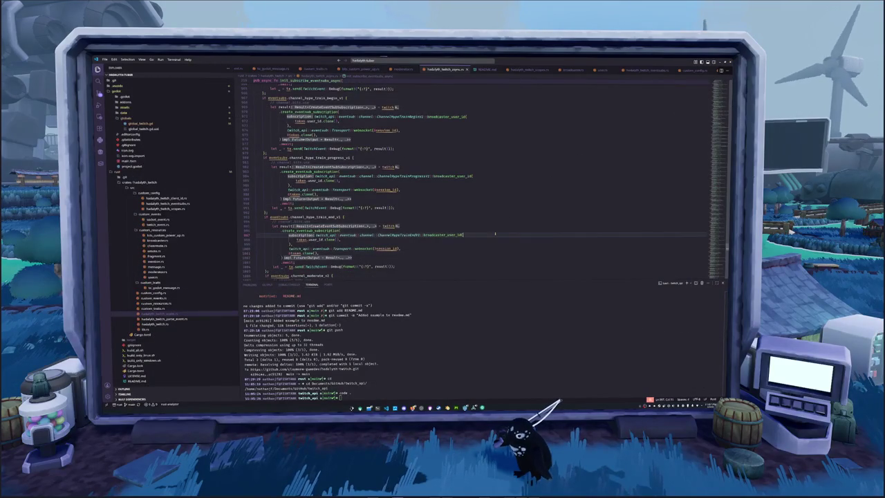
# - In Edit Mode, select the whole dinosaur mesh and UV Unwrap it
pyautogui.hotkey('alt', 'Tab')
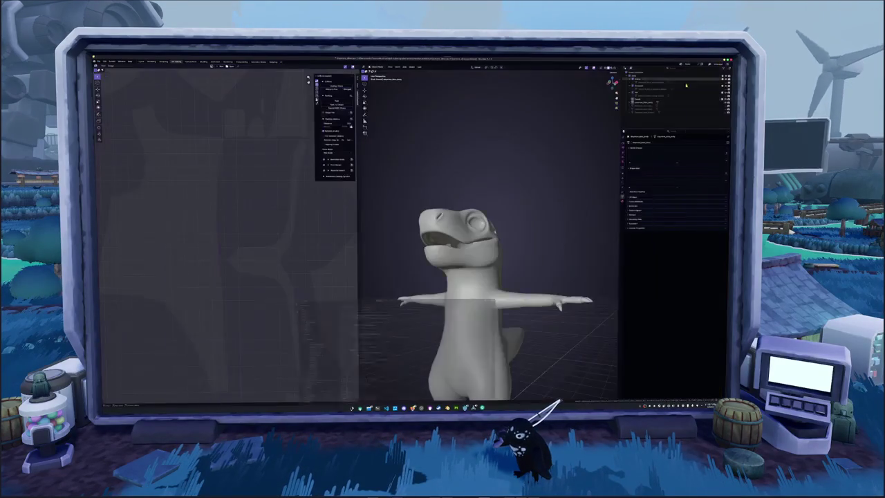
pyautogui.press('Tab')
pyautogui.press('a')
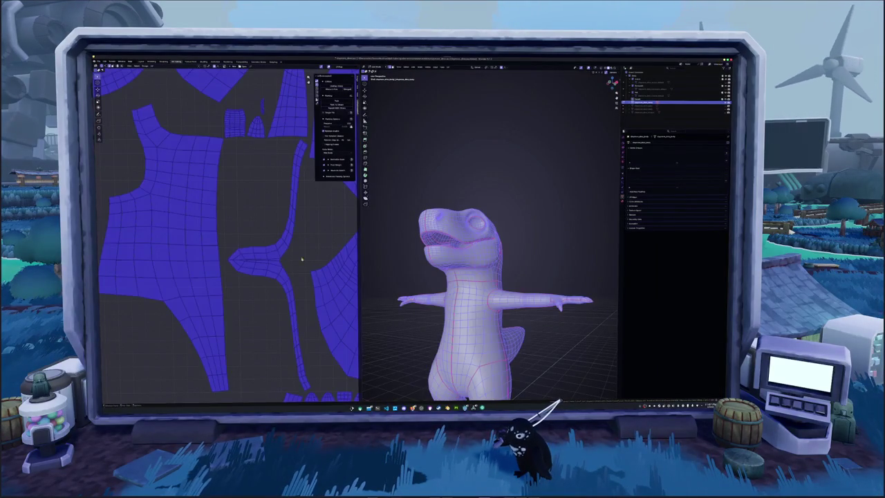
pyautogui.moveTo(497, 277); pyautogui.dragTo(470, 276, button='middle')
pyautogui.moveTo(457, 245); pyautogui.dragTo(414, 245, button='middle')
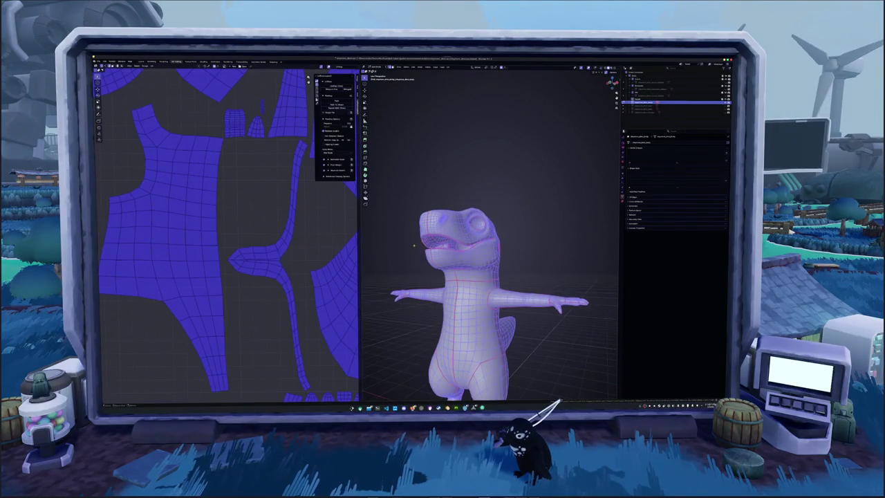
pyautogui.click(448, 67)
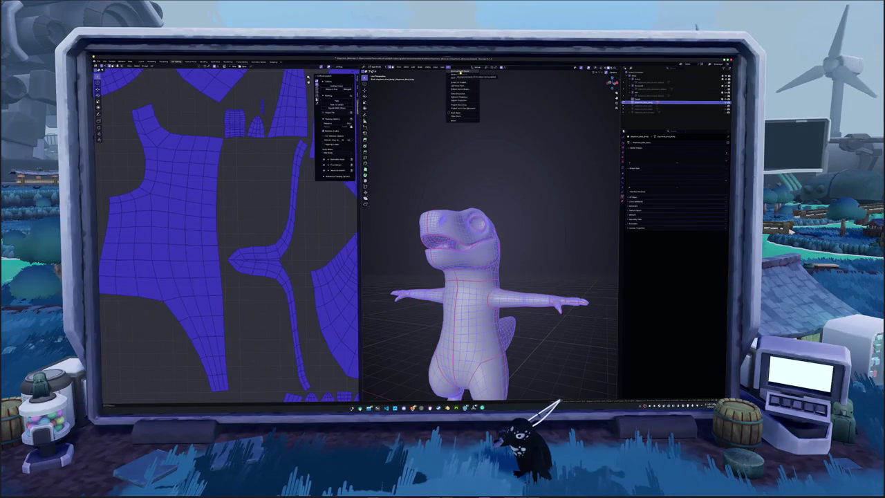
pyautogui.click(460, 72)
# - Deselect, switch to edge mode, reselect everything and orbit around the unwrapped character
pyautogui.scroll(-3, 276, 256)
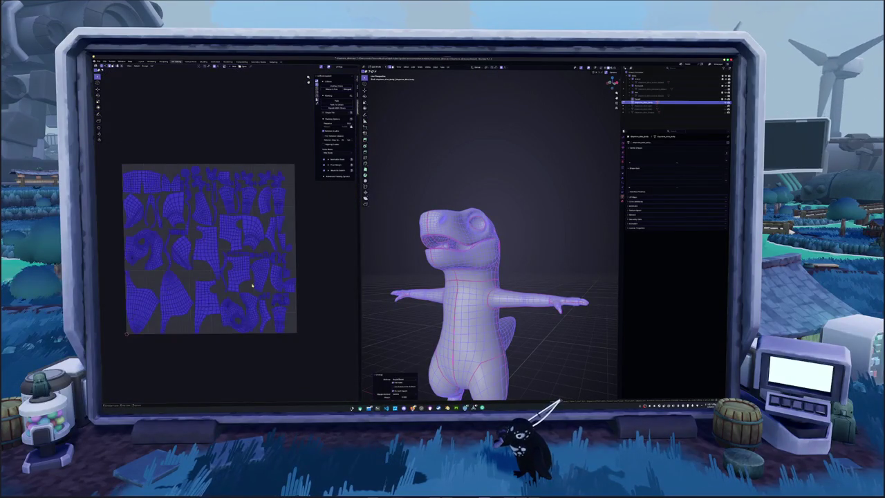
pyautogui.hotkey('alt', 'a')
pyautogui.scroll(4, 252, 285)
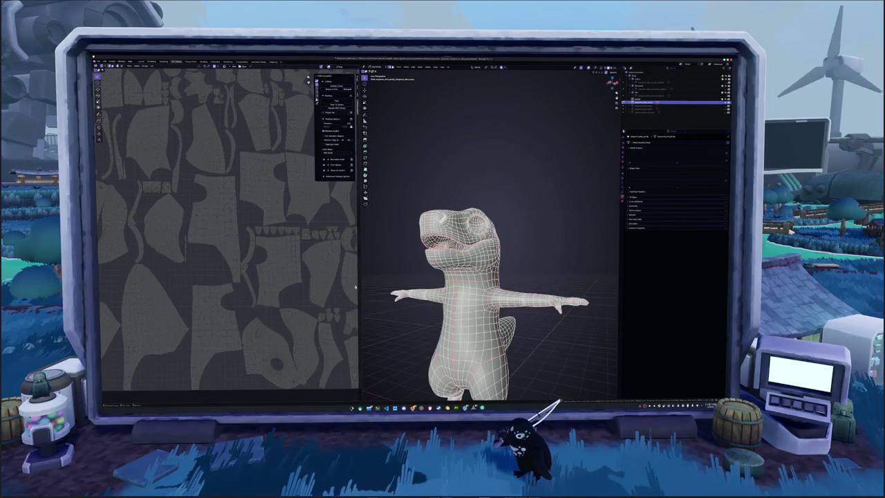
pyautogui.scroll(5, 464, 261)
pyautogui.scroll(3, 463, 261)
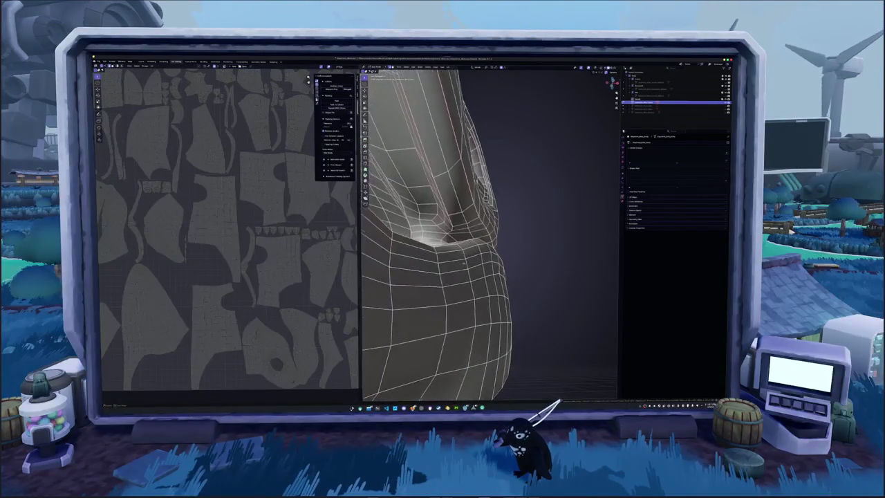
pyautogui.moveTo(465, 263); pyautogui.dragTo(464, 263, button='middle')
pyautogui.press('2')
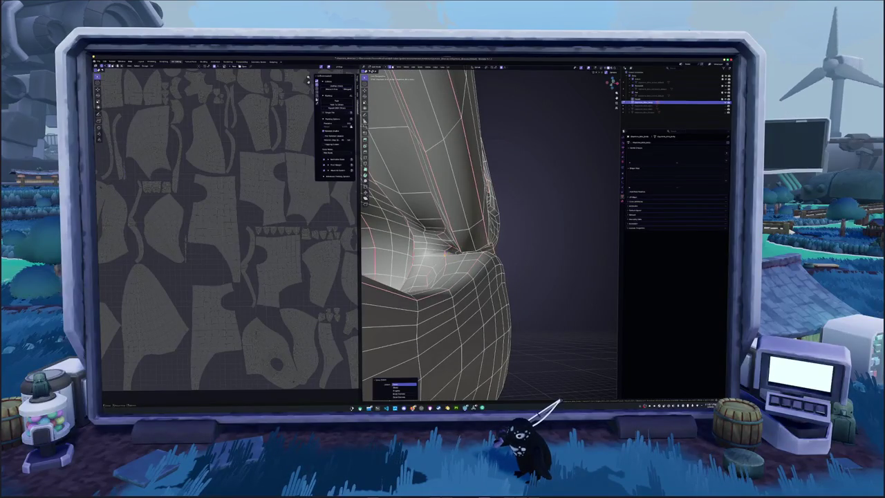
pyautogui.scroll(-5, 489, 234)
pyautogui.press('a')
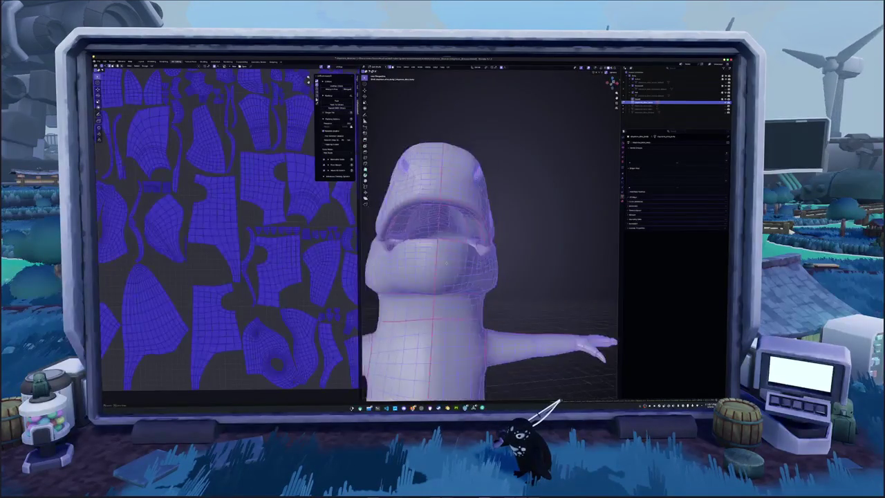
pyautogui.moveTo(446, 263); pyautogui.dragTo(431, 252, button='middle')
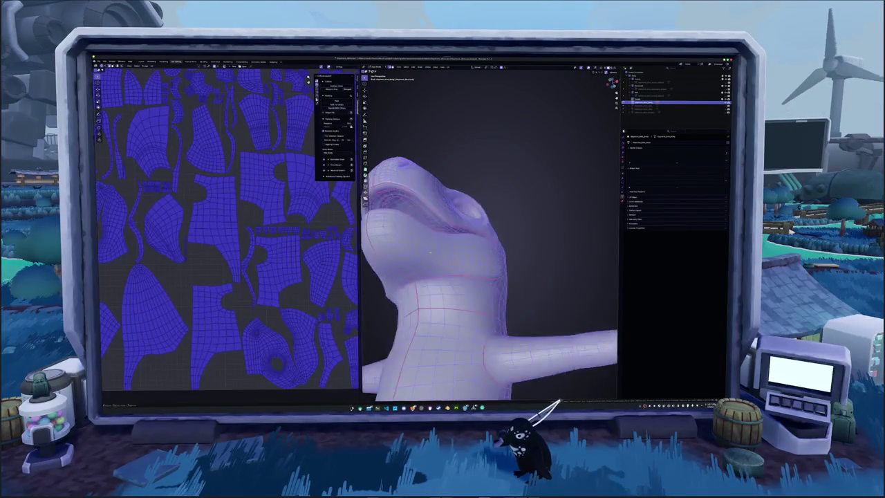
pyautogui.scroll(-3, 430, 251)
pyautogui.moveTo(431, 251)
pyautogui.mouseDown(button='middle')
pyautogui.moveTo(484, 244)
pyautogui.moveTo(470, 262)
pyautogui.mouseUp(button='middle')
pyautogui.scroll(-2, 484, 244)
# - Clear the selection and frame the dinosaur and its UV layout from front and side
pyautogui.moveTo(288, 350); pyautogui.dragTo(295, 253, button='middle')
pyautogui.scroll(1, 296, 253)
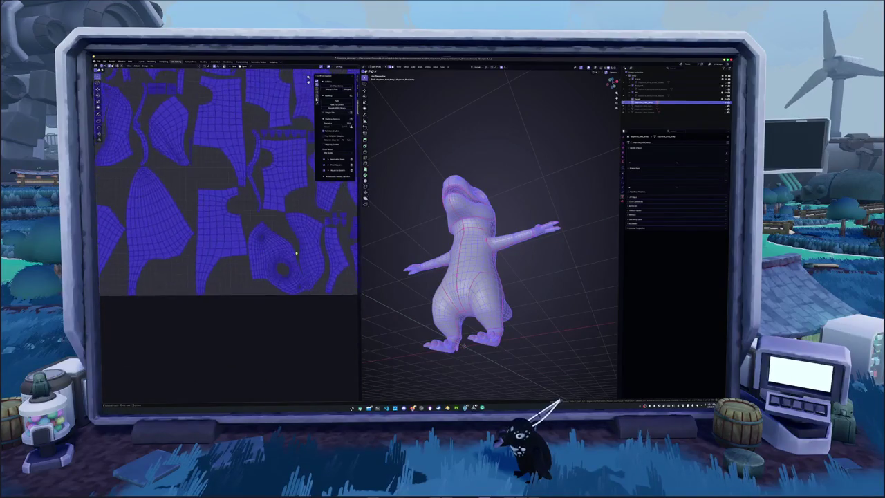
pyautogui.scroll(2, 295, 253)
pyautogui.scroll(2, 314, 299)
pyautogui.scroll(2, 308, 304)
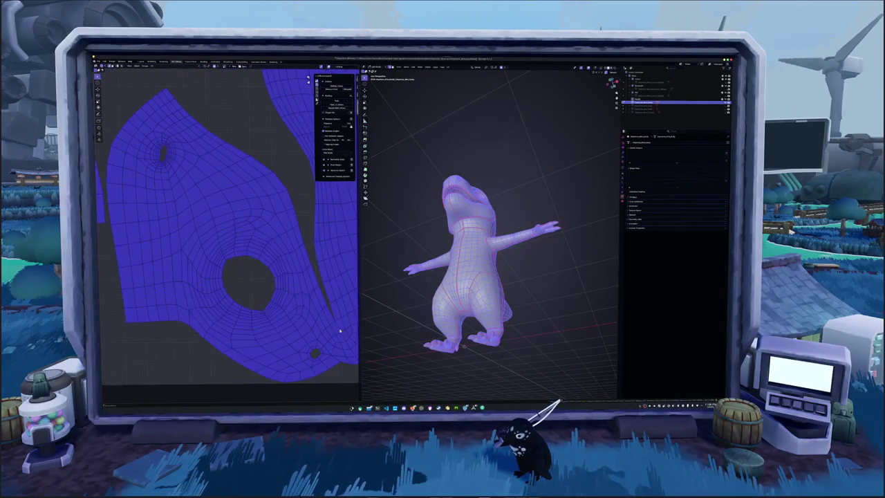
pyautogui.hotkey('alt', 'a')
pyautogui.moveTo(470, 263); pyautogui.dragTo(512, 263, button='middle')
pyautogui.scroll(3, 512, 263)
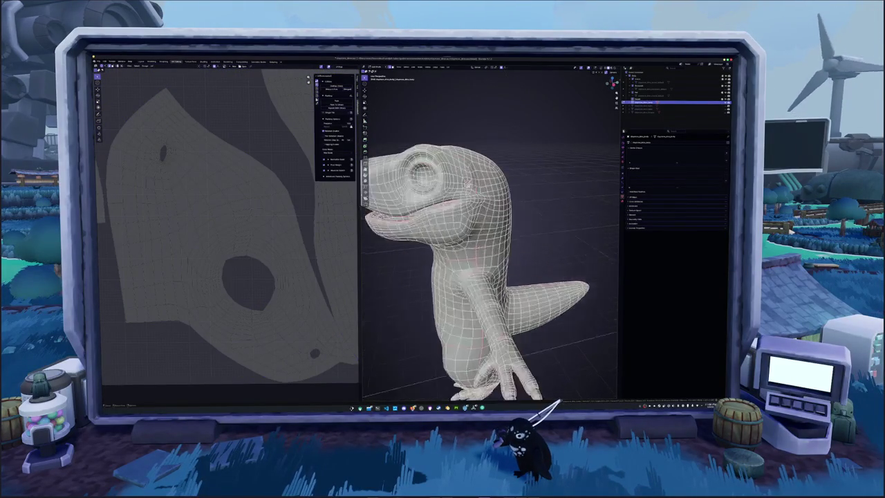
pyautogui.scroll(3, 488, 247)
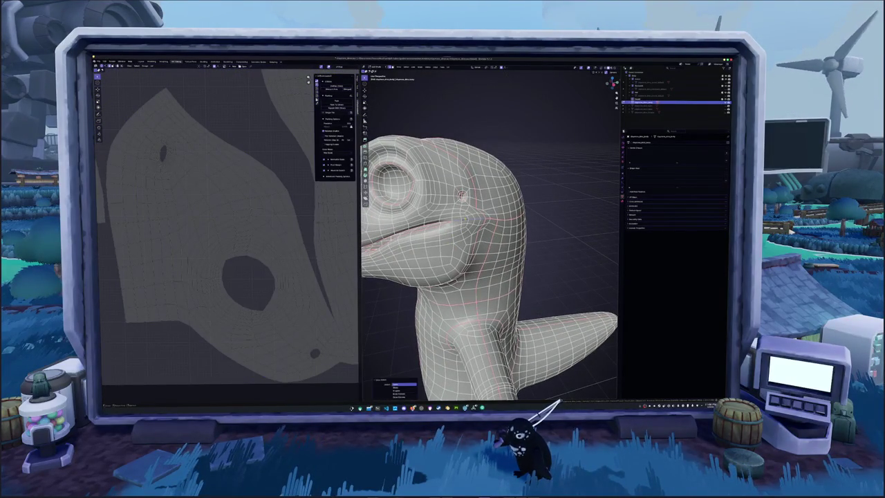
pyautogui.scroll(-3, 301, 303)
pyautogui.moveTo(301, 303); pyautogui.dragTo(268, 291, button='middle')
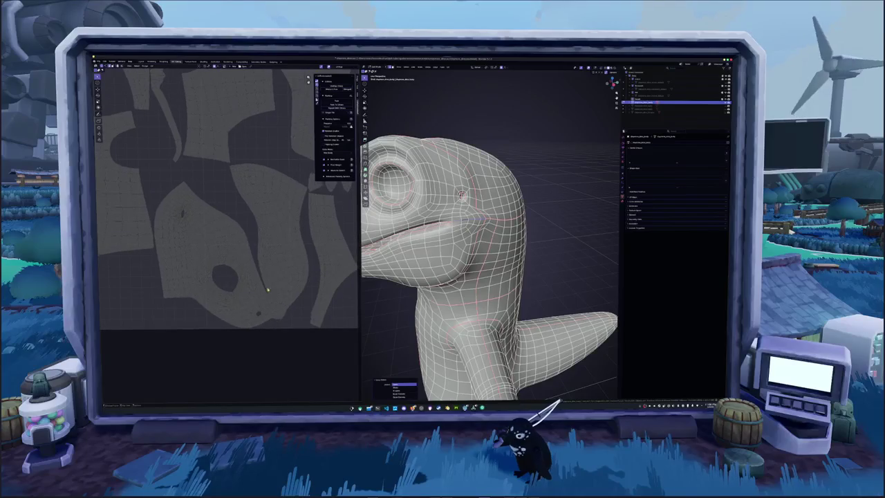
# - Enable Display Stretch in the UV Editor overlays and center the UV layout
pyautogui.rightClick(514, 220)
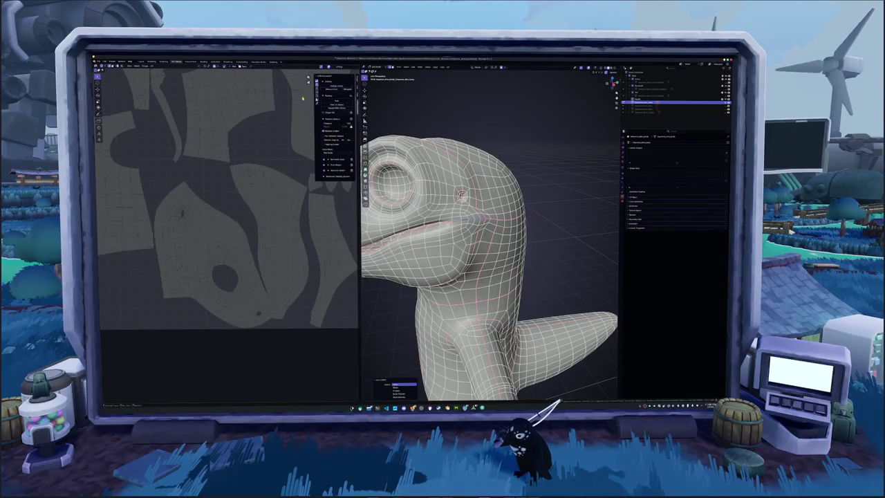
pyautogui.click(334, 67)
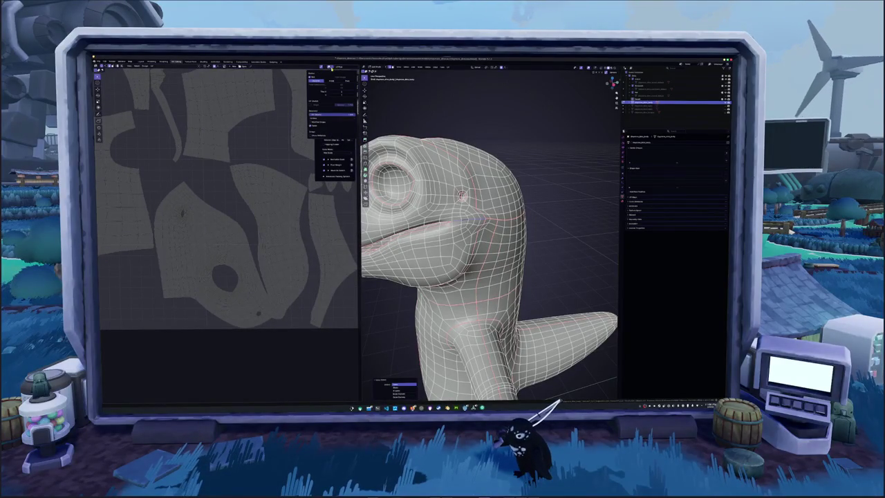
pyautogui.click(311, 103)
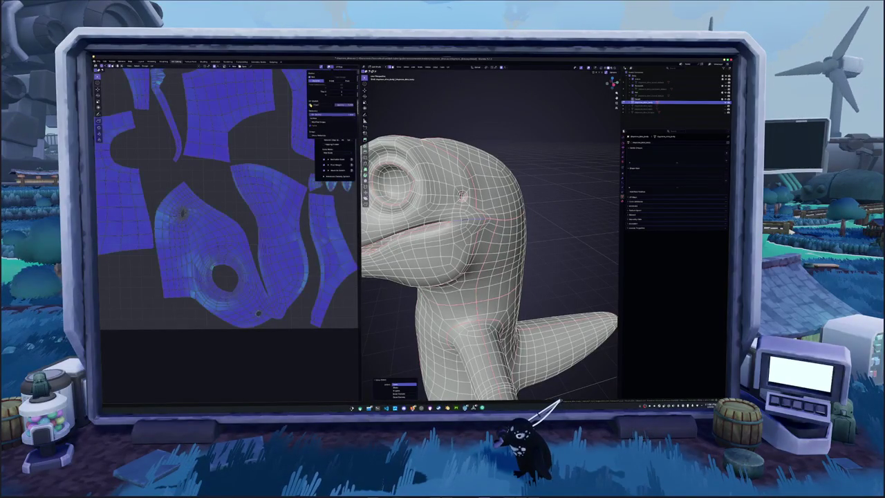
pyautogui.scroll(-3, 221, 206)
pyautogui.scroll(-3, 221, 206)
pyautogui.moveTo(222, 208); pyautogui.dragTo(227, 249, button='middle')
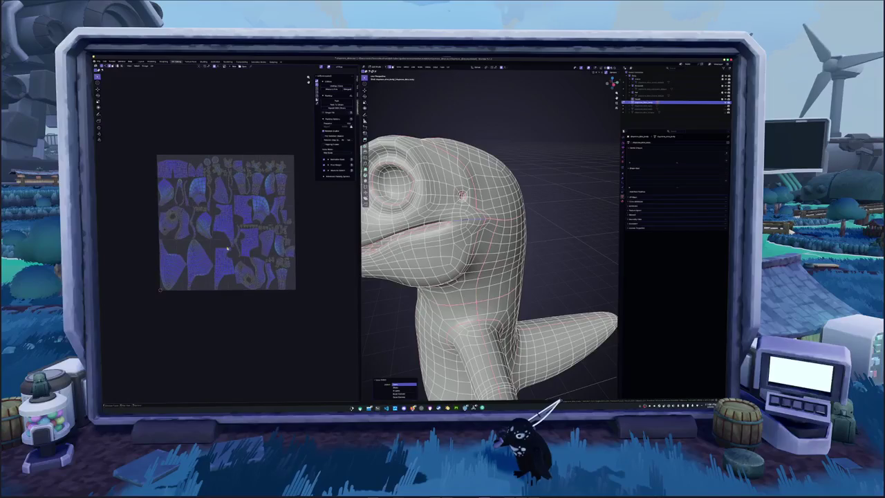
# - Inspect the stretch display by orbiting around the head and out to the full body
pyautogui.moveTo(373, 293); pyautogui.dragTo(387, 276, button='middle')
pyautogui.scroll(5, 263, 253)
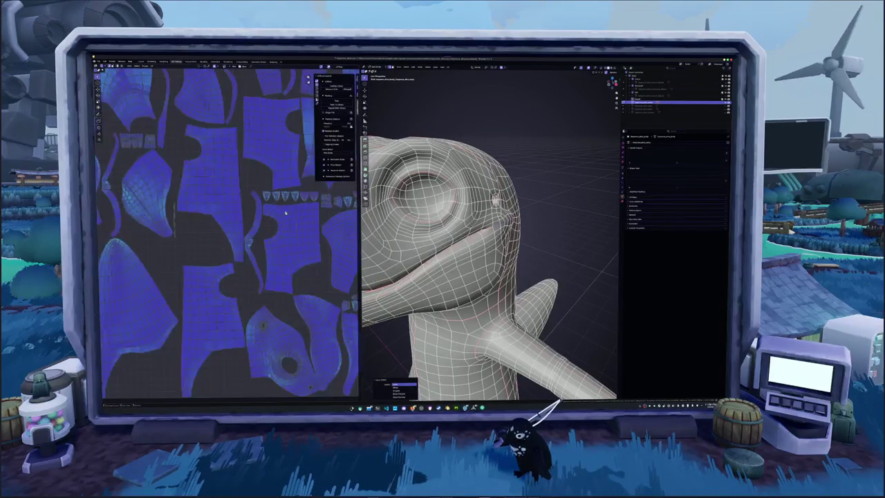
pyautogui.scroll(-2, 263, 253)
pyautogui.scroll(-3, 269, 236)
pyautogui.scroll(-4, 388, 277)
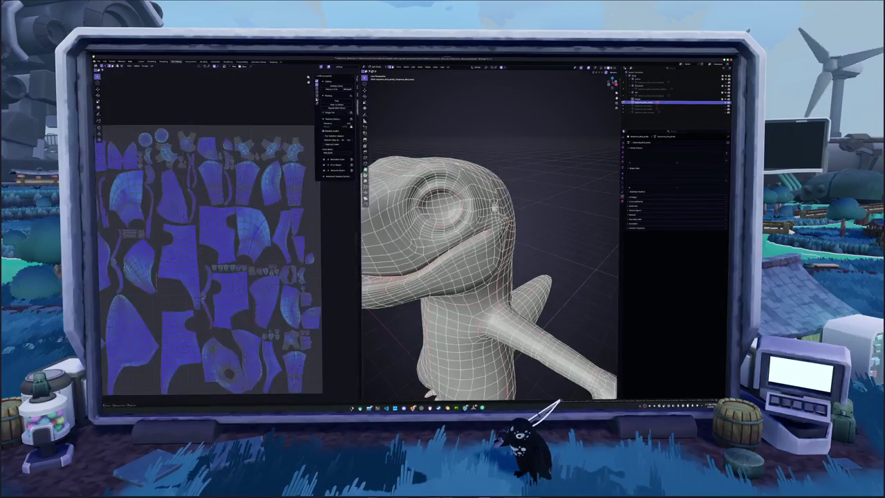
pyautogui.scroll(-3, 388, 277)
pyautogui.moveTo(415, 277)
pyautogui.mouseDown(button='middle')
pyautogui.moveTo(380, 271)
pyautogui.moveTo(512, 273)
pyautogui.moveTo(484, 270)
pyautogui.moveTo(484, 278)
pyautogui.moveTo(519, 285)
pyautogui.moveTo(503, 286)
pyautogui.mouseUp(button='middle')
pyautogui.scroll(3, 489, 235)
pyautogui.scroll(2, 490, 235)
pyautogui.scroll(2, 489, 235)
pyautogui.scroll(-3, 477, 378)
pyautogui.rightClick(481, 317)
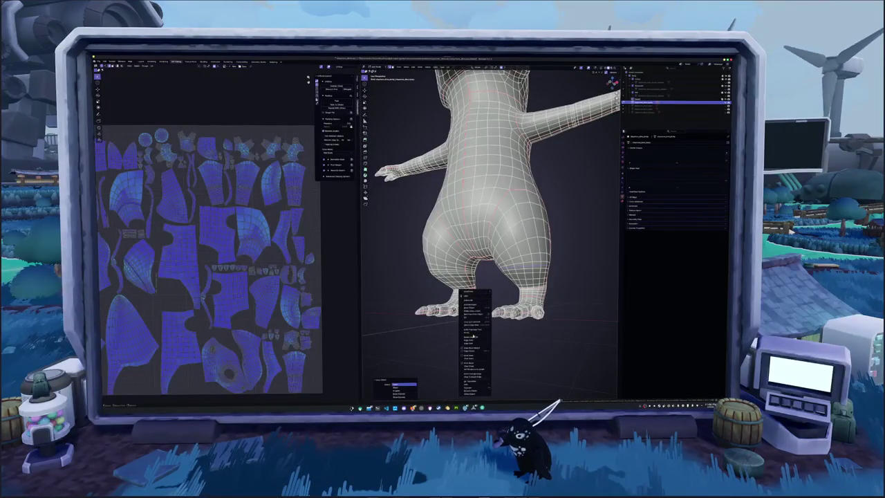
# - Select the whole dinosaur mesh and apply UV > Unwrap
pyautogui.click(482, 316)
pyautogui.scroll(-2, 479, 316)
pyautogui.scroll(-1, 471, 242)
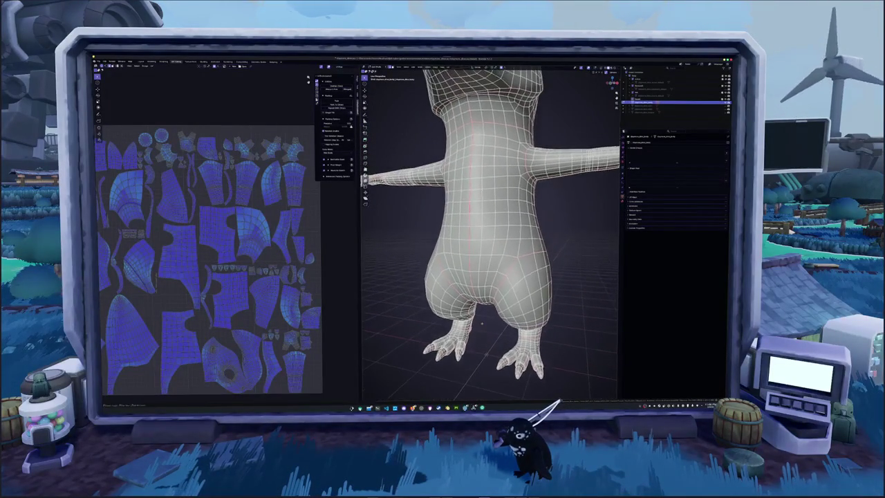
pyautogui.press('a')
pyautogui.scroll(-3, 453, 130)
pyautogui.click(448, 67)
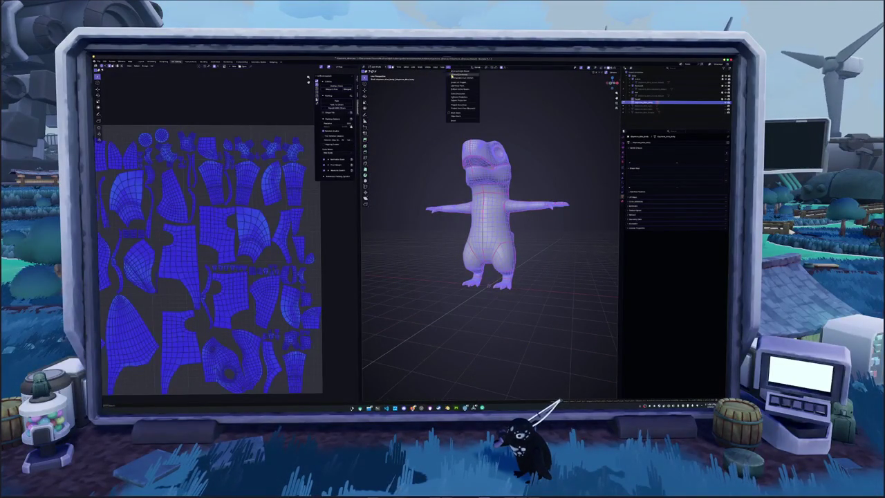
pyautogui.click(456, 78)
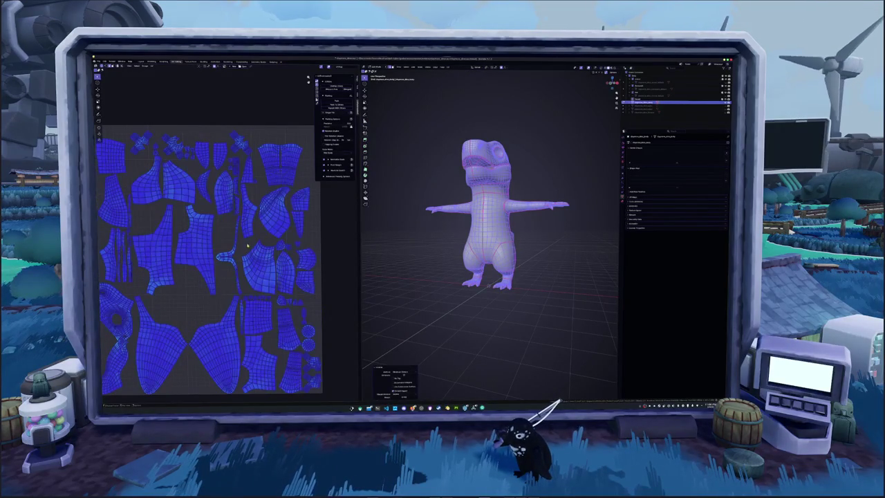
# - Deselect everything and zoom in to check the checker texture on the character
pyautogui.hotkey('alt', 'a')
pyautogui.scroll(-3, 239, 264)
pyautogui.scroll(1, 240, 264)
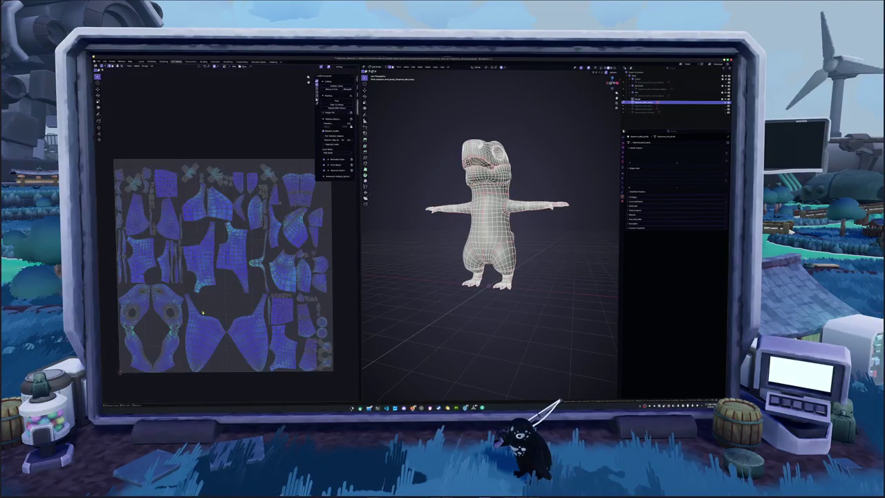
pyautogui.scroll(2, 239, 265)
pyautogui.scroll(2, 240, 264)
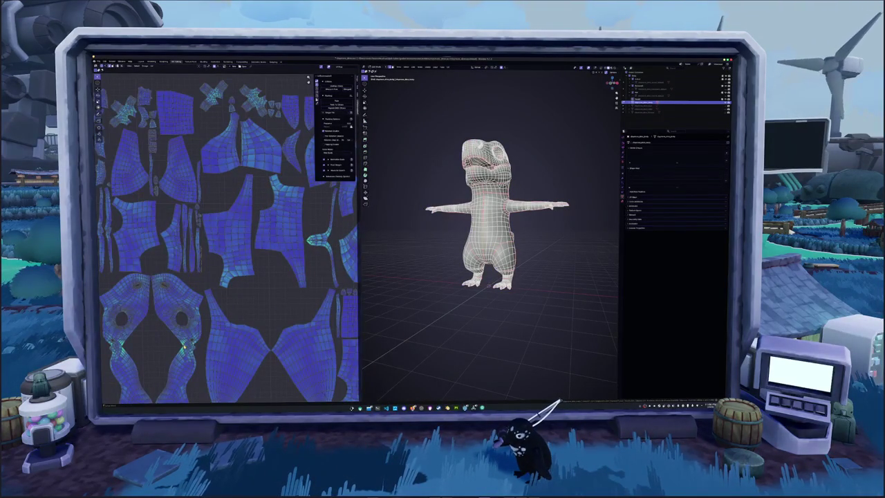
pyautogui.moveTo(449, 290); pyautogui.dragTo(415, 269, button='middle')
pyautogui.scroll(2, 415, 270)
pyautogui.rightClick(405, 269)
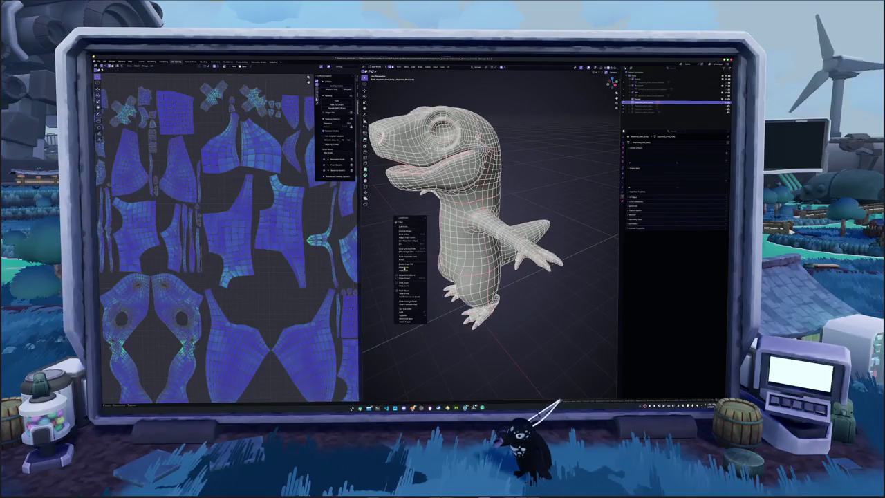
pyautogui.click(405, 283)
pyautogui.scroll(-3, 485, 228)
# - Reselect the mesh and unwrap again so the islands are packed into the square
pyautogui.press('a')
pyautogui.moveTo(484, 228); pyautogui.dragTo(526, 228, button='middle')
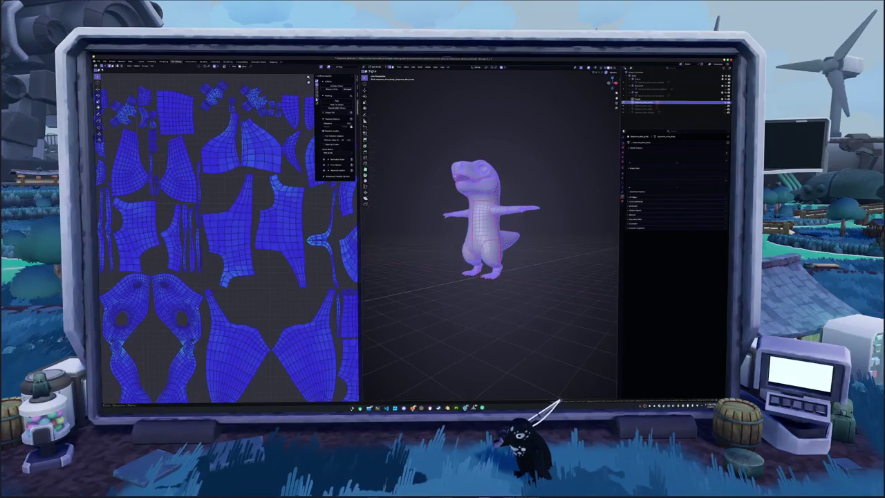
pyautogui.click(421, 136)
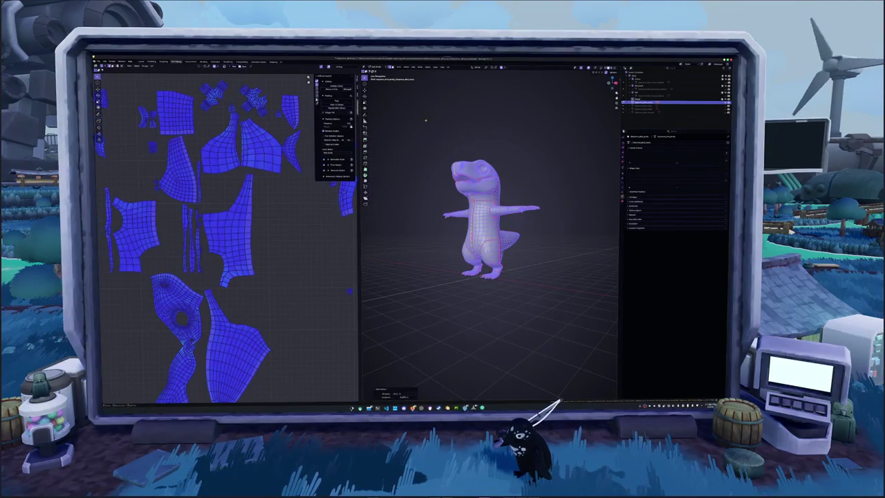
pyautogui.scroll(2, 421, 136)
pyautogui.moveTo(421, 136); pyautogui.dragTo(421, 171, button='middle')
pyautogui.click(449, 67)
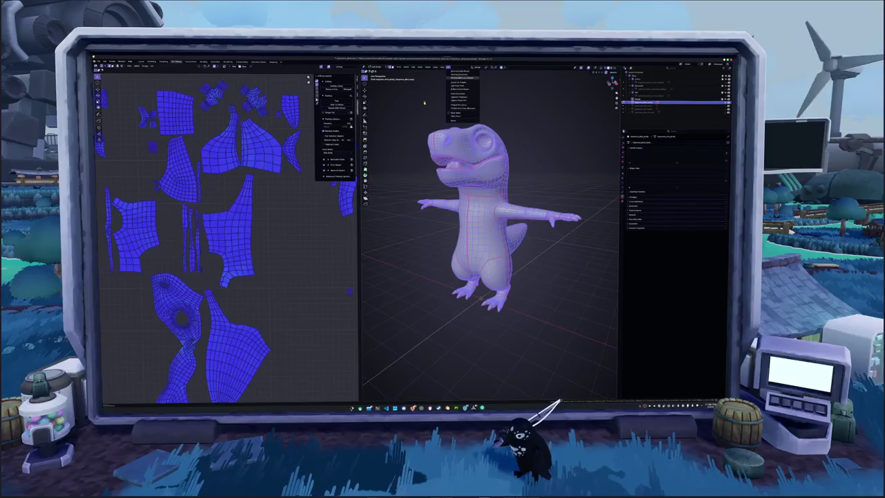
pyautogui.click(460, 72)
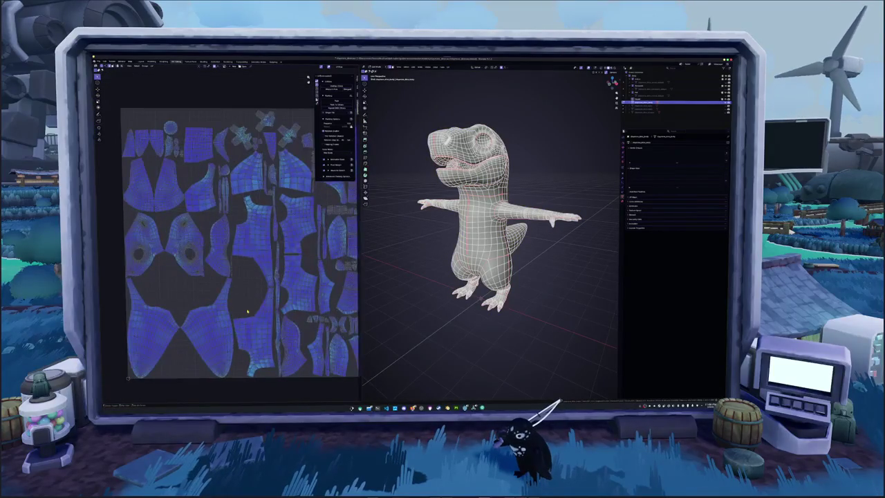
# - Review the packed islands while viewing the dinosaur from above and low behind
pyautogui.moveTo(247, 312); pyautogui.dragTo(262, 287, button='middle')
pyautogui.moveTo(403, 287); pyautogui.dragTo(415, 285, button='middle')
pyautogui.scroll(2, 234, 293)
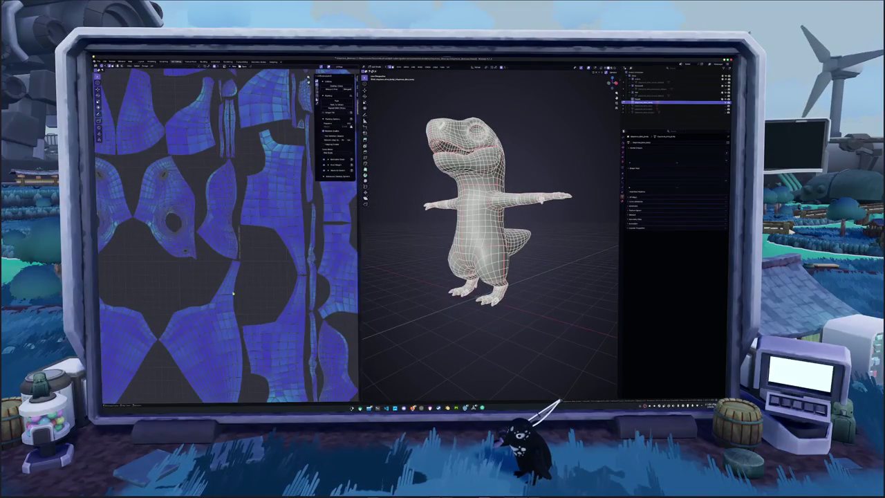
pyautogui.moveTo(415, 287); pyautogui.dragTo(394, 318, button='middle')
pyautogui.scroll(-1, 268, 310)
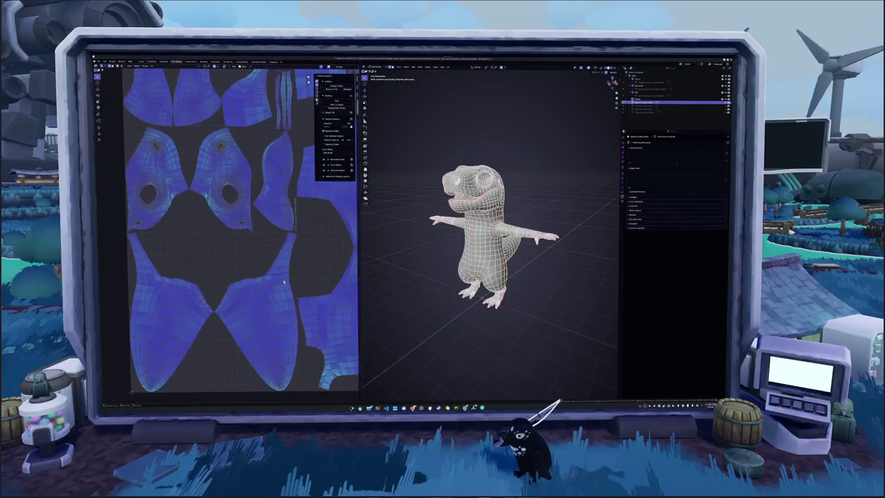
pyautogui.moveTo(423, 273)
pyautogui.mouseDown(button='middle')
pyautogui.moveTo(464, 273)
pyautogui.moveTo(477, 284)
pyautogui.moveTo(484, 235)
pyautogui.moveTo(501, 346)
pyautogui.mouseUp(button='middle')
pyautogui.scroll(2, 484, 263)
pyautogui.rightClick(504, 351)
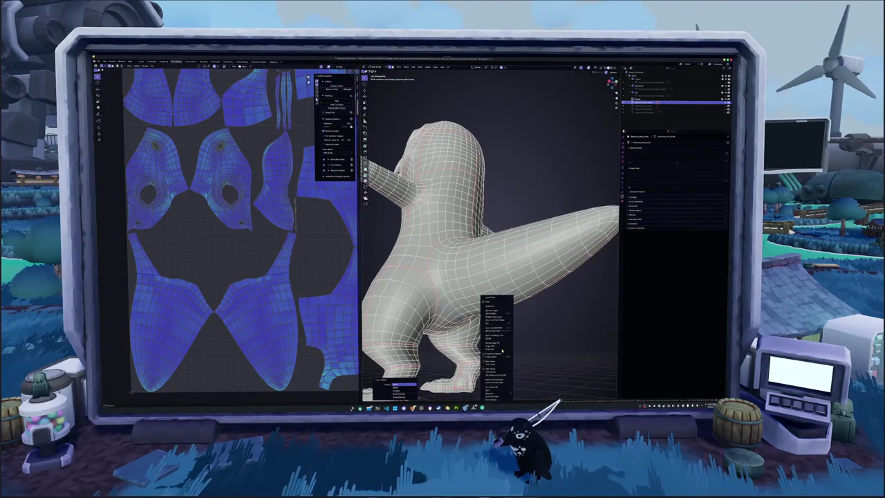
# - Select all and re-unwrap the dinosaur's UVs
pyautogui.press('a')
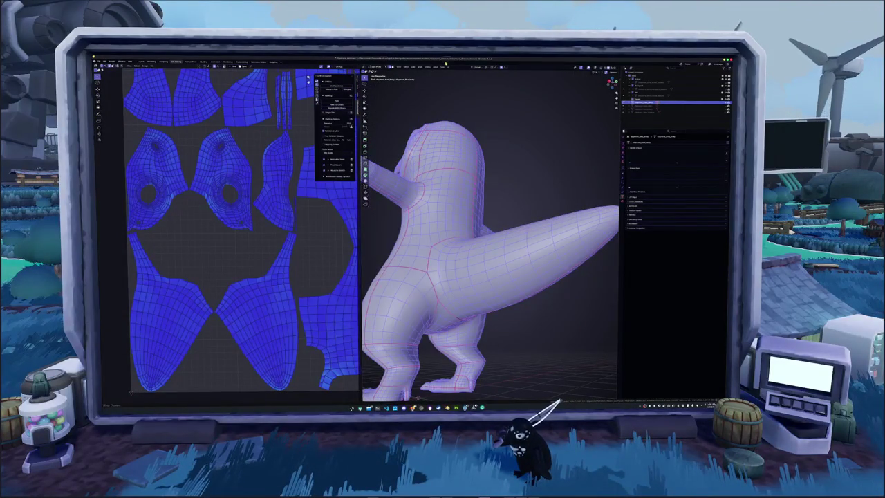
pyautogui.click(446, 66)
pyautogui.click(458, 78)
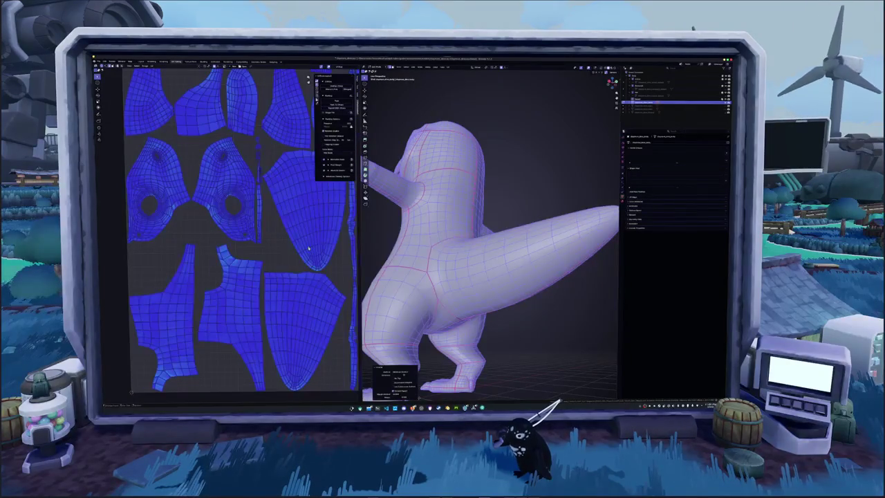
# - Deselect and inspect the UV layout and the dinosaur from a top-down angle
pyautogui.hotkey('alt', 'a')
pyautogui.scroll(2, 304, 277)
pyautogui.scroll(3, 295, 300)
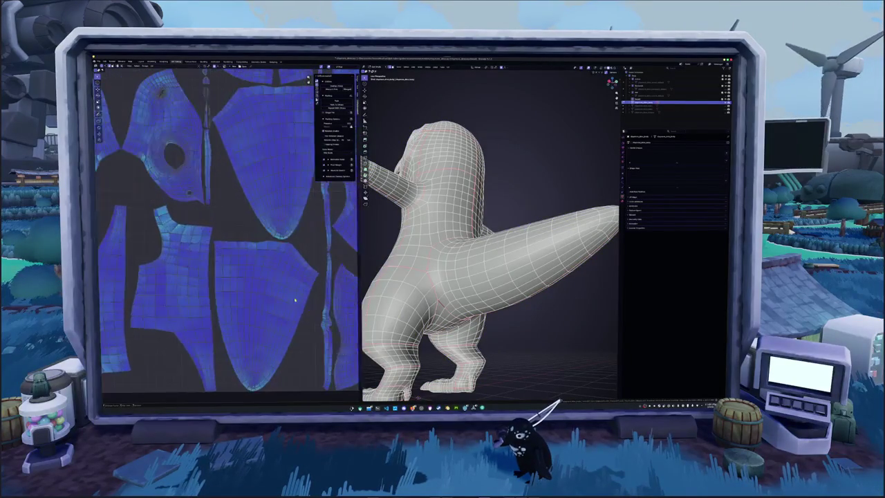
pyautogui.scroll(-2, 295, 299)
pyautogui.scroll(-1, 295, 299)
pyautogui.scroll(-2, 296, 299)
pyautogui.scroll(-1, 295, 299)
pyautogui.moveTo(268, 300); pyautogui.dragTo(210, 323, button='middle')
pyautogui.scroll(3, 300, 241)
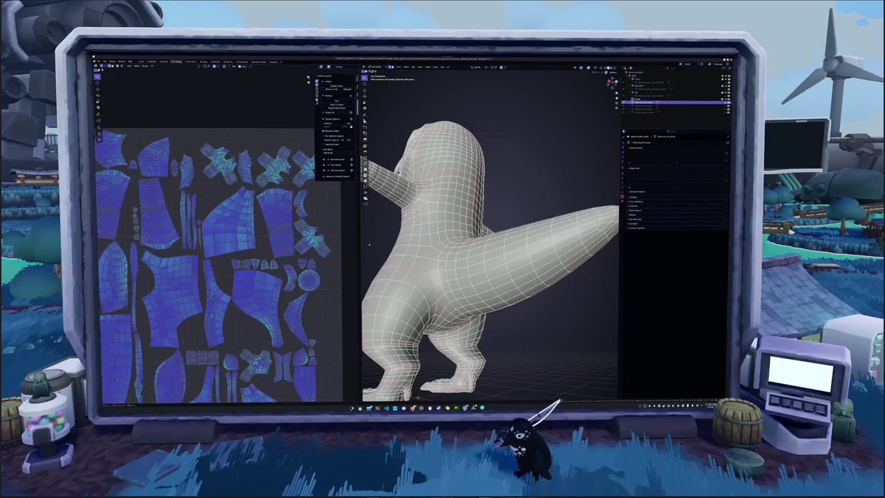
pyautogui.scroll(-5, 489, 235)
pyautogui.moveTo(490, 235); pyautogui.dragTo(490, 173, button='middle')
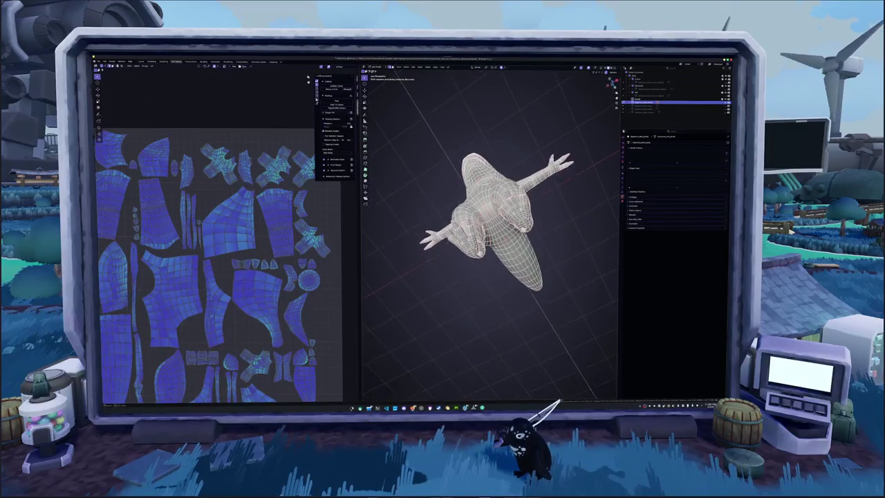
pyautogui.moveTo(490, 235)
pyautogui.mouseDown(button='middle')
pyautogui.moveTo(512, 208)
pyautogui.moveTo(540, 221)
pyautogui.moveTo(508, 166)
pyautogui.moveTo(484, 221)
pyautogui.moveTo(464, 242)
pyautogui.moveTo(491, 214)
pyautogui.mouseUp(button='middle')
pyautogui.scroll(2, 489, 235)
pyautogui.press('a')
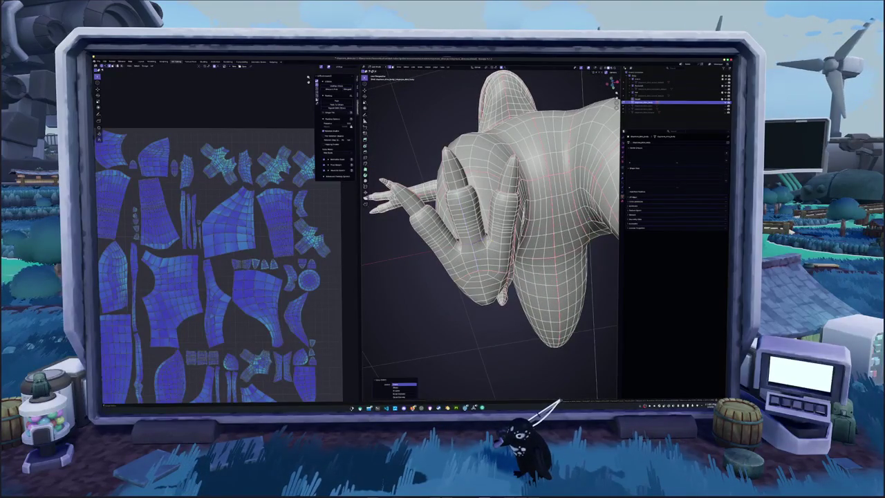
# - Mark a seam on the hand edges near the fingers
pyautogui.moveTo(491, 214)
pyautogui.mouseDown(button='middle')
pyautogui.moveTo(525, 214)
pyautogui.moveTo(526, 180)
pyautogui.moveTo(505, 166)
pyautogui.mouseUp(button='middle')
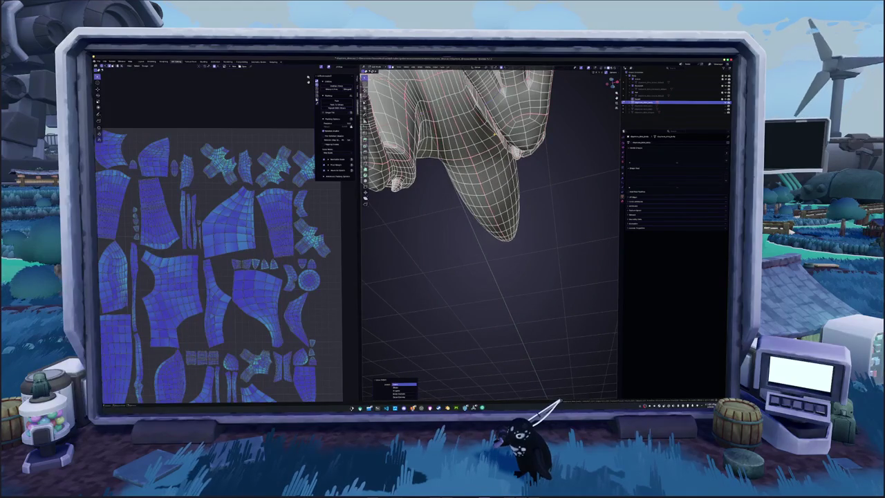
pyautogui.scroll(5, 491, 228)
pyautogui.scroll(-2, 491, 228)
pyautogui.scroll(-1, 491, 229)
pyautogui.moveTo(505, 194)
pyautogui.mouseDown(button='middle')
pyautogui.moveTo(484, 207)
pyautogui.moveTo(477, 173)
pyautogui.mouseUp(button='middle')
pyautogui.scroll(2, 491, 228)
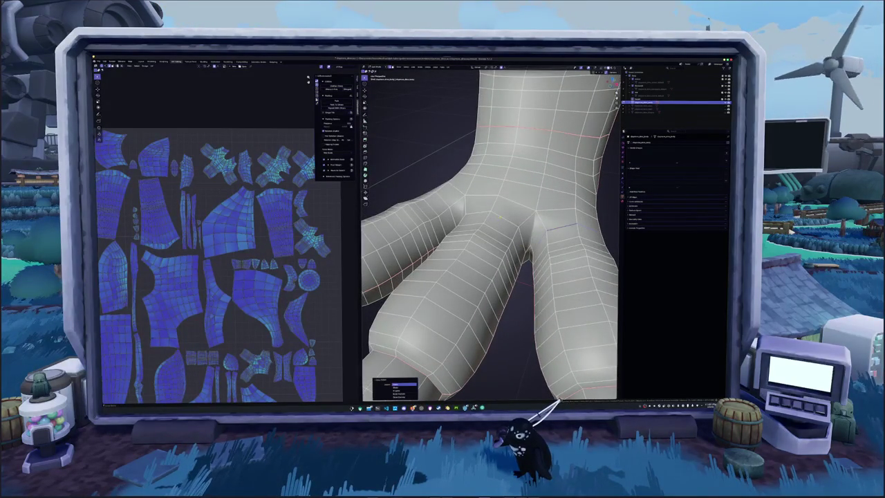
pyautogui.rightClick(440, 215)
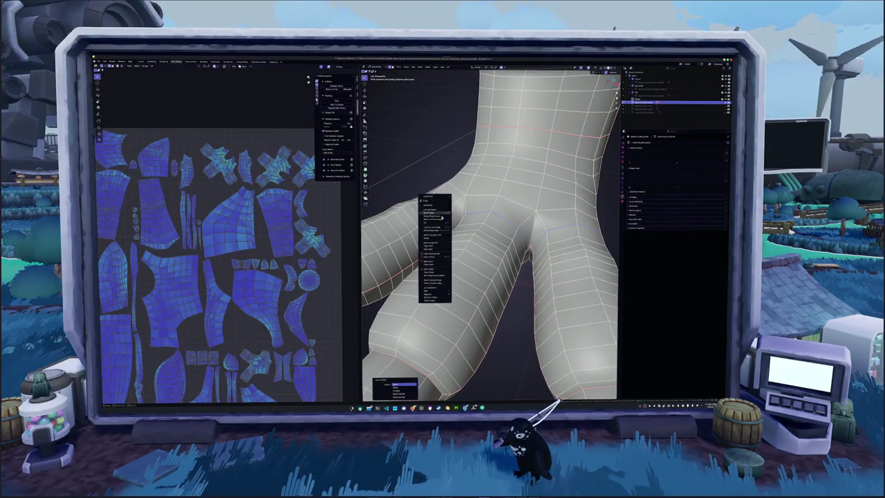
pyautogui.click(427, 263)
# - Select the whole mesh again and review the full character from the upper front
pyautogui.moveTo(428, 262)
pyautogui.mouseDown(button='middle')
pyautogui.moveTo(463, 200)
pyautogui.moveTo(484, 215)
pyautogui.moveTo(470, 235)
pyautogui.moveTo(477, 215)
pyautogui.mouseUp(button='middle')
pyautogui.scroll(-3, 447, 280)
pyautogui.moveTo(446, 280)
pyautogui.mouseDown(button='middle')
pyautogui.moveTo(457, 267)
pyautogui.moveTo(475, 264)
pyautogui.moveTo(474, 273)
pyautogui.mouseUp(button='middle')
pyautogui.press('a')
pyautogui.scroll(-4, 446, 280)
pyautogui.scroll(3, 464, 266)
pyautogui.scroll(2, 474, 264)
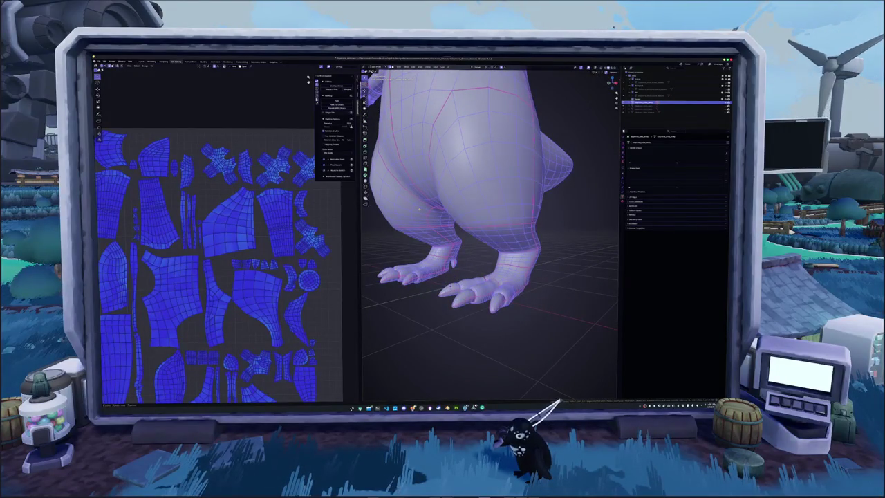
pyautogui.scroll(-3, 419, 207)
pyautogui.moveTo(419, 208)
pyautogui.mouseDown(button='middle')
pyautogui.moveTo(416, 178)
pyautogui.moveTo(469, 233)
pyautogui.mouseUp(button='middle')
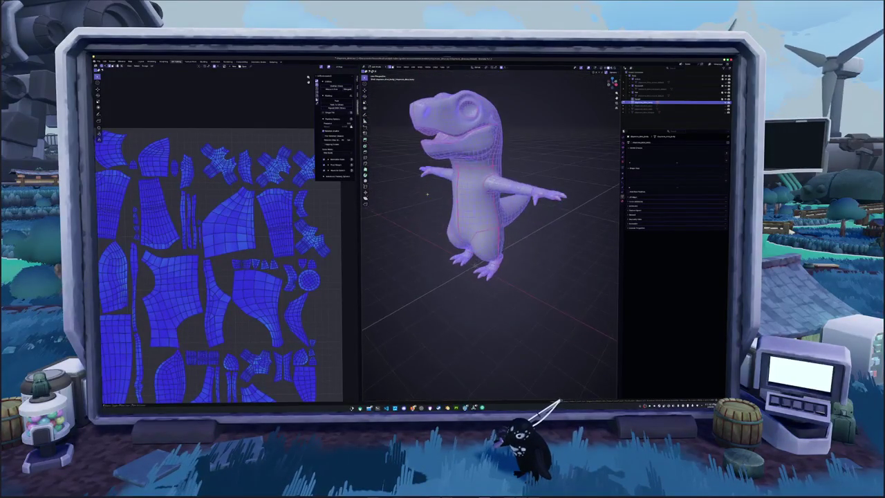
pyautogui.scroll(3, 470, 234)
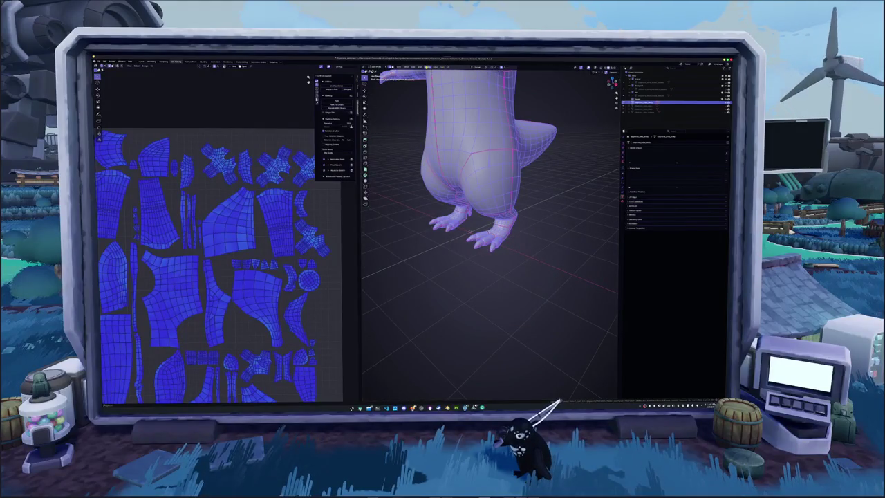
pyautogui.click(421, 67)
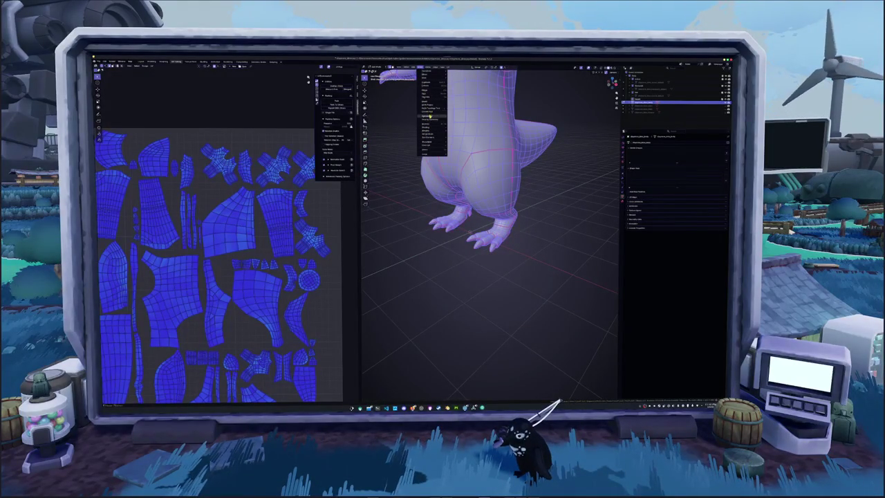
# - Unwrap the dinosaur mesh from the UV menu and review the new islands in the UV Editor
pyautogui.click(430, 117)
pyautogui.scroll(-5, 289, 157)
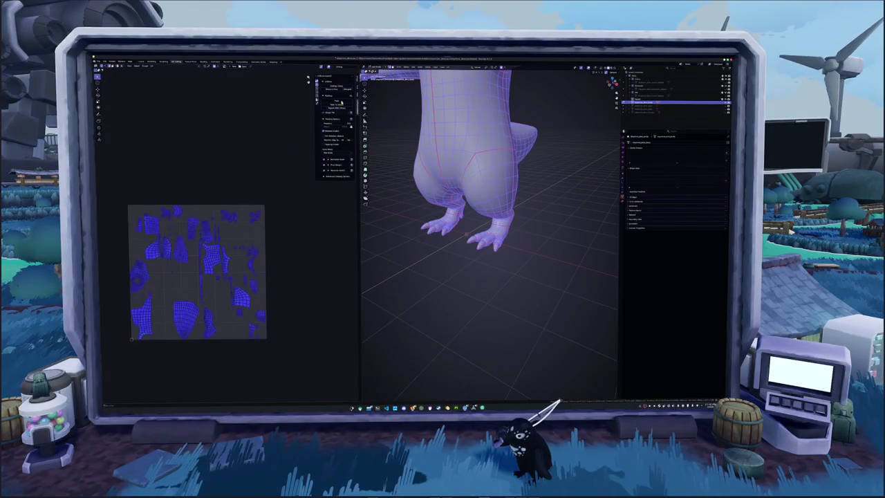
pyautogui.click(449, 67)
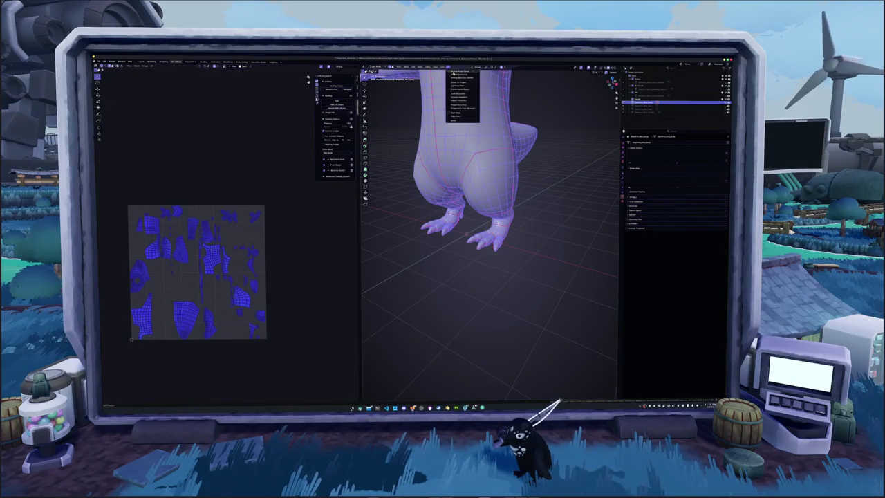
pyautogui.click(289, 190)
pyautogui.press('a')
pyautogui.scroll(2, 287, 189)
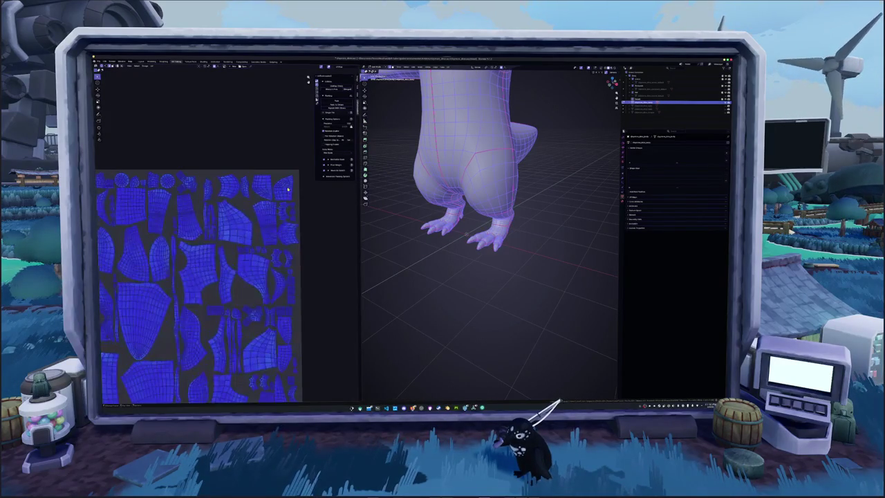
pyautogui.scroll(-1, 269, 187)
pyautogui.moveTo(269, 187); pyautogui.dragTo(308, 176, button='middle')
pyautogui.scroll(2, 253, 287)
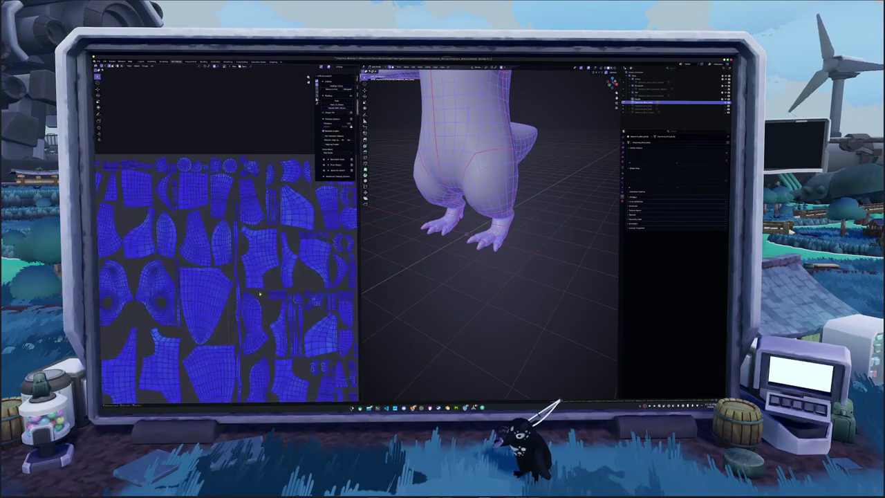
pyautogui.hotkey('alt', 'a')
# - Orbit and zoom around the dinosaur to inspect its head, arms and mesh from several angles
pyautogui.scroll(-2, 253, 325)
pyautogui.moveTo(387, 249)
pyautogui.mouseDown(button='middle')
pyautogui.moveTo(415, 226)
pyautogui.moveTo(430, 239)
pyautogui.moveTo(456, 229)
pyautogui.moveTo(464, 197)
pyautogui.moveTo(487, 219)
pyautogui.moveTo(484, 228)
pyautogui.moveTo(488, 208)
pyautogui.moveTo(491, 242)
pyautogui.mouseUp(button='middle')
pyautogui.scroll(-3, 415, 227)
pyautogui.scroll(3, 425, 235)
pyautogui.scroll(3, 442, 228)
pyautogui.moveTo(411, 261); pyautogui.dragTo(460, 277, button='middle')
pyautogui.scroll(1, 265, 301)
pyautogui.scroll(1, 269, 301)
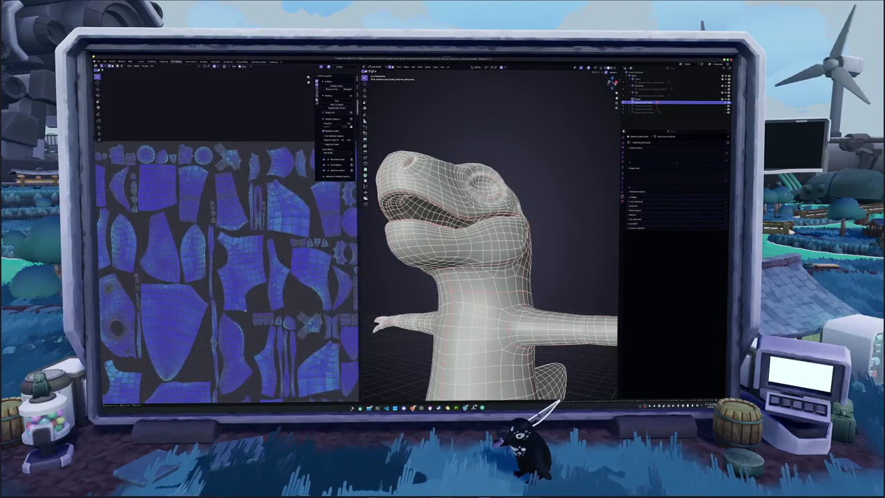
pyautogui.scroll(1, 277, 302)
pyautogui.scroll(1, 284, 303)
pyautogui.keyDown('ctrl'); pyautogui.hscroll(-1, 280, 309); pyautogui.keyUp('ctrl')
pyautogui.keyDown('ctrl'); pyautogui.hscroll(-1, 270, 318); pyautogui.keyUp('ctrl')
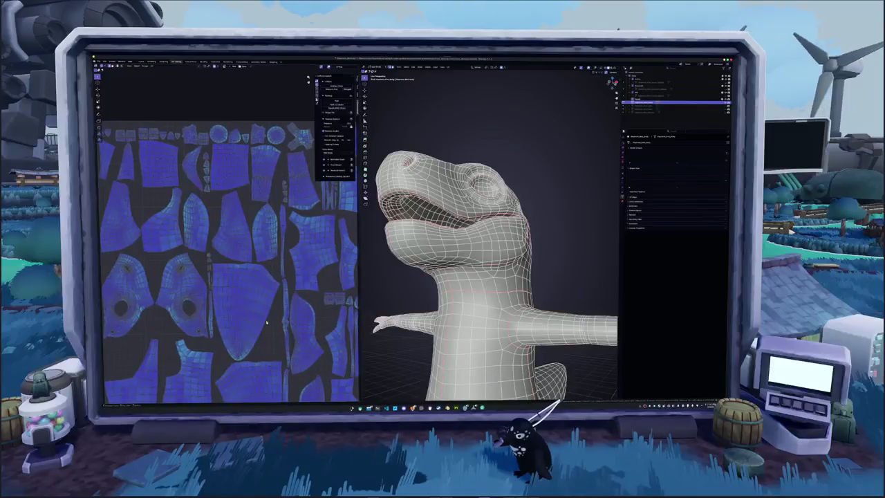
pyautogui.moveTo(256, 328); pyautogui.dragTo(255, 306, button='middle')
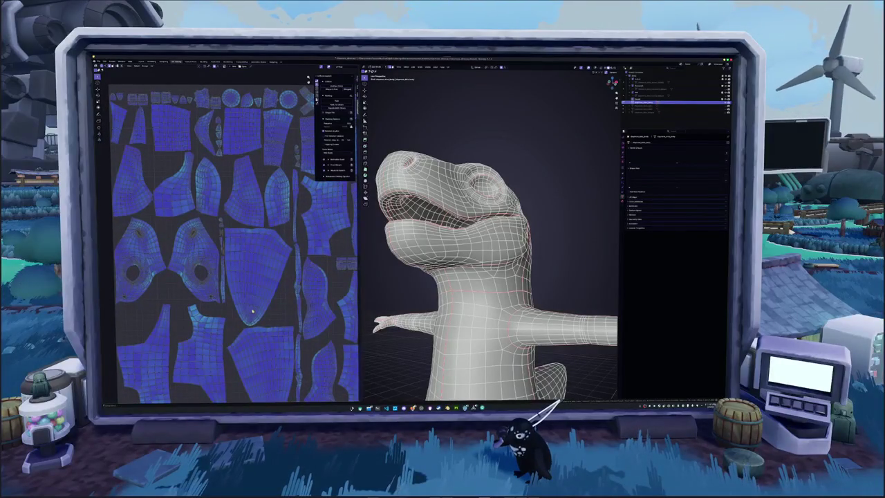
pyautogui.scroll(-2, 251, 310)
pyautogui.moveTo(362, 280); pyautogui.dragTo(321, 304, button='middle')
pyautogui.scroll(-2, 329, 294)
pyautogui.moveTo(484, 276); pyautogui.dragTo(456, 290, button='middle')
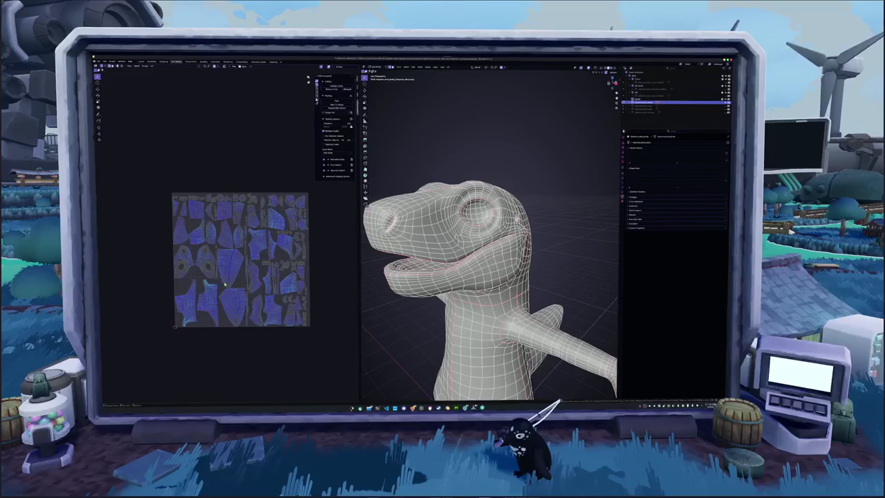
pyautogui.scroll(3, 217, 286)
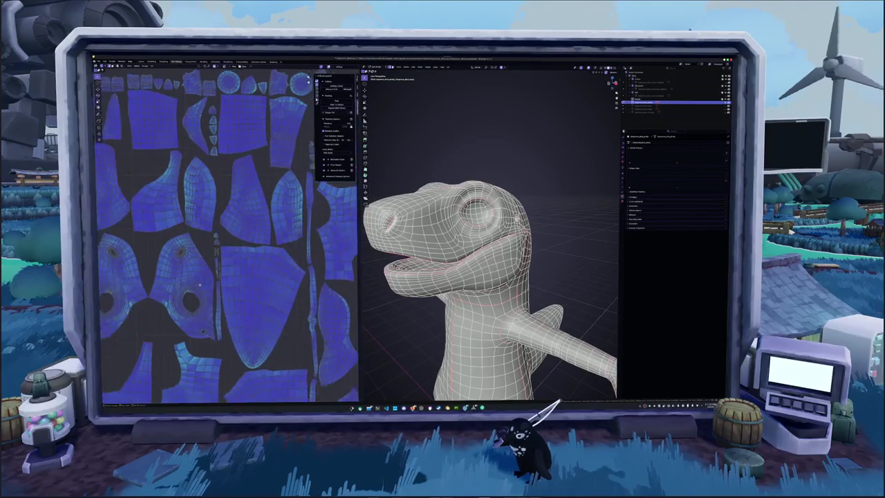
pyautogui.scroll(1, 200, 294)
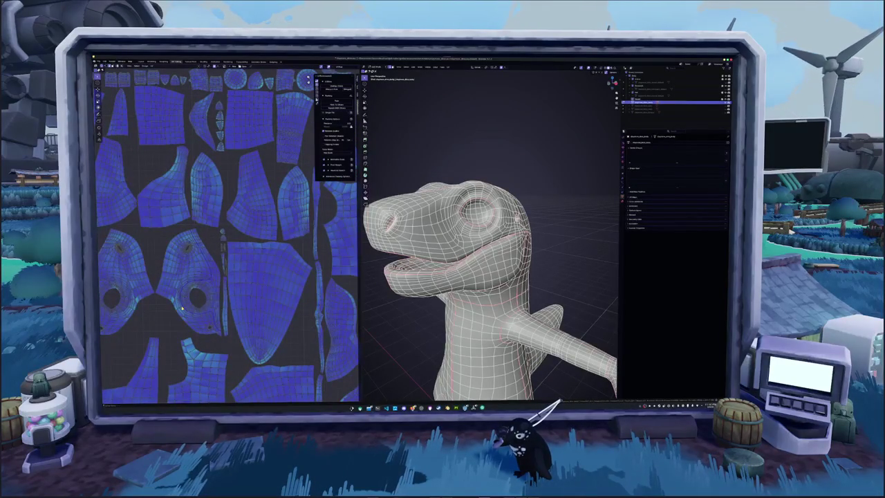
pyautogui.scroll(1, 172, 309)
pyautogui.scroll(1, 174, 309)
pyautogui.scroll(1, 177, 309)
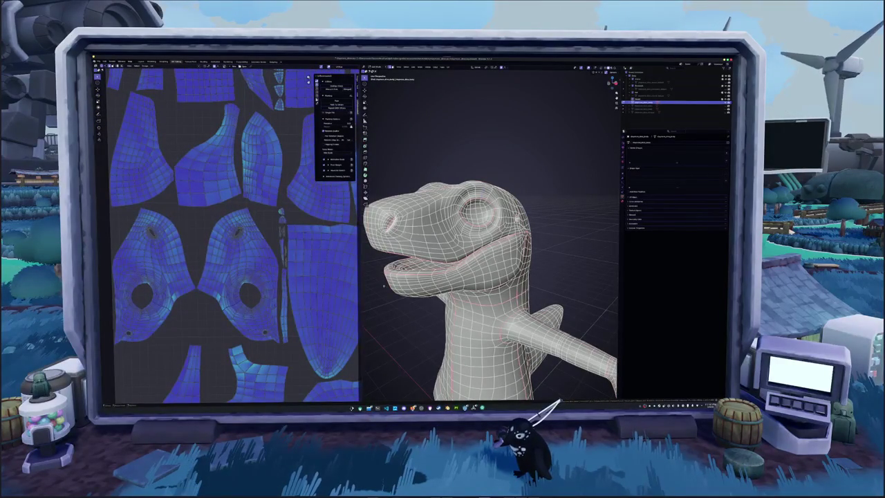
pyautogui.moveTo(384, 285); pyautogui.dragTo(413, 297, button='middle')
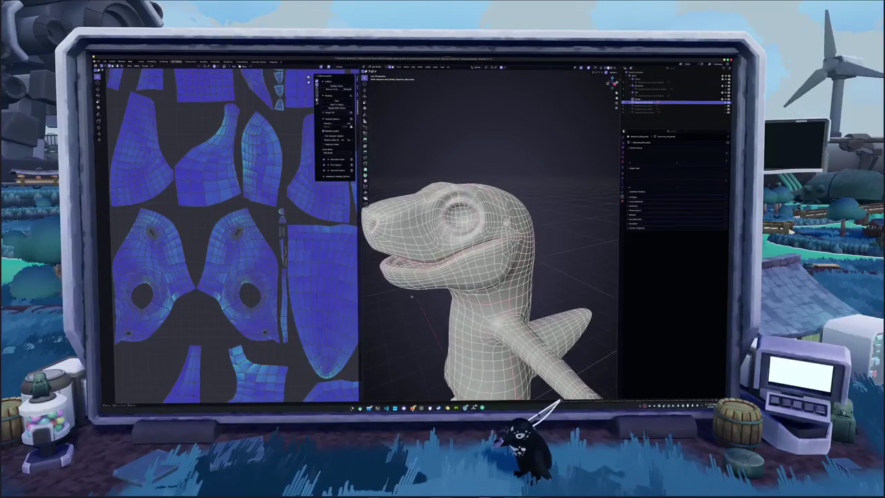
pyautogui.moveTo(484, 277); pyautogui.dragTo(498, 262, button='middle')
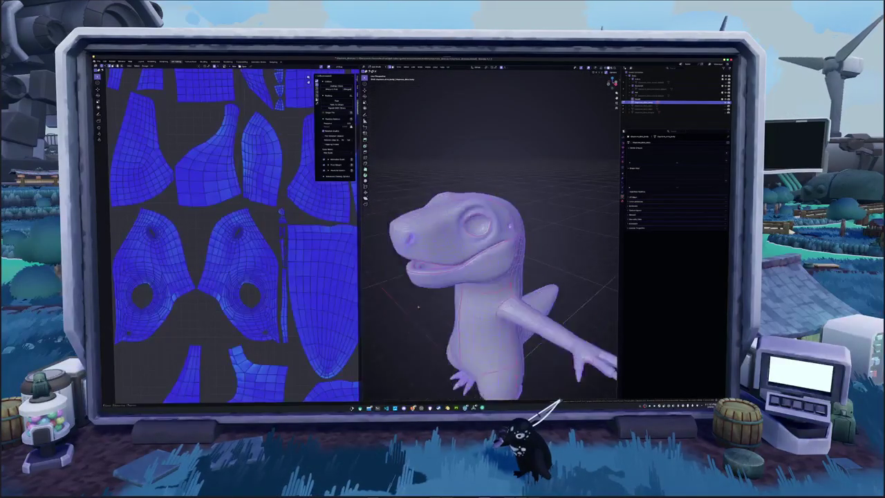
pyautogui.scroll(-3, 491, 277)
# - Run Unwrap again on the dinosaur mesh and check it from below and behind
pyautogui.click(448, 67)
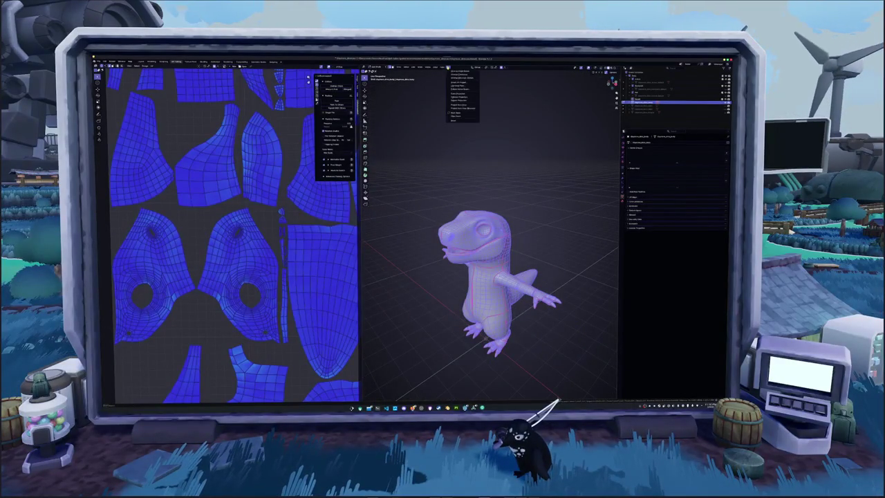
pyautogui.click(459, 78)
pyautogui.scroll(-2, 209, 253)
pyautogui.scroll(-2, 209, 253)
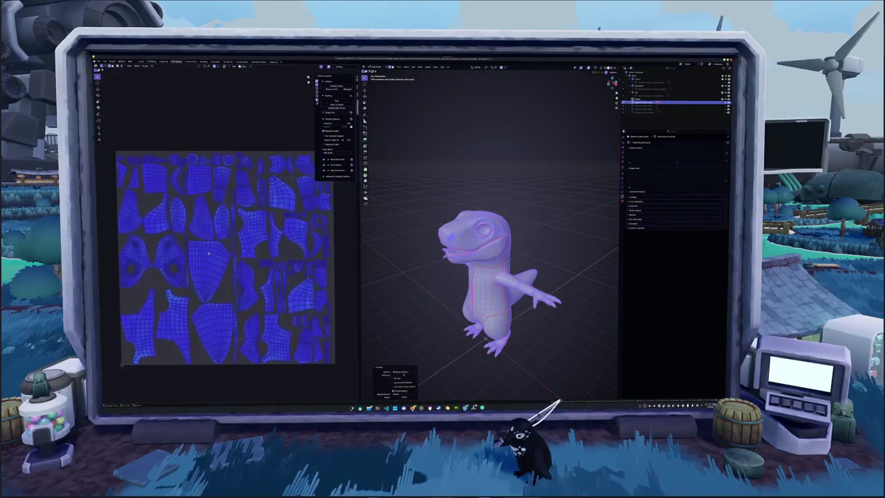
pyautogui.scroll(2, 209, 253)
pyautogui.scroll(2, 242, 318)
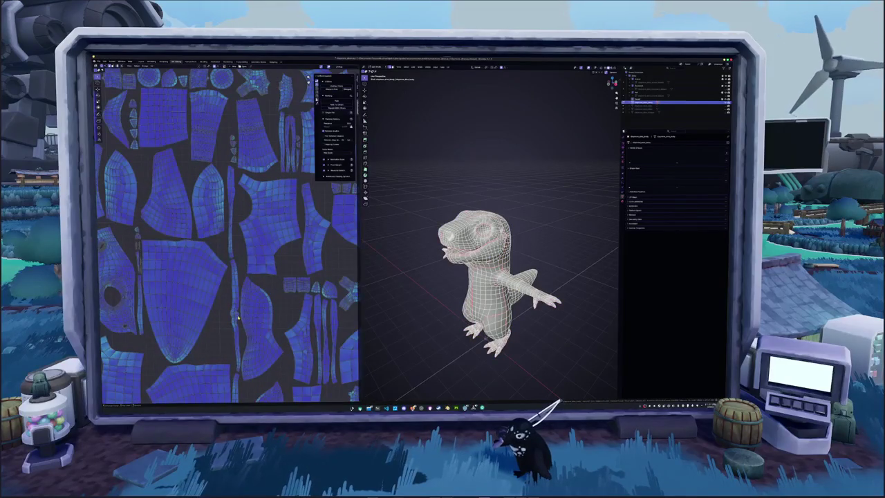
pyautogui.moveTo(442, 277)
pyautogui.mouseDown(button='middle')
pyautogui.moveTo(432, 263)
pyautogui.moveTo(362, 289)
pyautogui.moveTo(417, 261)
pyautogui.moveTo(484, 266)
pyautogui.mouseUp(button='middle')
pyautogui.scroll(5, 389, 280)
pyautogui.scroll(-3, 484, 266)
pyautogui.scroll(-3, 484, 266)
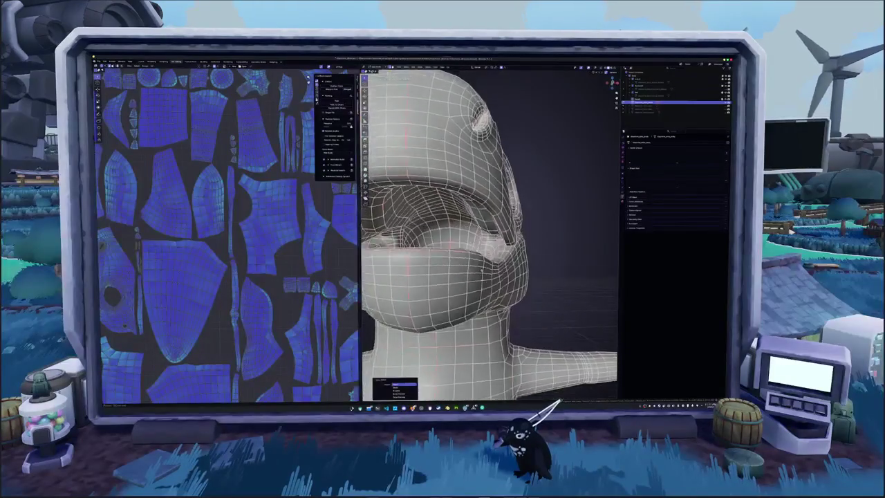
# - Select the whole dinosaur mesh with A and unwrap it from the UV menu
pyautogui.scroll(-3, 484, 265)
pyautogui.scroll(3, 489, 260)
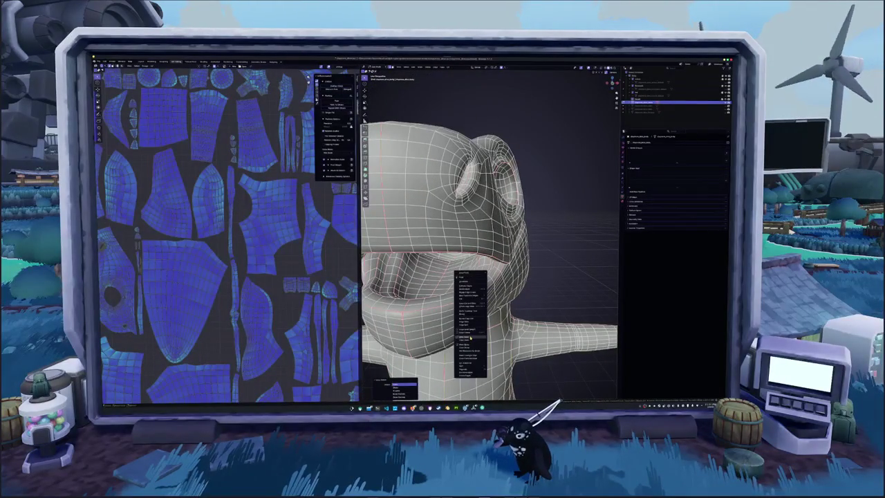
pyautogui.moveTo(489, 260); pyautogui.dragTo(489, 228, button='middle')
pyautogui.press('a')
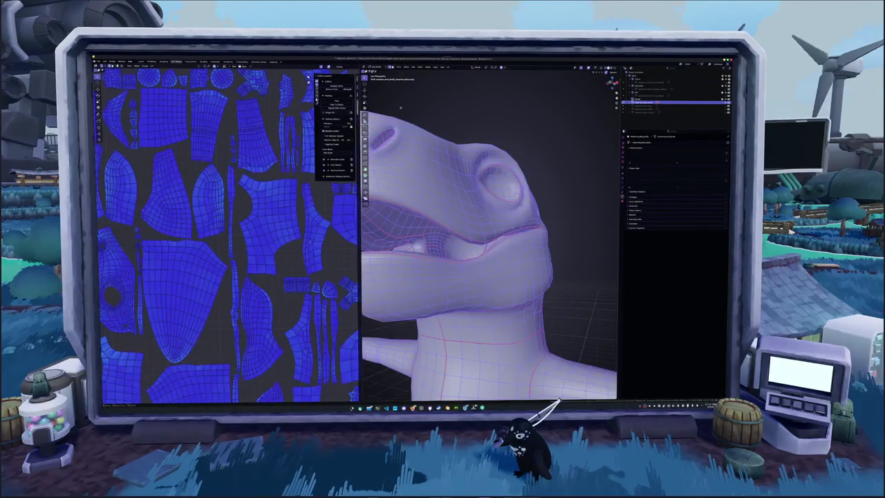
pyautogui.click(420, 67)
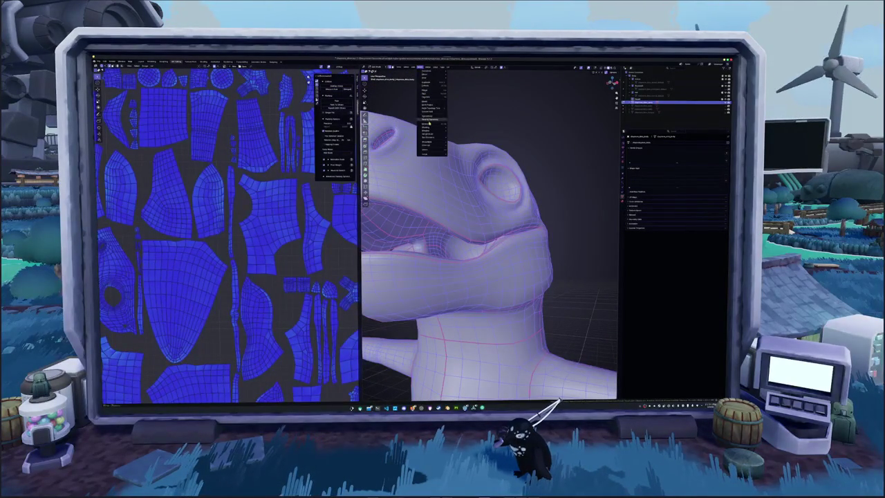
pyautogui.click(429, 118)
# - Re-run the unwrap twice more and inspect the re-laid-out UV islands
pyautogui.click(450, 67)
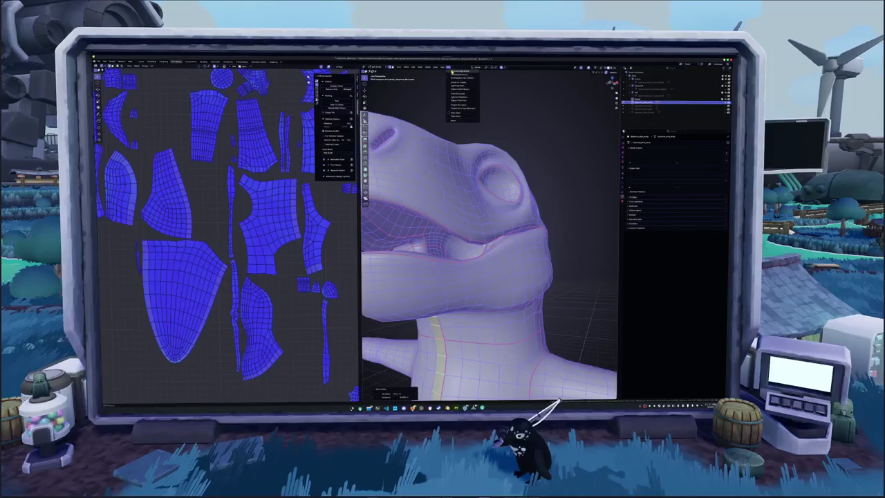
pyautogui.click(458, 78)
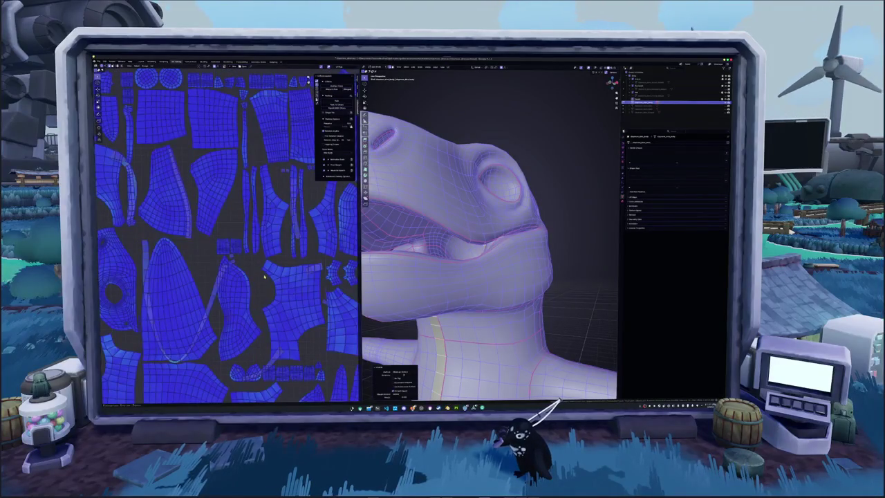
pyautogui.scroll(-5, 489, 235)
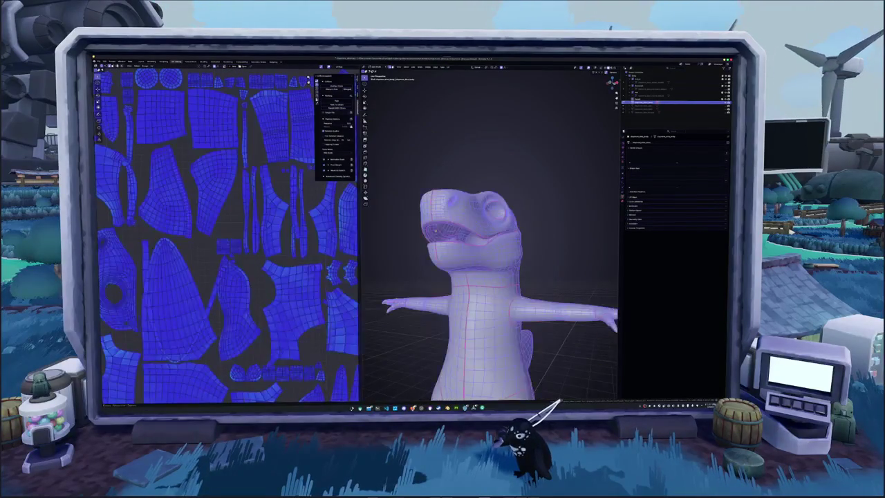
pyautogui.click(449, 67)
pyautogui.click(455, 78)
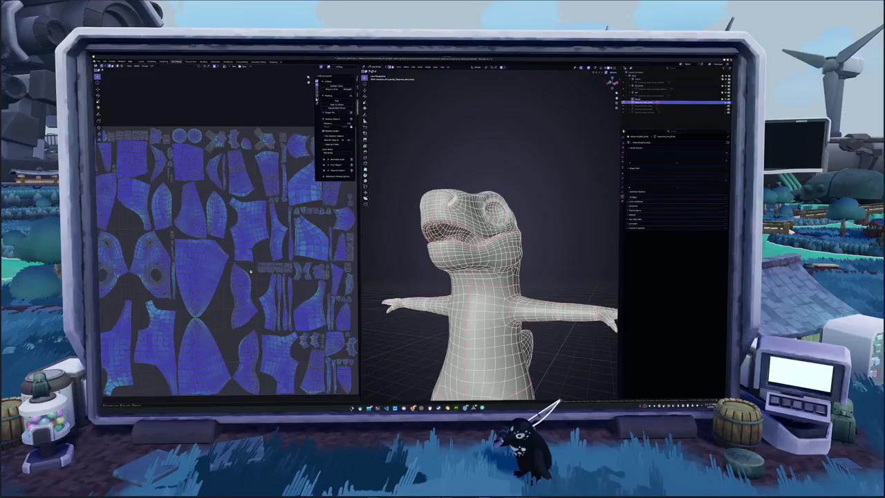
pyautogui.scroll(-3, 268, 277)
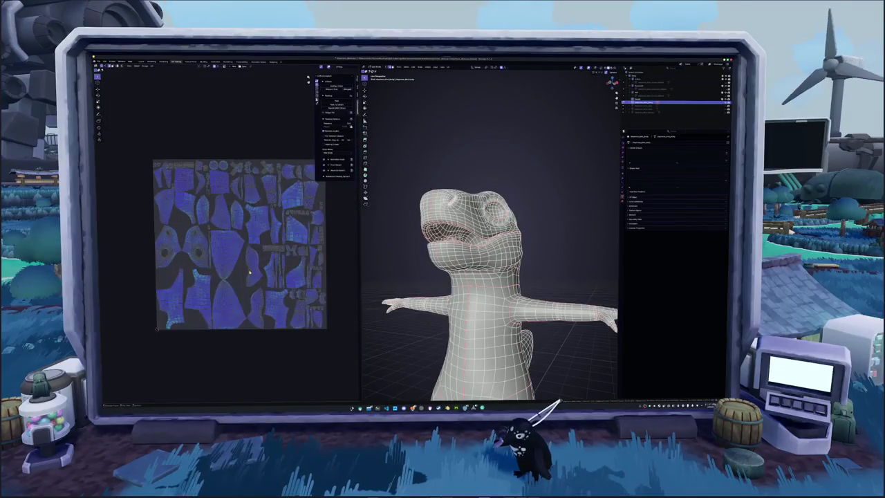
pyautogui.scroll(2, 271, 300)
pyautogui.scroll(1, 269, 300)
pyautogui.scroll(1, 300, 298)
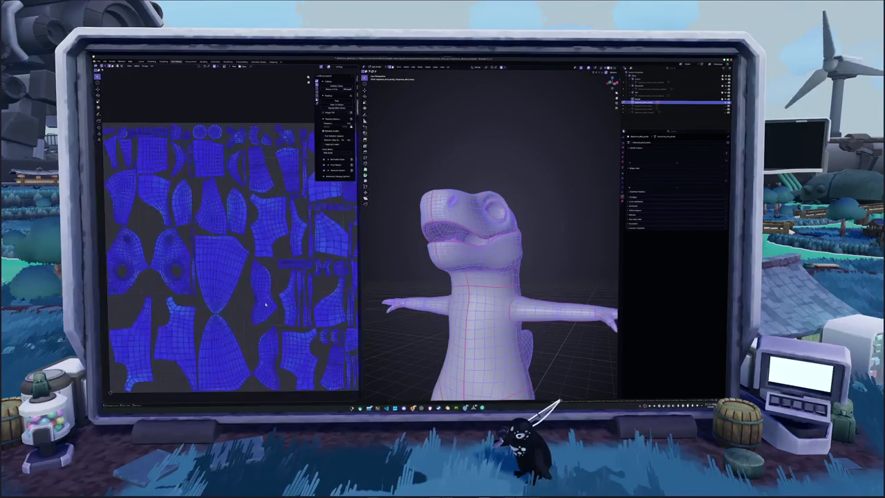
pyautogui.scroll(1, 266, 305)
pyautogui.scroll(-2, 256, 290)
pyautogui.scroll(1, 245, 283)
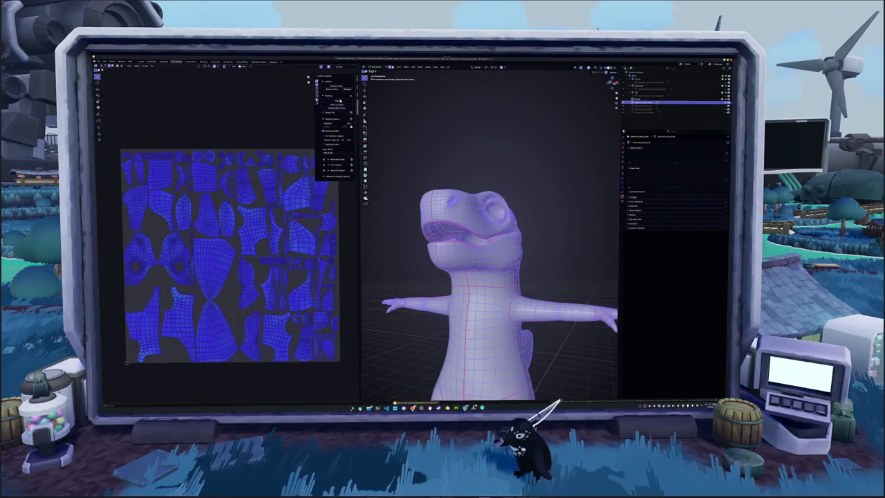
# - Pack the dinosaur's UV islands with Ctrl+P, then bring up the T. rex skeleton image results
pyautogui.hotkey('ctrl', 'p')
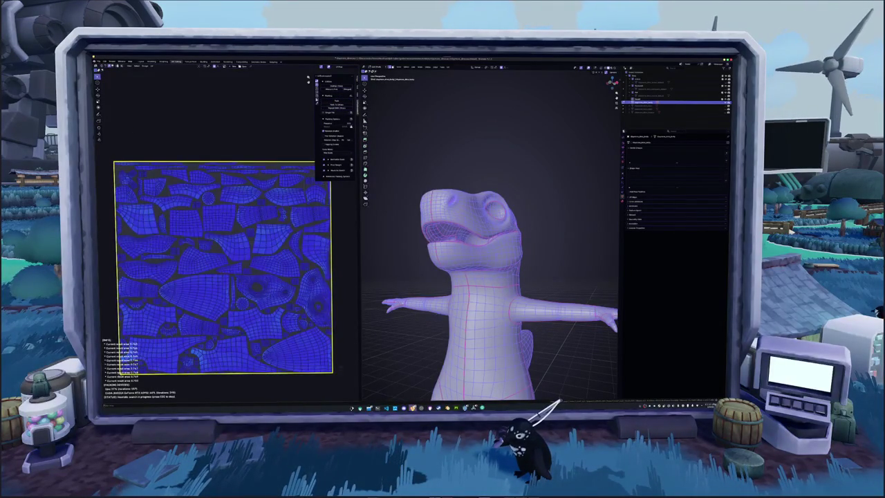
pyautogui.click(461, 380)
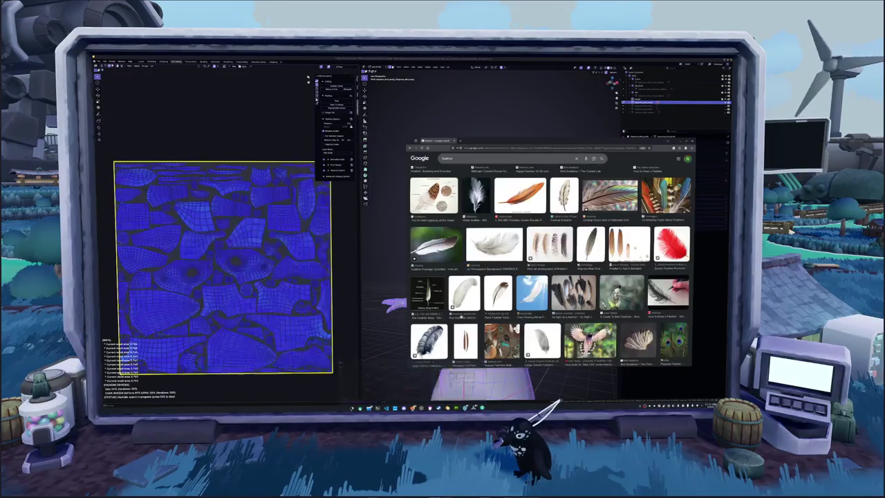
pyautogui.moveTo(522, 144); pyautogui.dragTo(732, 146)
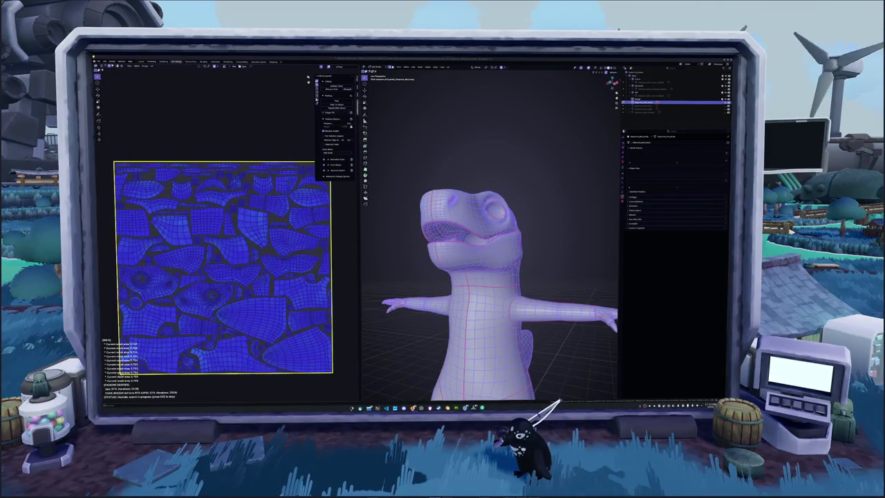
pyautogui.hotkey('alt', 'Tab')
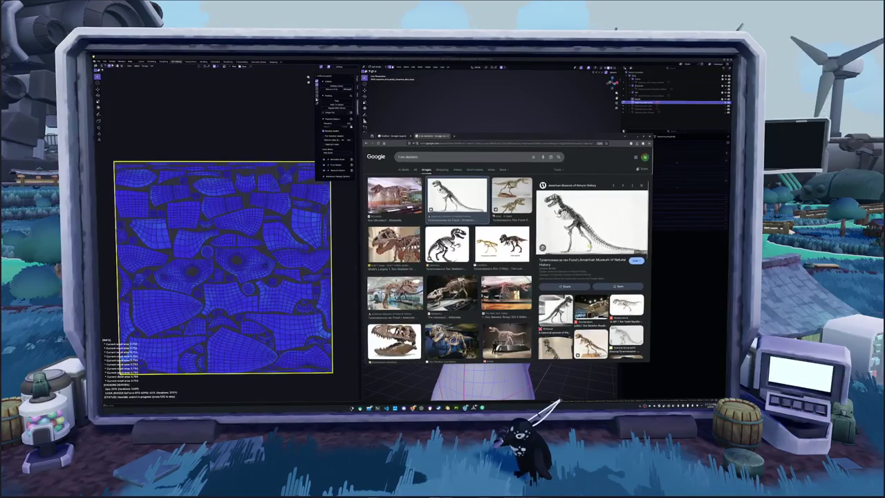
# - Scroll the T. rex skeleton image results and preview the Sue skeleton photo
pyautogui.scroll(-2, 450, 263)
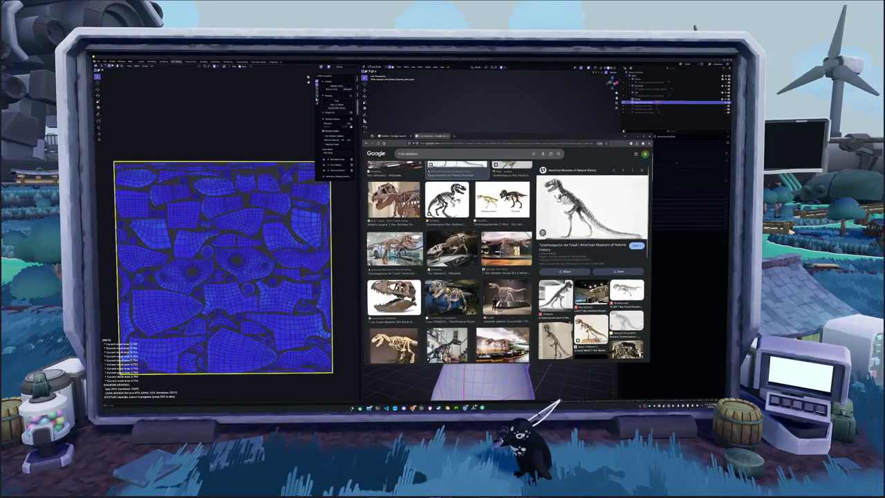
pyautogui.scroll(2, 450, 262)
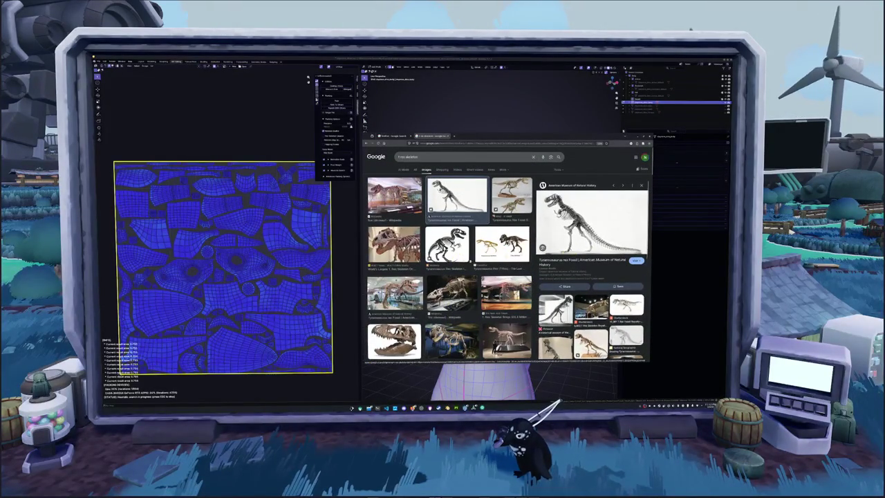
pyautogui.scroll(-5, 450, 263)
pyautogui.scroll(-2, 450, 263)
pyautogui.scroll(-2, 450, 263)
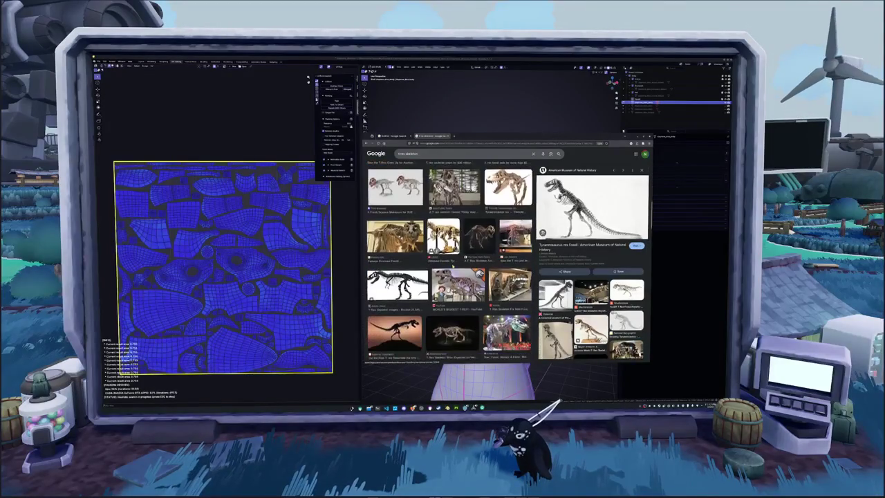
pyautogui.scroll(-2, 449, 263)
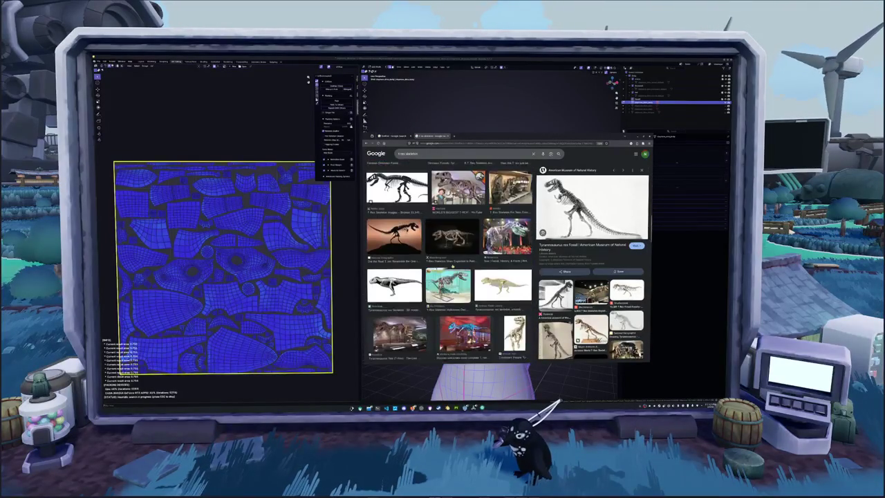
pyautogui.scroll(-1, 449, 263)
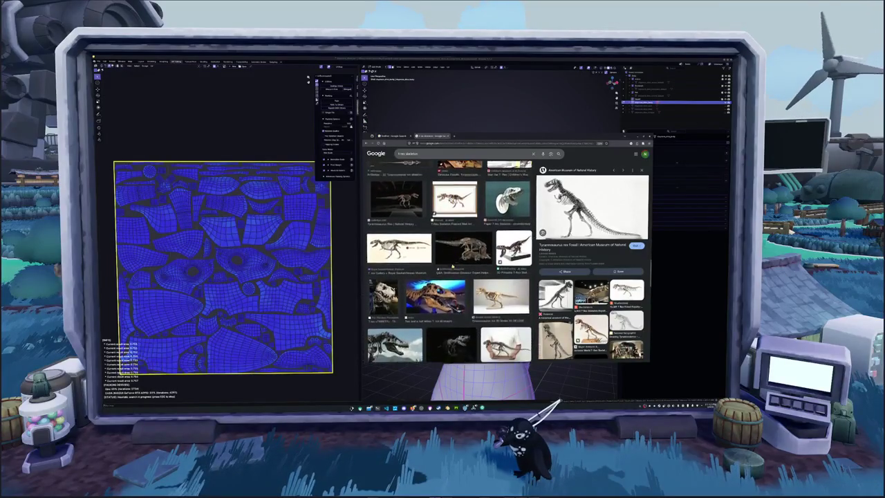
pyautogui.scroll(-3, 449, 263)
pyautogui.scroll(-3, 449, 263)
pyautogui.scroll(-2, 449, 263)
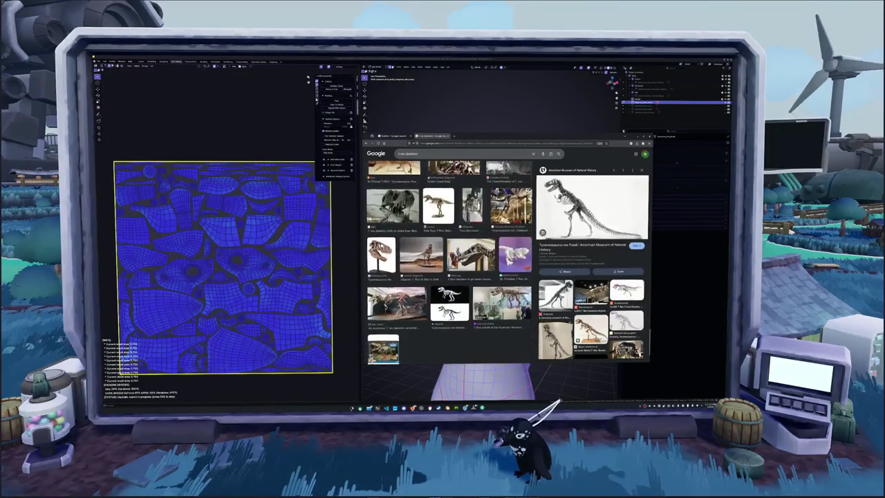
pyautogui.scroll(-2, 496, 248)
pyautogui.scroll(-2, 496, 247)
pyautogui.scroll(-2, 496, 248)
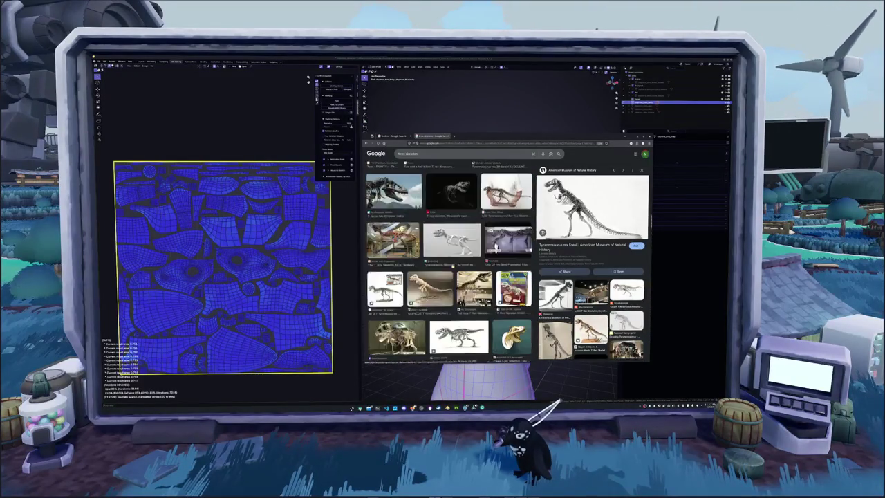
pyautogui.scroll(3, 450, 263)
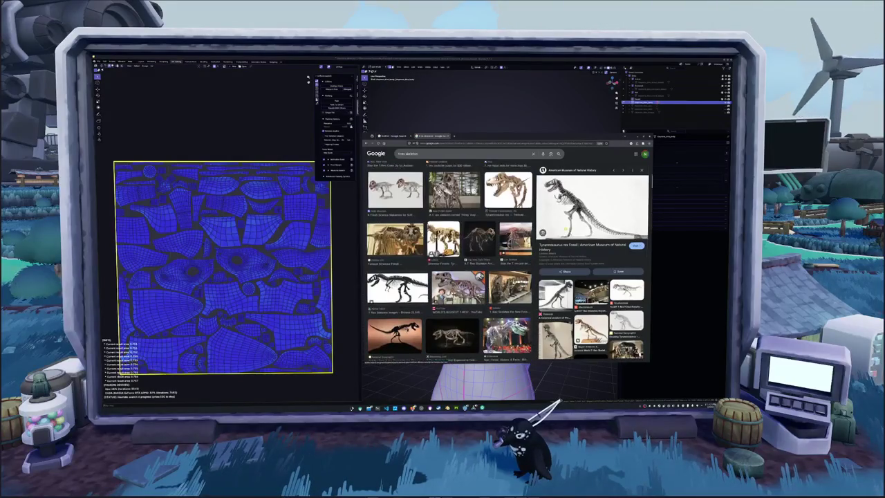
pyautogui.scroll(3, 449, 263)
pyautogui.scroll(3, 449, 263)
pyautogui.scroll(3, 449, 263)
pyautogui.scroll(3, 450, 263)
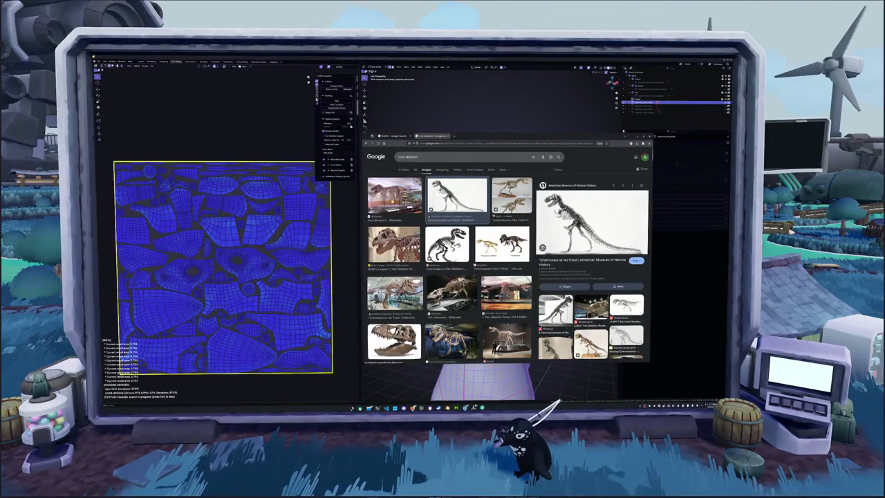
pyautogui.click(394, 197)
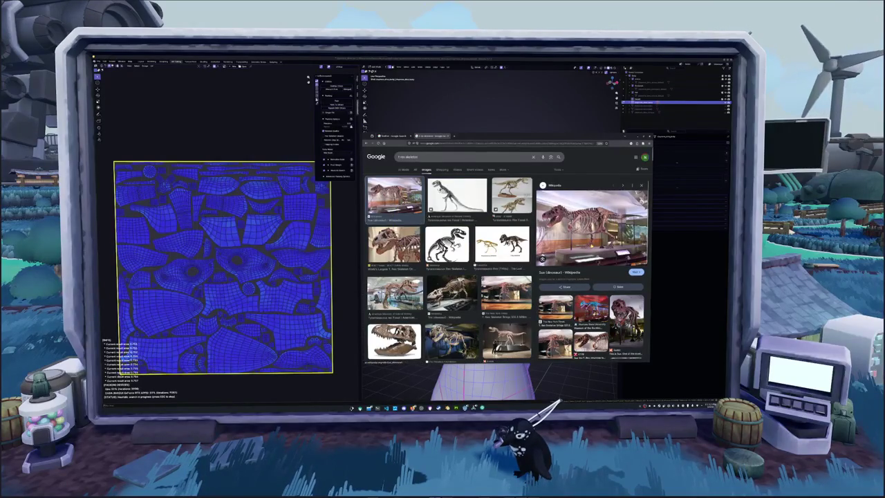
# - Open the Sue skeleton image in a new tab and view it full size
pyautogui.middleClick(610, 311)
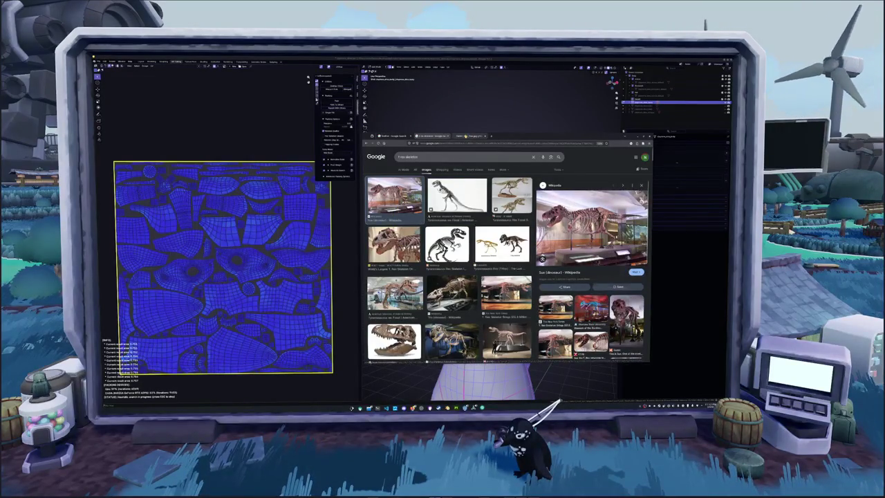
pyautogui.hotkey('ctrl', 'Tab')
pyautogui.keyDown('ctrl'); pyautogui.scroll(5, 488, 288); pyautogui.keyUp('ctrl')
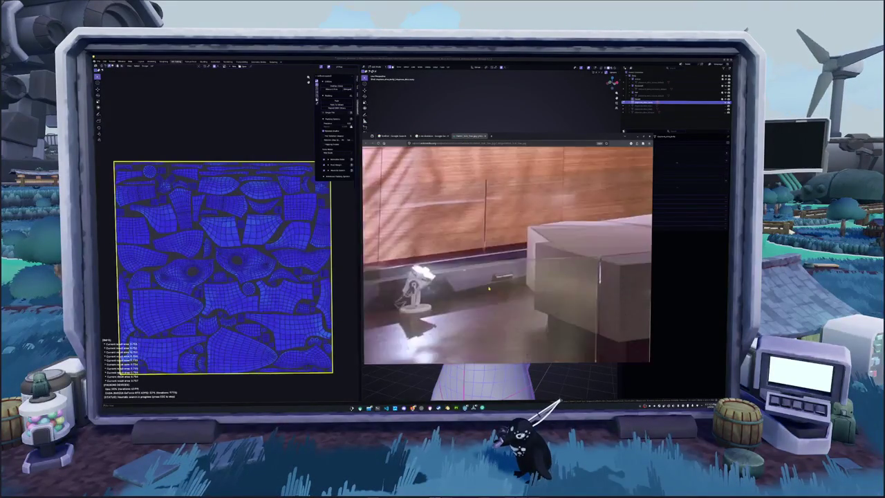
pyautogui.keyDown('ctrl'); pyautogui.scroll(-1, 488, 289); pyautogui.keyUp('ctrl')
pyautogui.keyDown('ctrl'); pyautogui.scroll(-2, 488, 288); pyautogui.keyUp('ctrl')
pyautogui.keyDown('ctrl'); pyautogui.scroll(-1, 489, 288); pyautogui.keyUp('ctrl')
pyautogui.keyDown('ctrl'); pyautogui.scroll(-1, 488, 288); pyautogui.keyUp('ctrl')
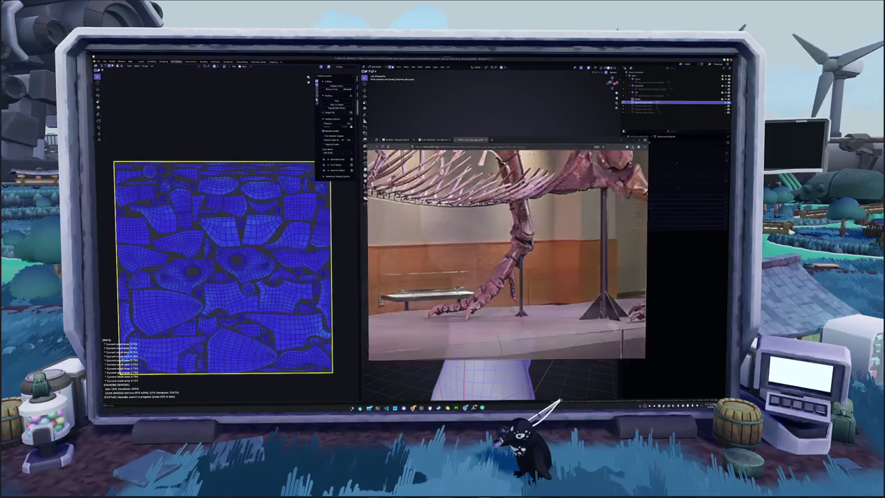
# - Return to Blender and exit Edit Mode on the dinosaur body
pyautogui.hotkey('alt', 'Tab')
pyautogui.moveTo(484, 242)
pyautogui.mouseDown(button='middle')
pyautogui.moveTo(505, 238)
pyautogui.moveTo(507, 255)
pyautogui.mouseUp(button='middle')
pyautogui.press('Tab')
pyautogui.scroll(-3, 505, 239)
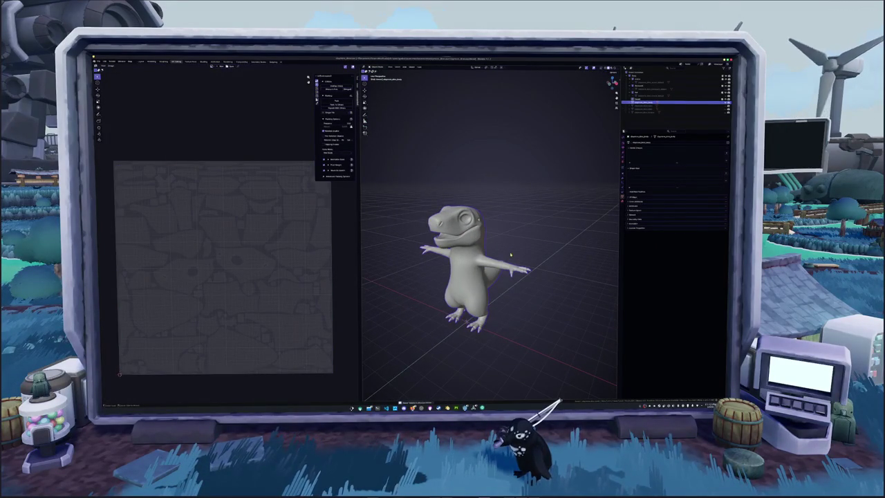
# - Unhide the sword and armor with Alt+H, then move the armor along Z back onto the torso
pyautogui.hotkey('alt', 'h')
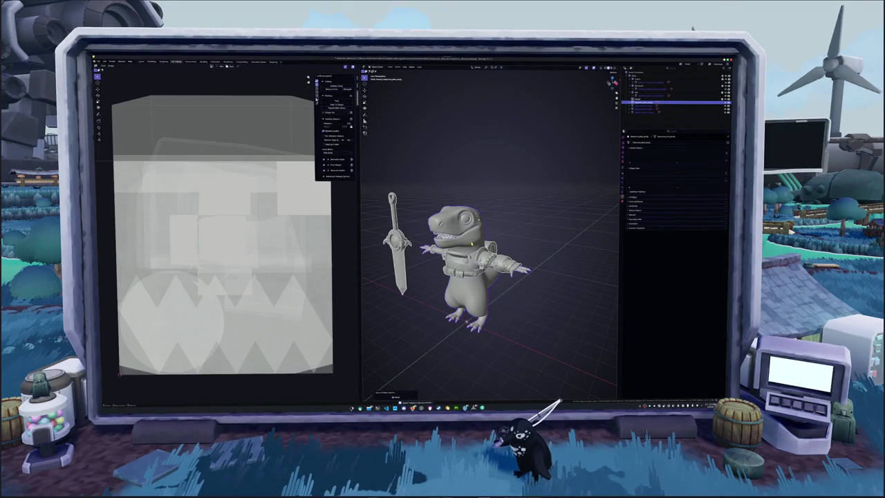
pyautogui.press('Tab')
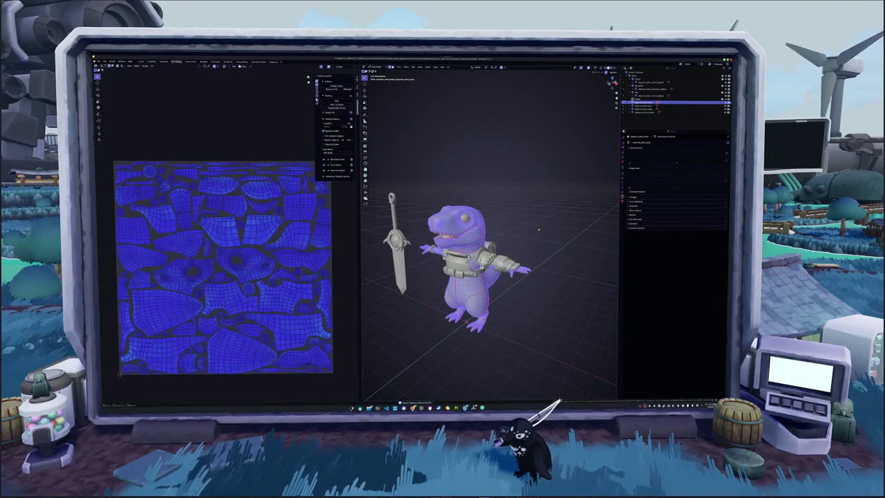
pyautogui.press('Tab')
pyautogui.click(664, 82)
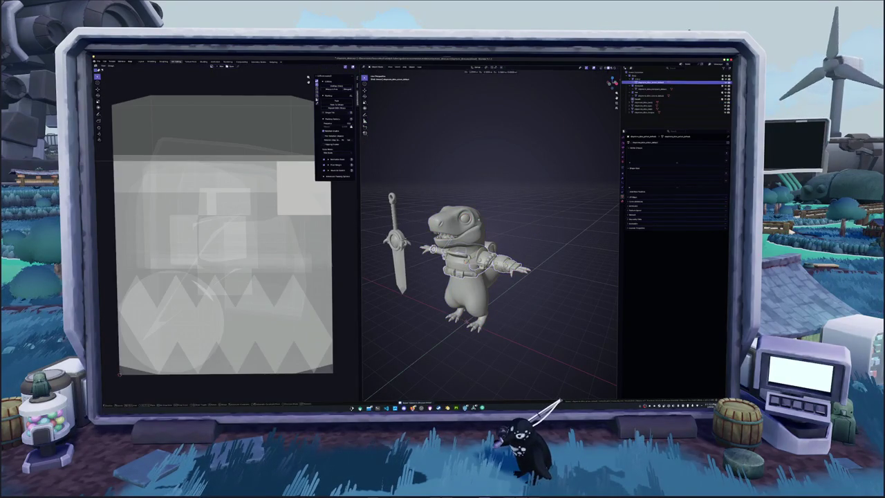
pyautogui.press('g')
pyautogui.press('z')
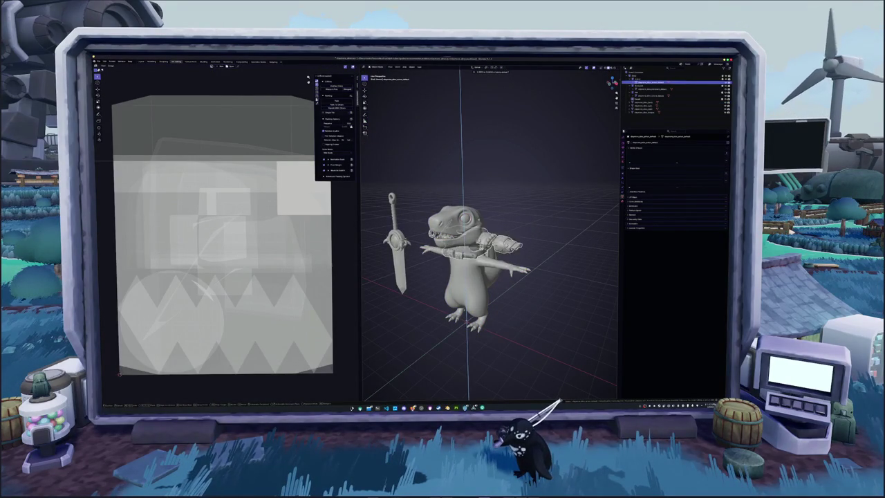
pyautogui.click(556, 276)
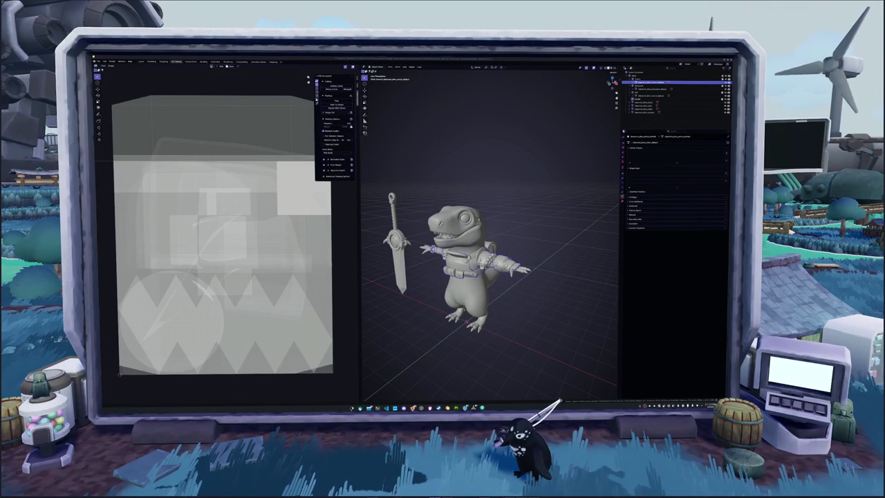
# - Bring the YouTube ambient mix window forward, enlarge it, then return to Blender
pyautogui.hotkey('alt', 'Tab')
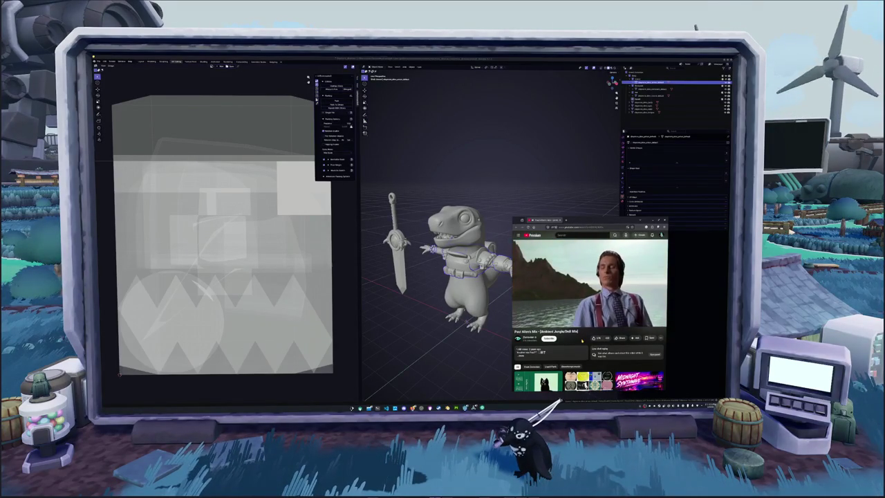
pyautogui.doubleClick(585, 222)
pyautogui.hotkey('alt', 'Tab')
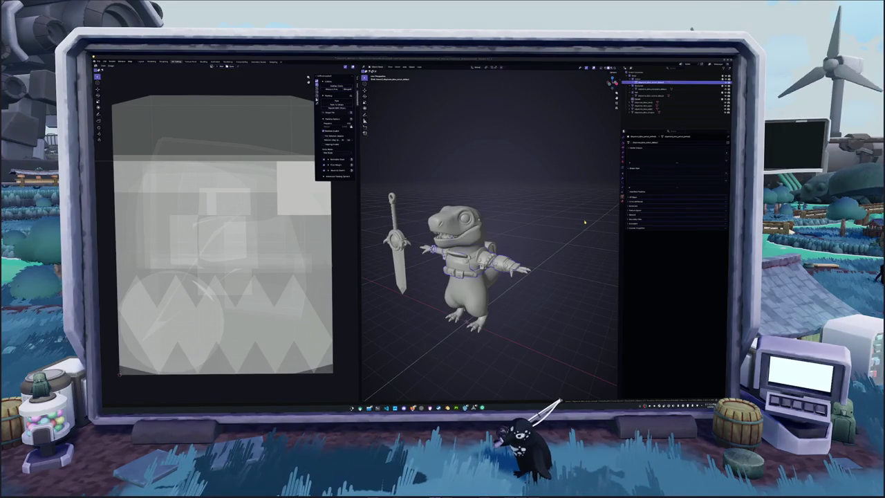
pyautogui.scroll(2, 565, 251)
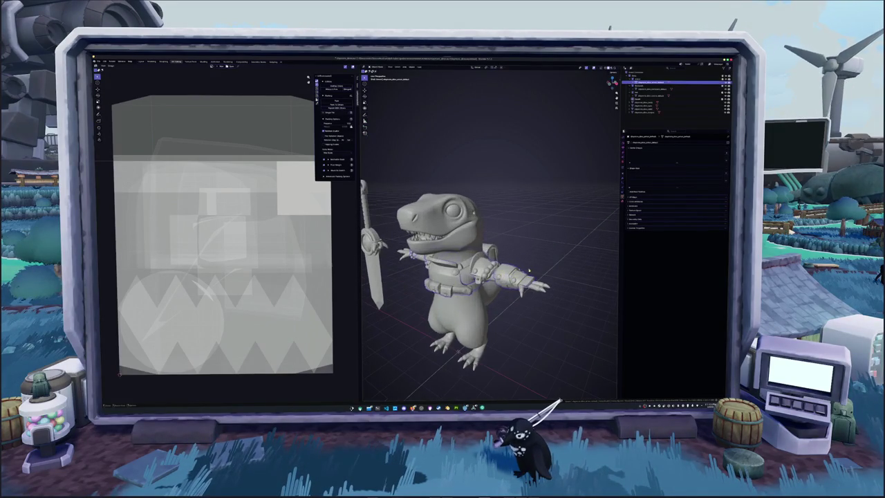
# - Raise the armor pieces along Z above the dinosaur's head and check them in Edit Mode
pyautogui.press('g')
pyautogui.press('z')
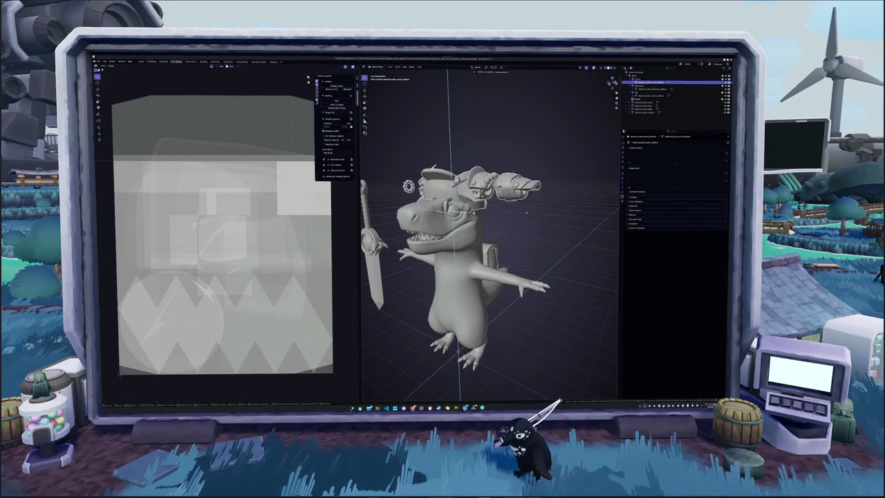
pyautogui.press('Return')
pyautogui.press('Tab')
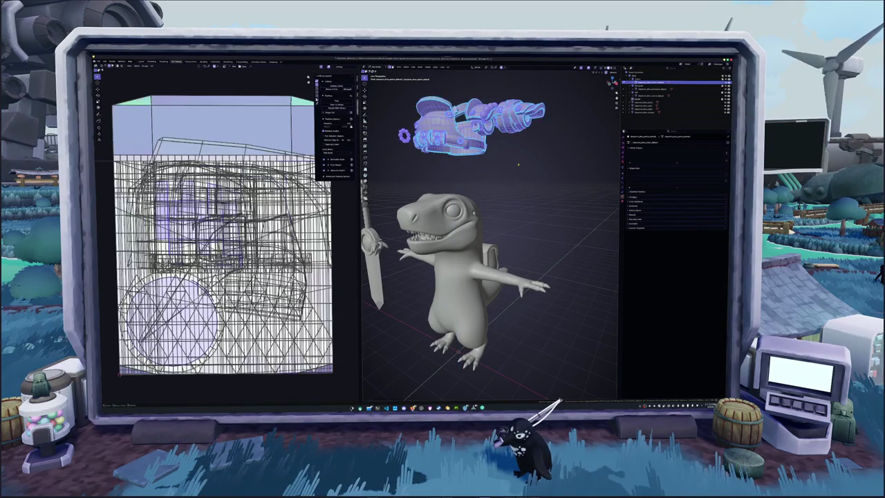
pyautogui.moveTo(498, 228)
pyautogui.mouseDown(button='middle')
pyautogui.moveTo(516, 199)
pyautogui.moveTo(525, 207)
pyautogui.moveTo(498, 214)
pyautogui.moveTo(526, 239)
pyautogui.moveTo(430, 242)
pyautogui.moveTo(490, 249)
pyautogui.mouseUp(button='middle')
pyautogui.scroll(3, 523, 236)
pyautogui.press('Tab')
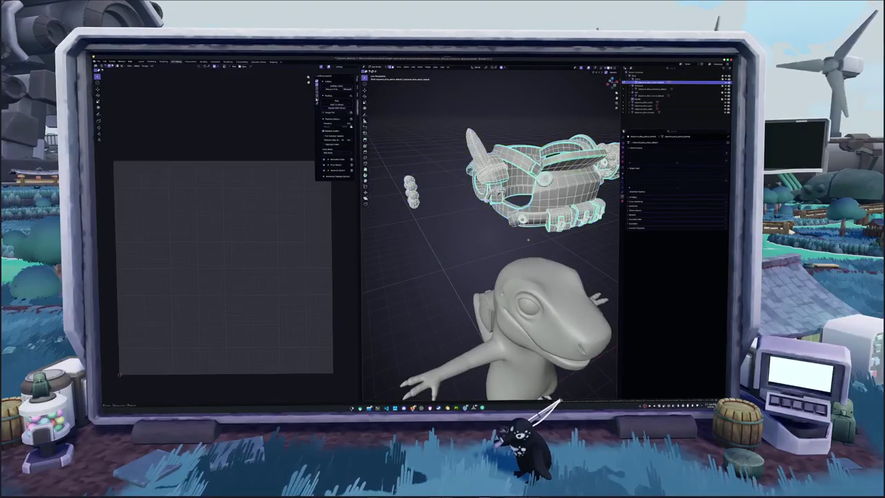
pyautogui.scroll(3, 490, 249)
pyautogui.scroll(3, 490, 249)
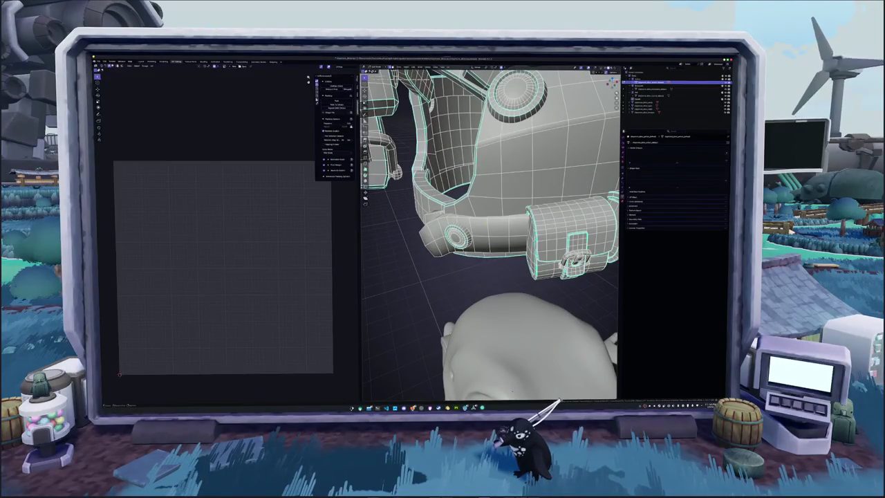
pyautogui.press('Tab')
pyautogui.moveTo(490, 249); pyautogui.dragTo(501, 233, button='middle')
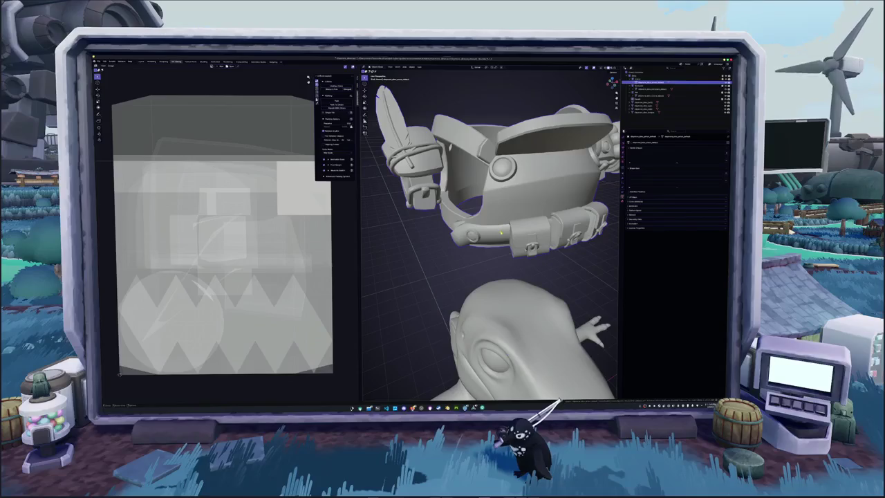
# - Pick options from the armor's right-click object menu, open its properties, and enter Edit Mode
pyautogui.rightClick(476, 245)
pyautogui.click(463, 262)
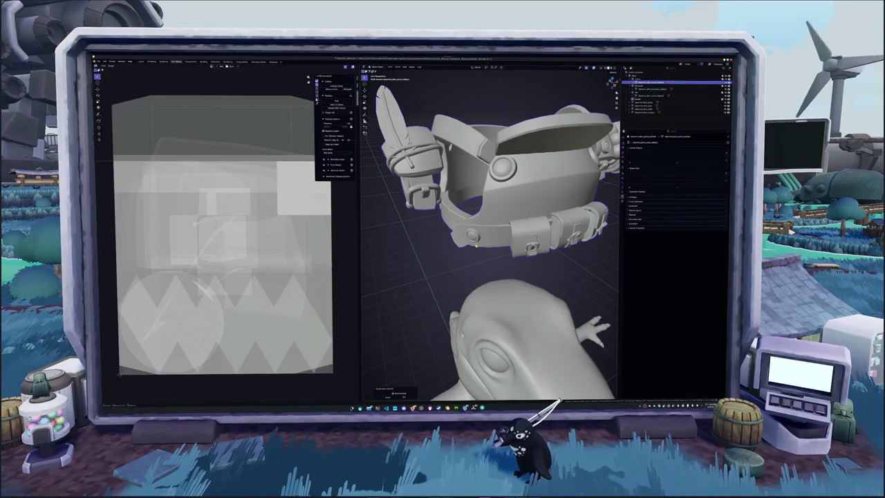
pyautogui.moveTo(484, 243); pyautogui.dragTo(482, 241, button='middle')
pyautogui.rightClick(482, 242)
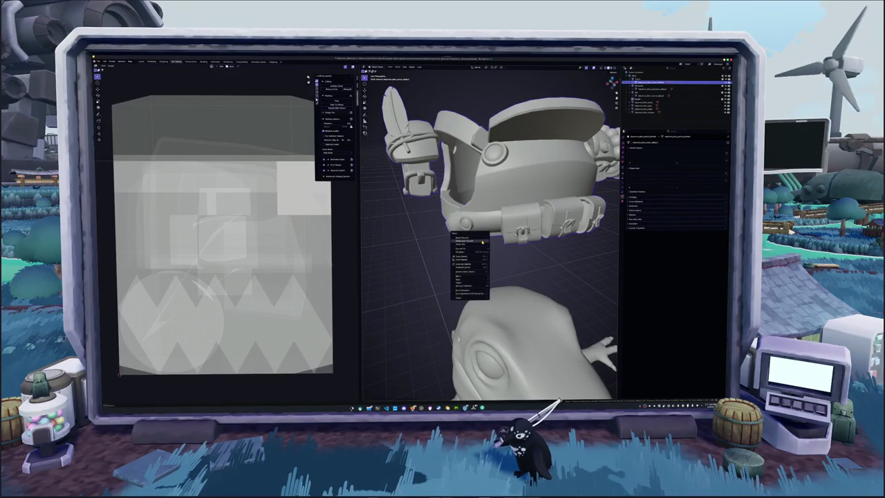
pyautogui.click(482, 241)
pyautogui.moveTo(503, 241); pyautogui.dragTo(456, 235, button='middle')
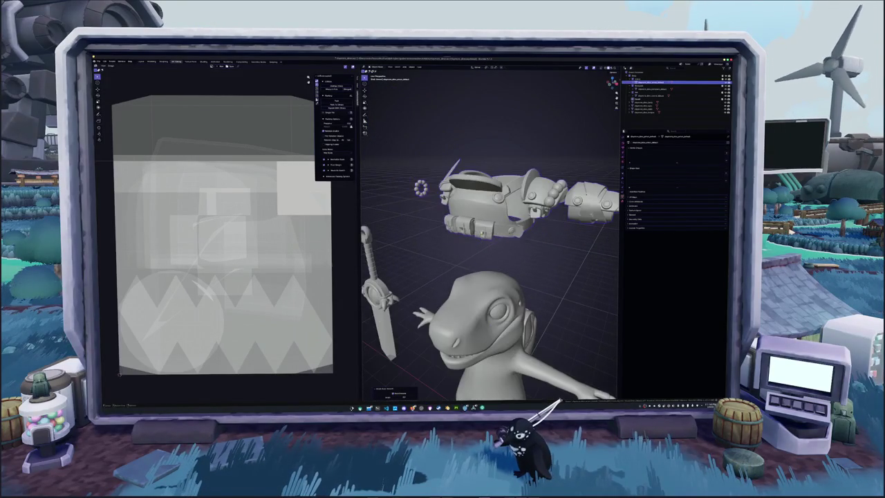
pyautogui.click(623, 178)
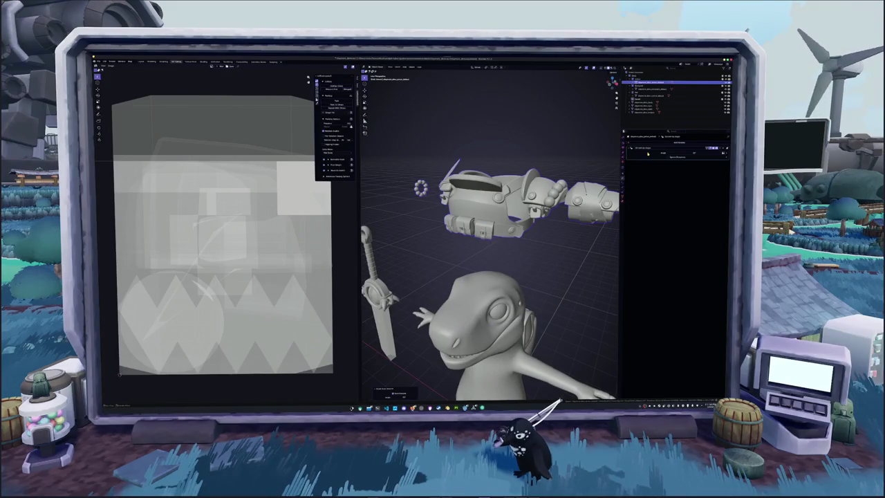
pyautogui.press('Tab')
pyautogui.scroll(2, 526, 208)
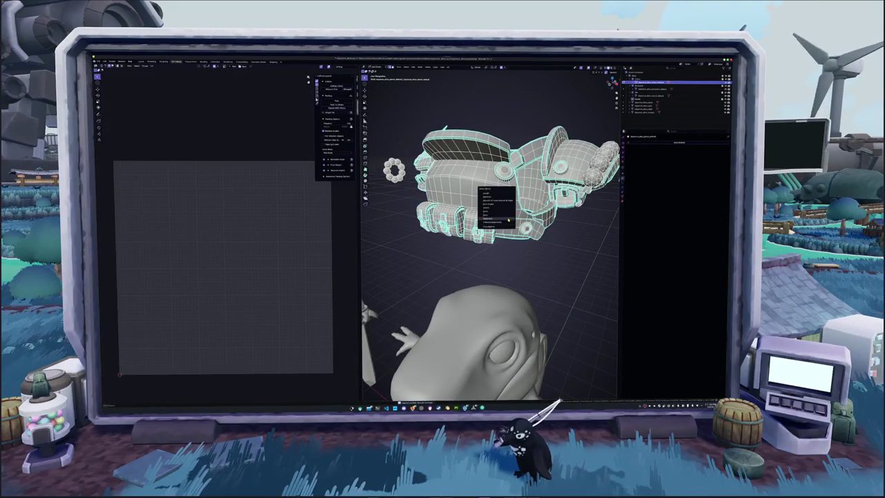
# - Select all of the armor and unwrap it, packing its UV islands into the square
pyautogui.press('a')
pyautogui.rightClick(493, 280)
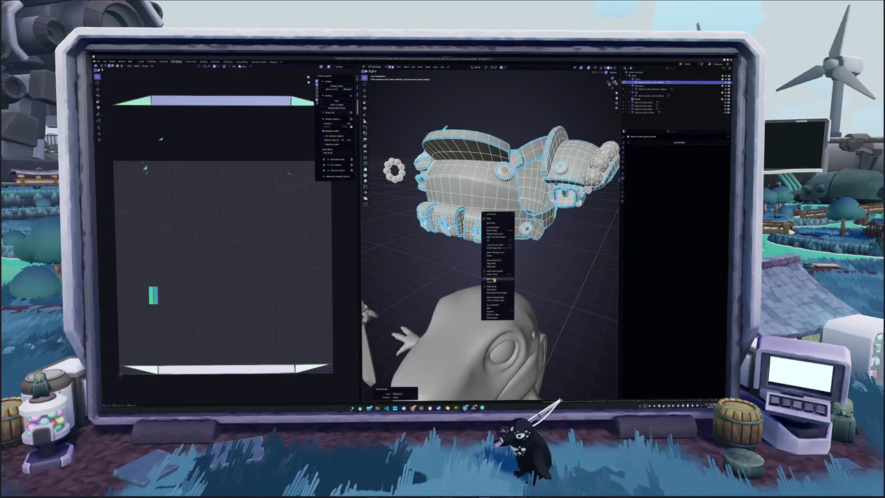
pyautogui.click(491, 279)
pyautogui.scroll(-3, 491, 277)
pyautogui.scroll(-2, 491, 276)
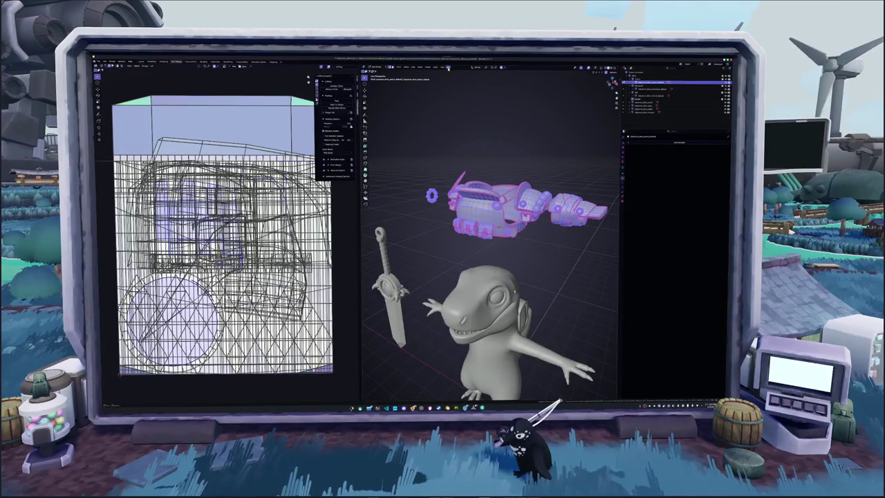
pyautogui.click(448, 68)
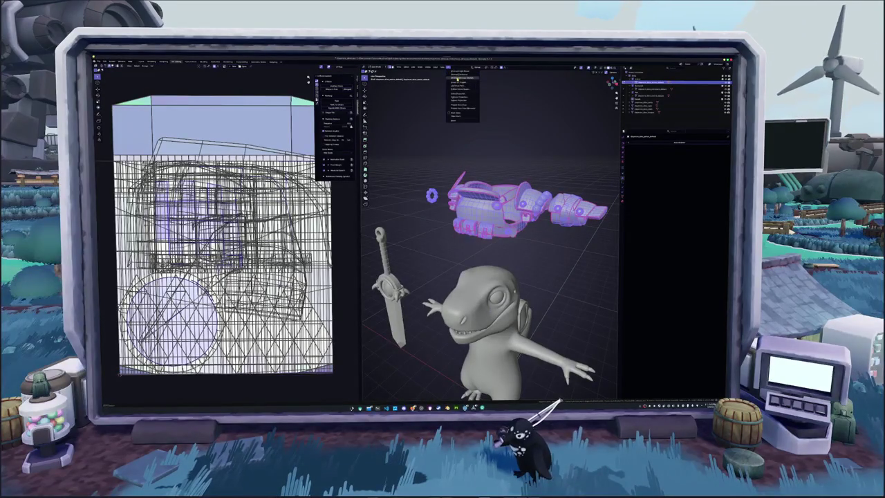
pyautogui.click(457, 103)
pyautogui.click(271, 240)
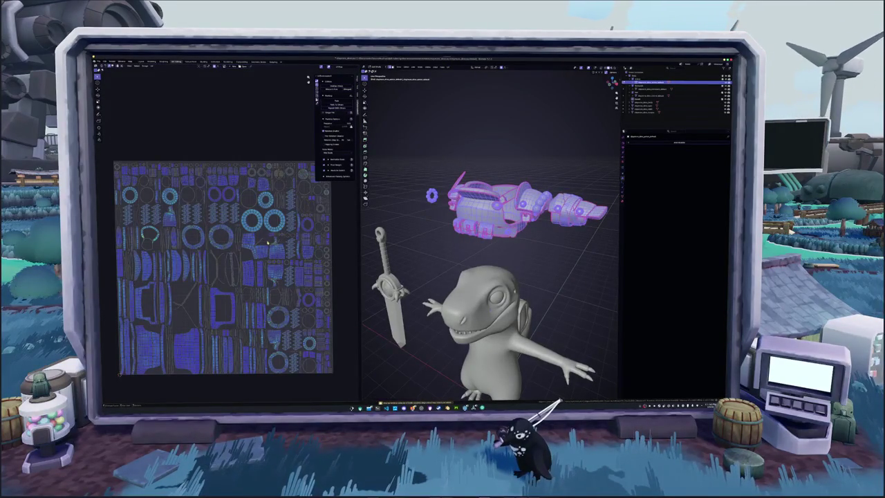
# - Frame the armor in the viewport and zoom in on its pieces
pyautogui.scroll(5, 438, 253)
pyautogui.hotkey('alt', 'a')
pyautogui.press('a')
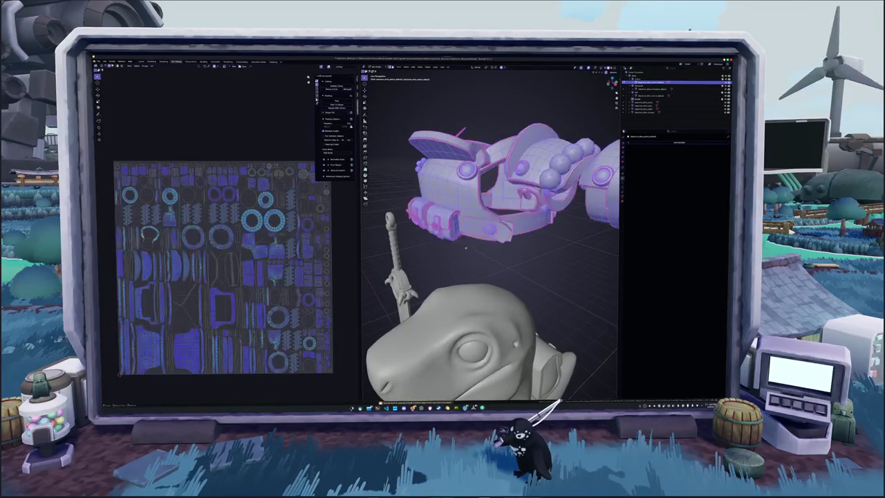
pyautogui.hotkey('alt', 'a')
pyautogui.scroll(3, 491, 235)
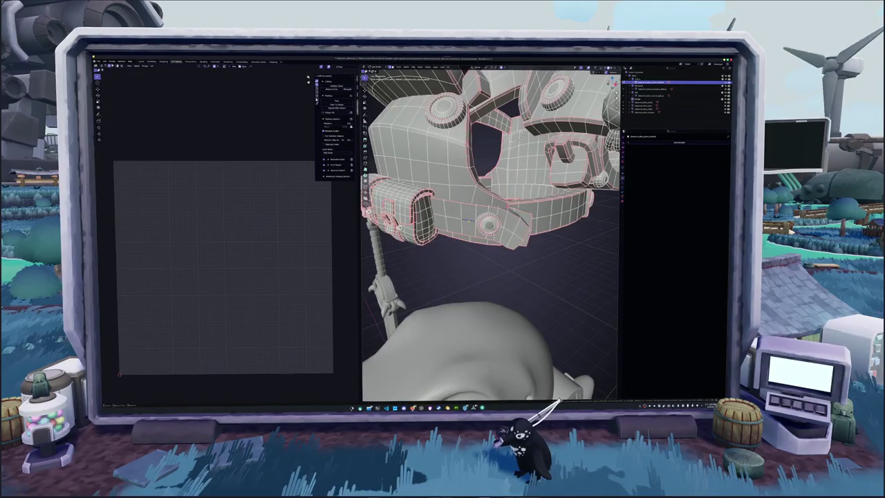
# - Orbit around the armor and select a few linked parts to show their UV islands
pyautogui.press('a')
pyautogui.moveTo(491, 207)
pyautogui.mouseDown(button='middle')
pyautogui.moveTo(512, 200)
pyautogui.moveTo(463, 221)
pyautogui.moveTo(464, 236)
pyautogui.moveTo(477, 239)
pyautogui.moveTo(463, 246)
pyautogui.moveTo(481, 229)
pyautogui.moveTo(473, 218)
pyautogui.moveTo(484, 231)
pyautogui.moveTo(470, 228)
pyautogui.mouseUp(button='middle')
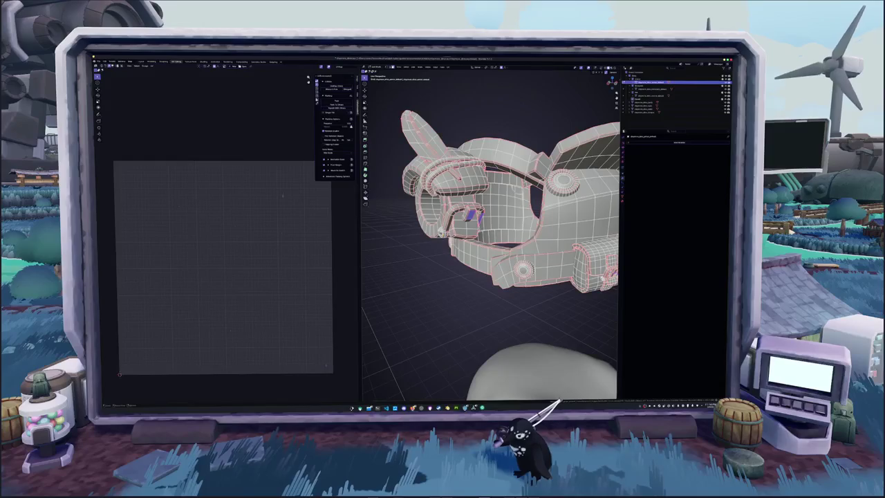
pyautogui.moveTo(484, 235)
pyautogui.mouseDown(button='middle')
pyautogui.moveTo(442, 221)
pyautogui.moveTo(477, 215)
pyautogui.moveTo(481, 226)
pyautogui.moveTo(454, 222)
pyautogui.moveTo(480, 227)
pyautogui.moveTo(446, 224)
pyautogui.mouseUp(button='middle')
pyautogui.scroll(3, 490, 222)
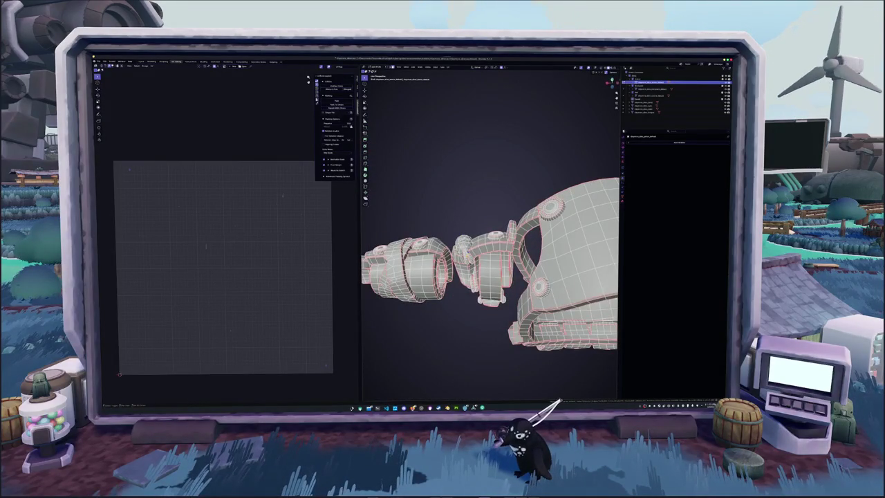
pyautogui.moveTo(489, 276); pyautogui.dragTo(390, 265, button='middle')
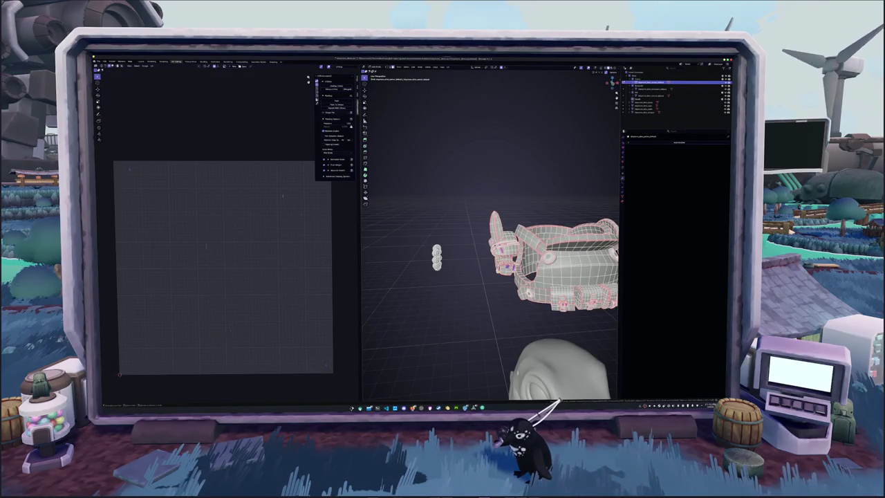
pyautogui.hotkey('ctrl', 'l')
pyautogui.moveTo(489, 263)
pyautogui.mouseDown(button='middle')
pyautogui.moveTo(449, 259)
pyautogui.moveTo(507, 273)
pyautogui.moveTo(468, 284)
pyautogui.mouseUp(button='middle')
pyautogui.rightClick(469, 284)
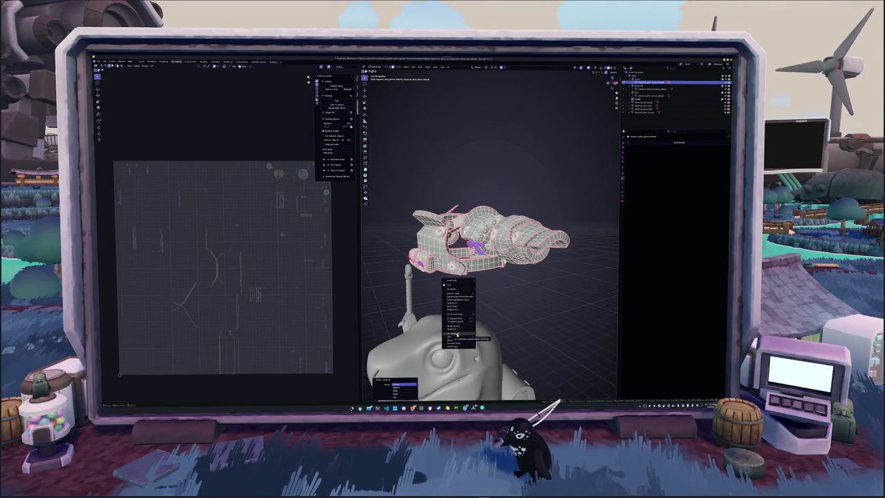
# - Mark the selected armor edges as a UV seam
pyautogui.click(457, 335)
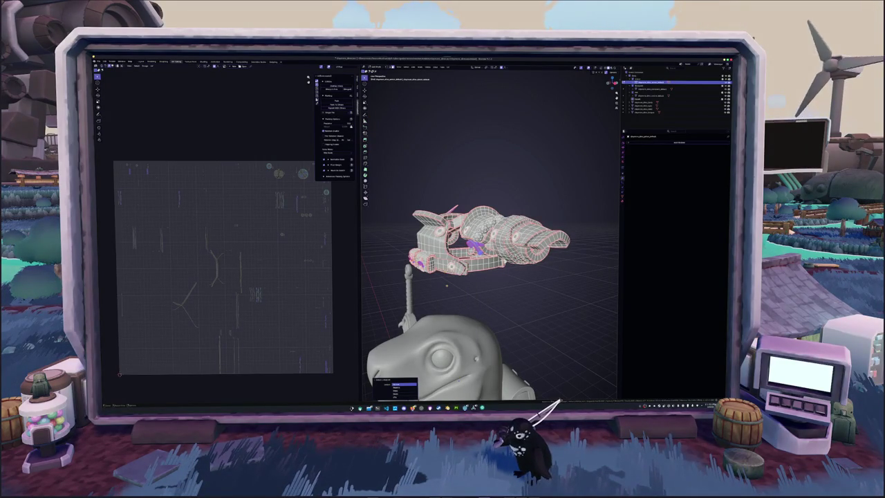
pyautogui.rightClick(446, 285)
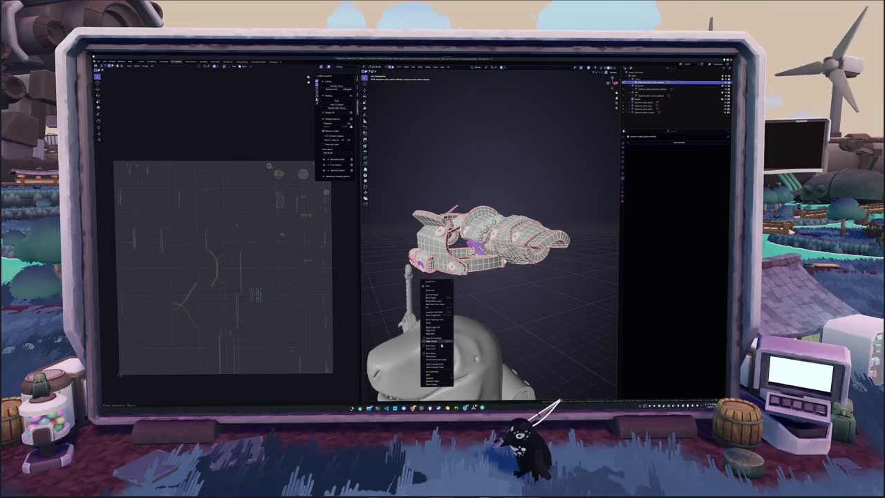
pyautogui.click(435, 355)
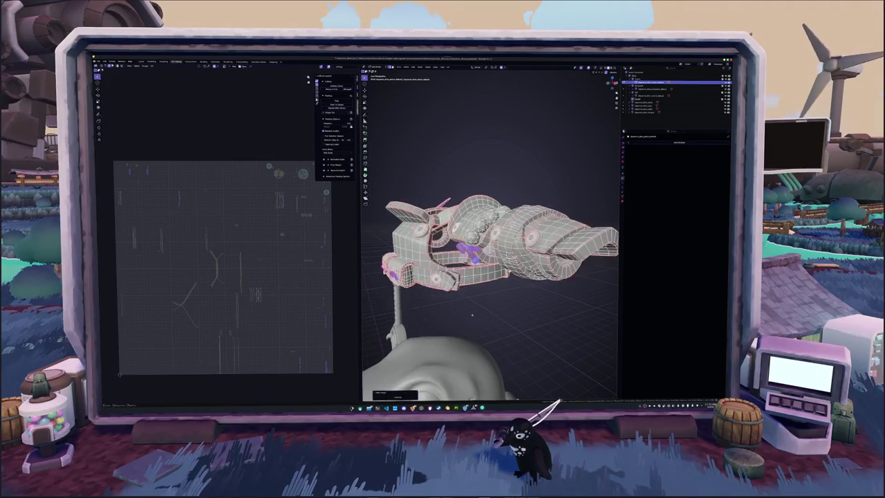
# - Toggle out of and back into Edit Mode and select the entire armor mesh
pyautogui.press('Tab')
pyautogui.scroll(3, 475, 332)
pyautogui.scroll(2, 475, 332)
pyautogui.moveTo(475, 332)
pyautogui.mouseDown(button='middle')
pyautogui.moveTo(382, 317)
pyautogui.moveTo(378, 346)
pyautogui.moveTo(434, 329)
pyautogui.moveTo(392, 299)
pyautogui.moveTo(418, 283)
pyautogui.moveTo(440, 318)
pyautogui.mouseUp(button='middle')
pyautogui.press('Tab')
pyautogui.press('Tab')
pyautogui.press('Tab')
pyautogui.press('a')
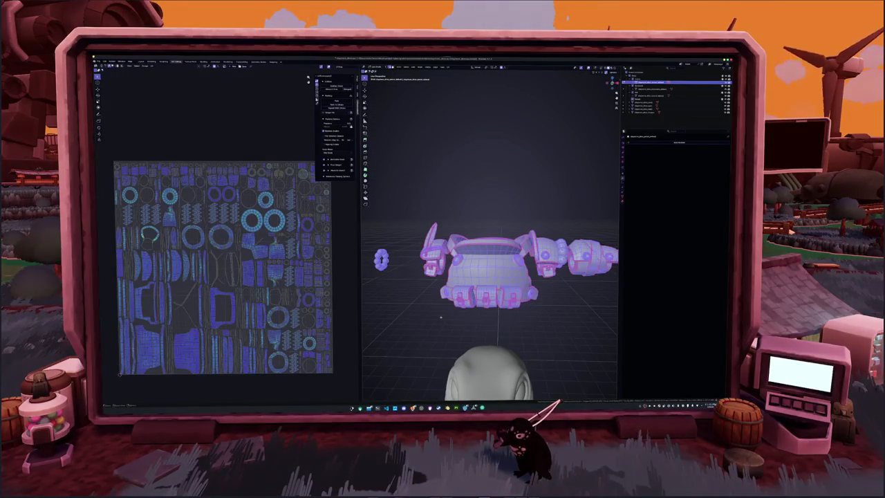
pyautogui.scroll(2, 288, 319)
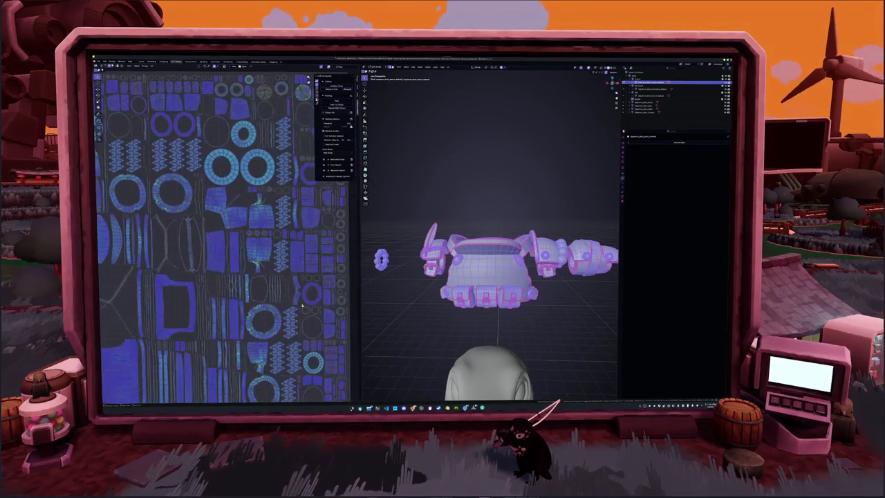
pyautogui.press('Tab')
pyautogui.press('KP_Divide')
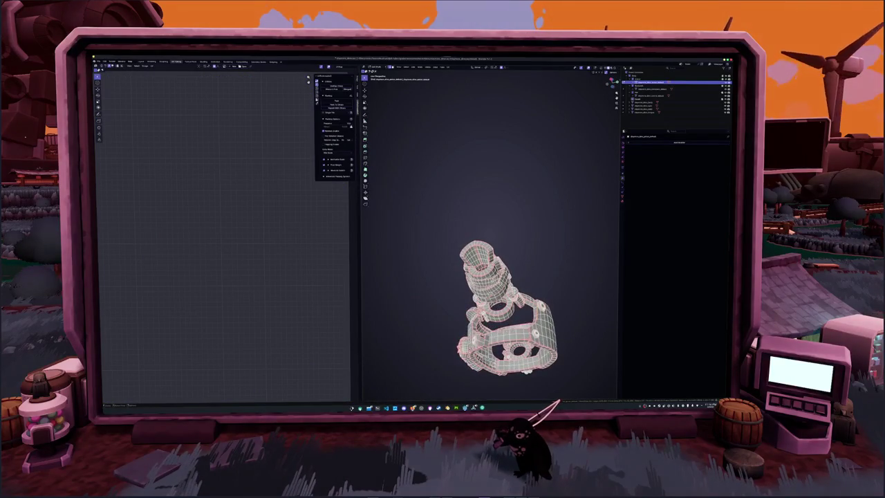
pyautogui.moveTo(484, 291); pyautogui.dragTo(498, 262, button='middle')
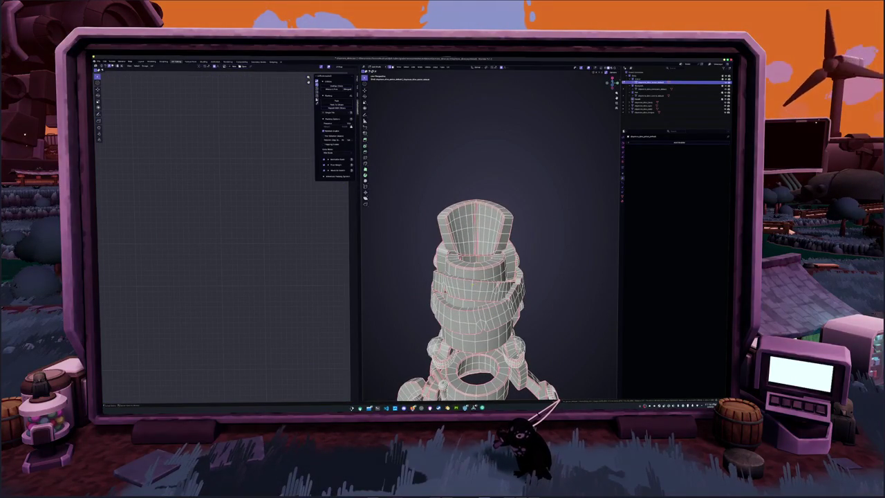
pyautogui.press('a')
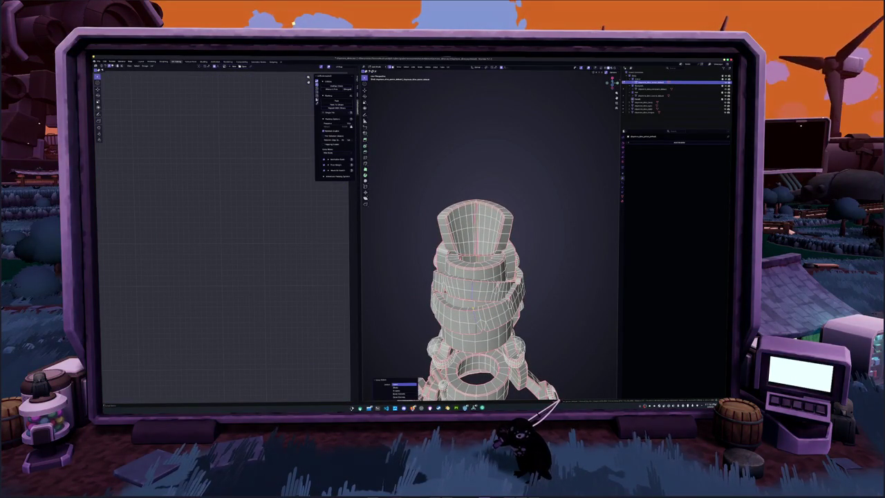
pyautogui.moveTo(477, 276); pyautogui.dragTo(484, 256, button='middle')
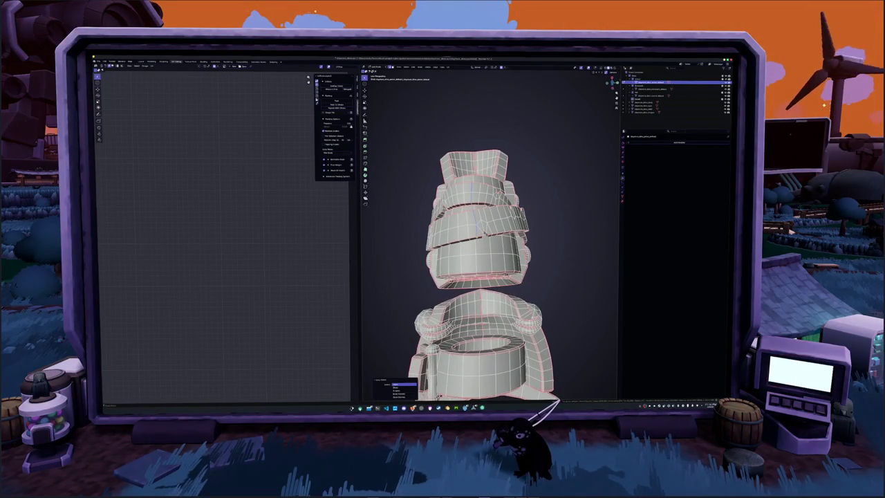
pyautogui.moveTo(498, 208); pyautogui.dragTo(511, 132, button='middle')
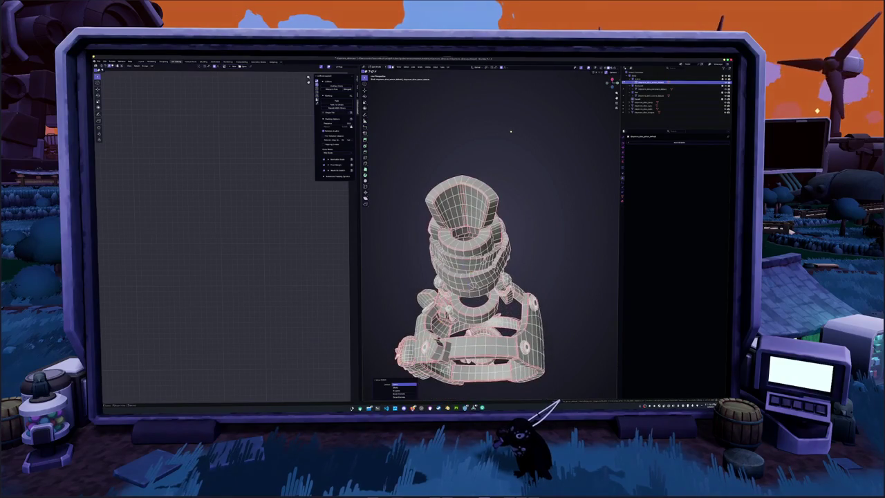
pyautogui.scroll(3, 509, 134)
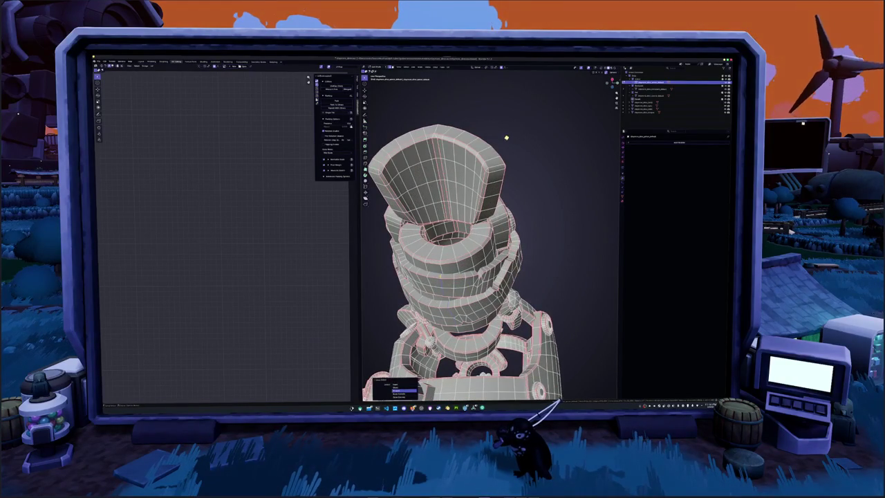
pyautogui.moveTo(498, 149)
pyautogui.mouseDown(button='middle')
pyautogui.moveTo(450, 291)
pyautogui.moveTo(475, 337)
pyautogui.moveTo(501, 346)
pyautogui.moveTo(526, 263)
pyautogui.moveTo(484, 249)
pyautogui.mouseUp(button='middle')
pyautogui.rightClick(444, 312)
pyautogui.press('Escape')
pyautogui.moveTo(455, 34)
pyautogui.mouseDown(button='middle')
pyautogui.moveTo(456, 71)
pyautogui.moveTo(487, 83)
pyautogui.mouseUp(button='middle')
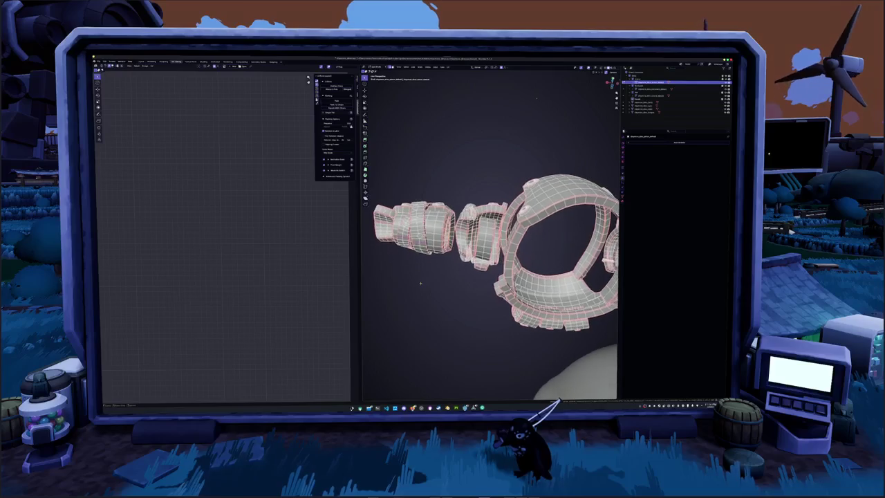
pyautogui.moveTo(484, 242); pyautogui.dragTo(515, 246, button='middle')
pyautogui.moveTo(470, 207); pyautogui.dragTo(423, 158, button='middle')
pyautogui.moveTo(484, 235); pyautogui.dragTo(525, 221, button='middle')
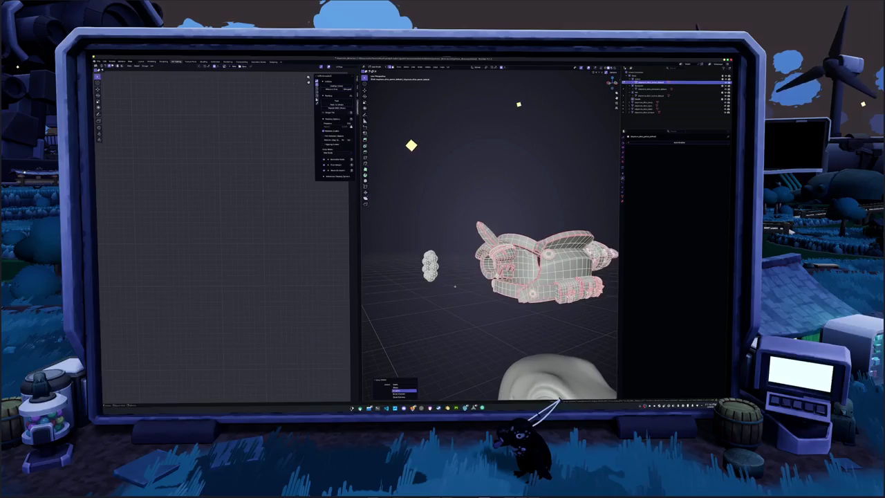
pyautogui.rightClick(442, 228)
# - Select the whole armor and unwrap it again using the new seams
pyautogui.click(457, 276)
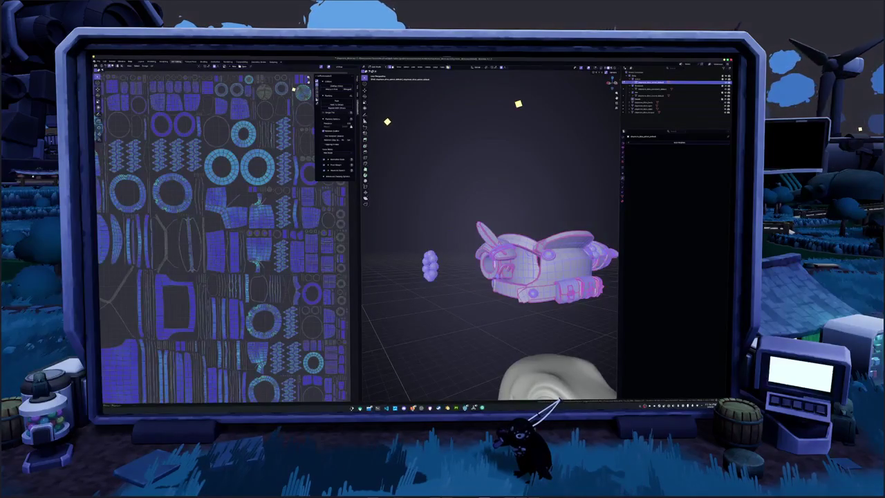
pyautogui.click(448, 67)
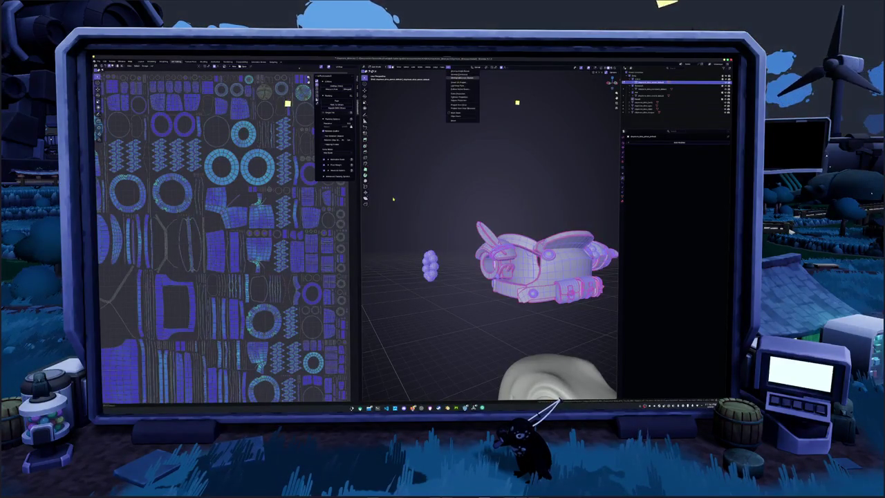
pyautogui.click(460, 77)
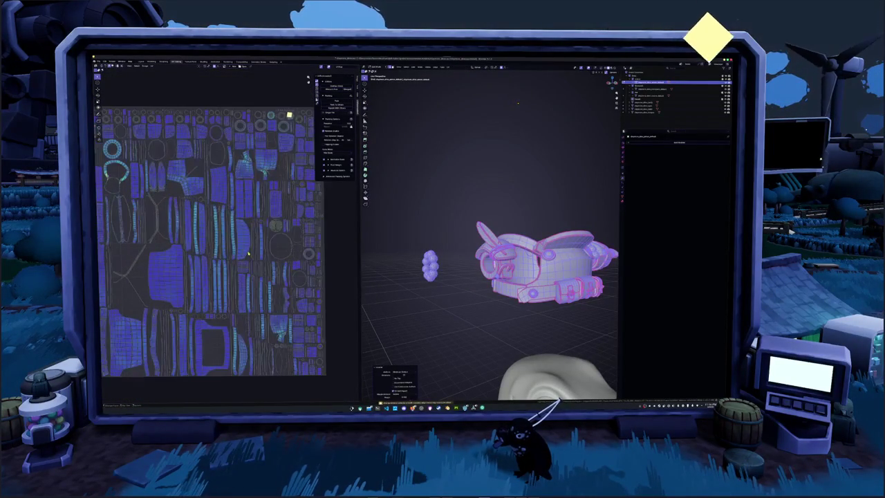
# - Zoom the UV editor to inspect the new islands, pick a UV edge, then deselect all
pyautogui.scroll(2, 249, 253)
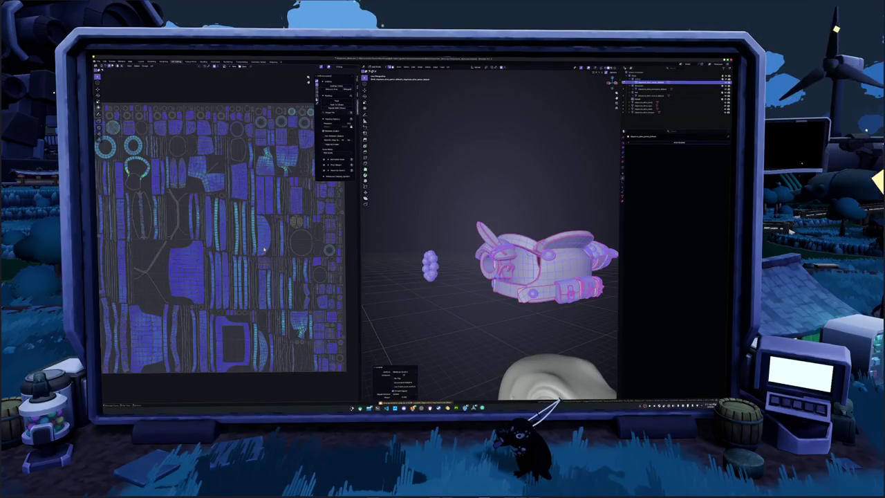
pyautogui.scroll(2, 279, 260)
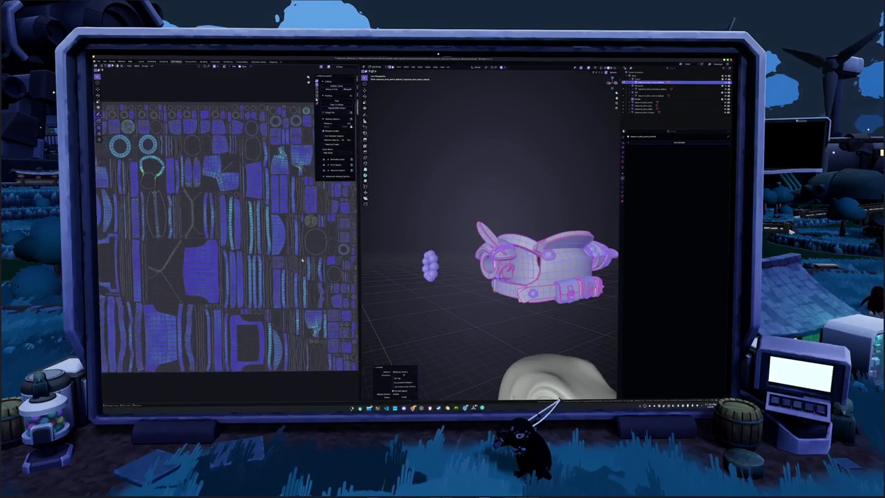
pyautogui.scroll(3, 293, 260)
pyautogui.scroll(1, 283, 263)
pyautogui.scroll(-1, 277, 266)
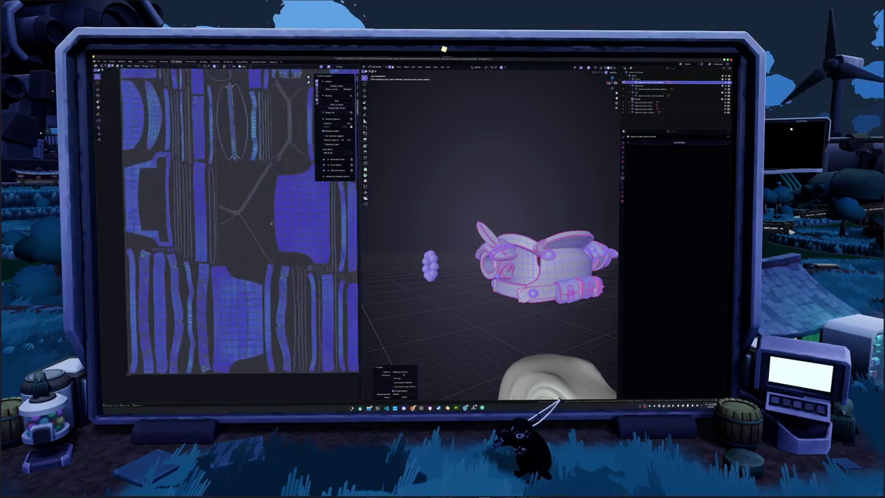
pyautogui.scroll(-1, 271, 269)
pyautogui.scroll(-1, 285, 297)
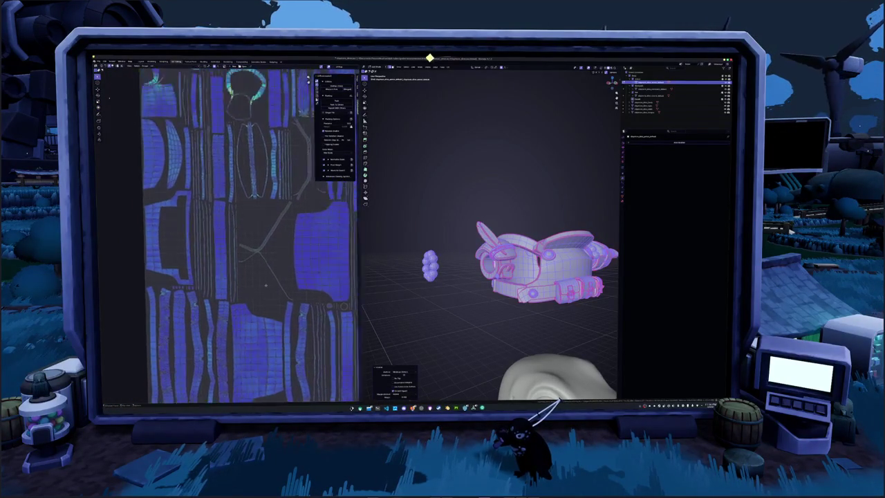
pyautogui.scroll(-1, 284, 289)
pyautogui.click(272, 284)
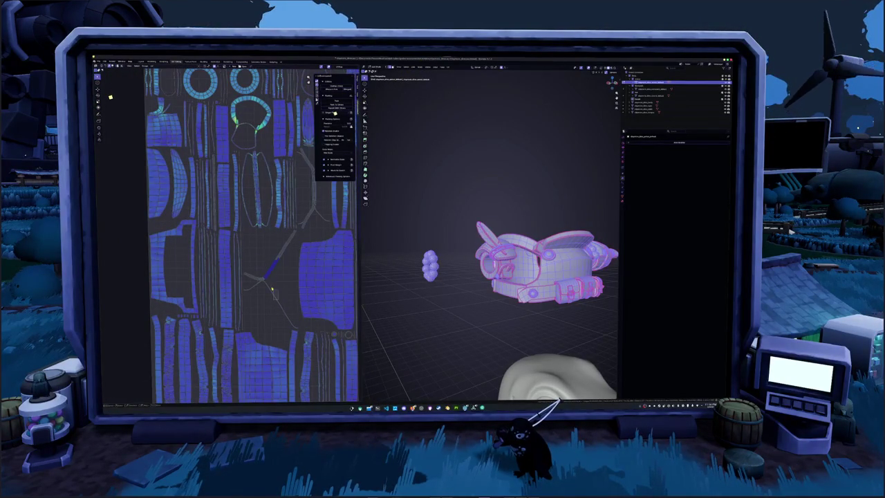
pyautogui.hotkey('alt', 'a')
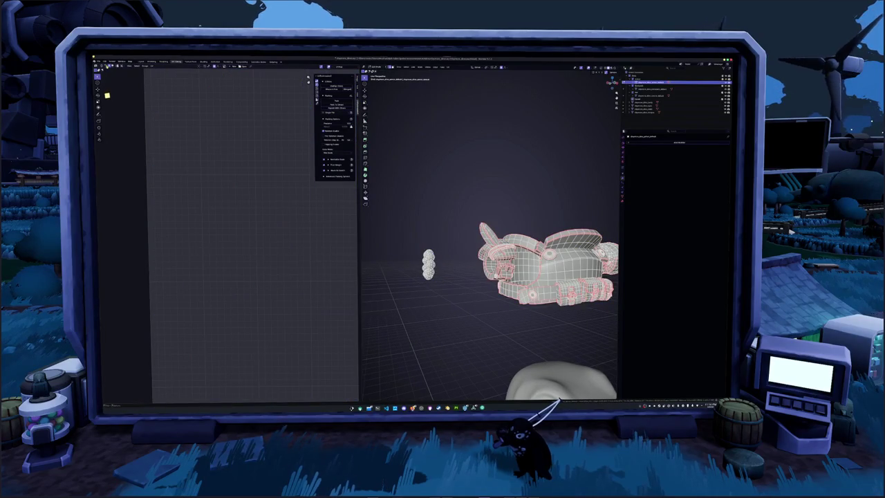
# - Select edges around the large ring parts and mark them as a seam
pyautogui.press('a')
pyautogui.moveTo(462, 298); pyautogui.dragTo(417, 292, button='middle')
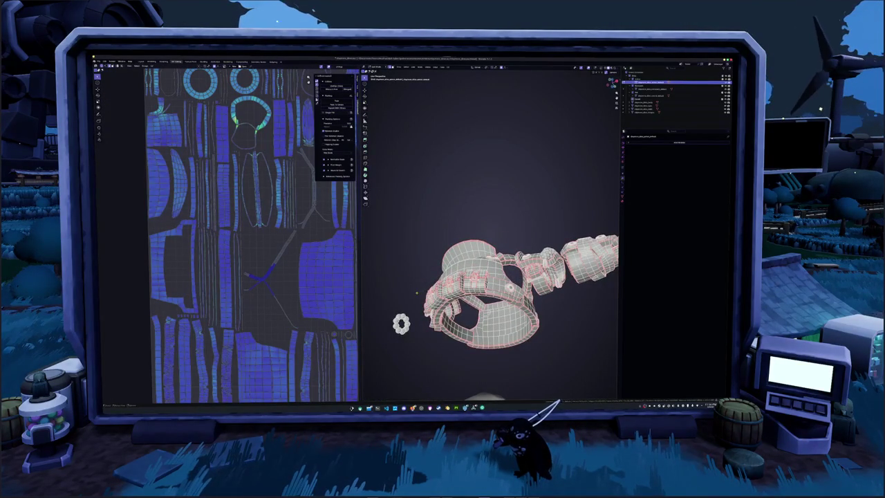
pyautogui.moveTo(417, 292); pyautogui.dragTo(417, 292, button='middle')
pyautogui.scroll(10, 381, 186)
pyautogui.moveTo(381, 186); pyautogui.dragTo(381, 185, button='middle')
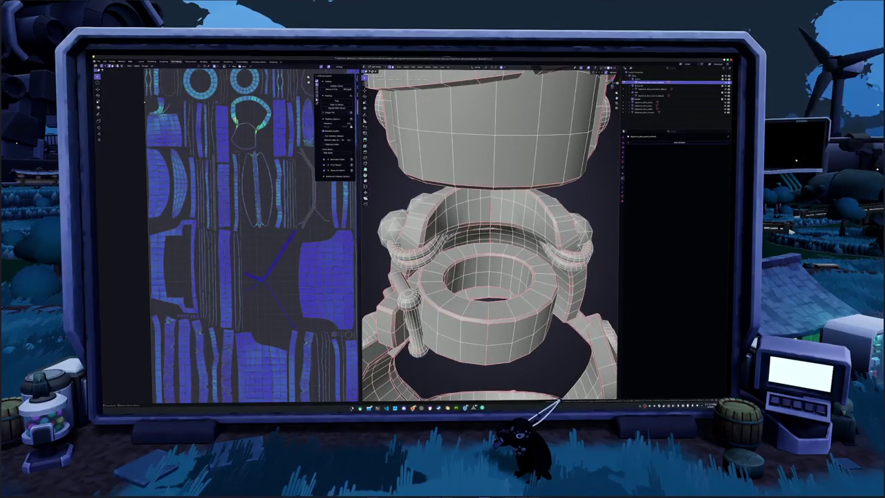
pyautogui.hotkey('alt', 'a')
pyautogui.moveTo(381, 185); pyautogui.dragTo(381, 185, button='middle')
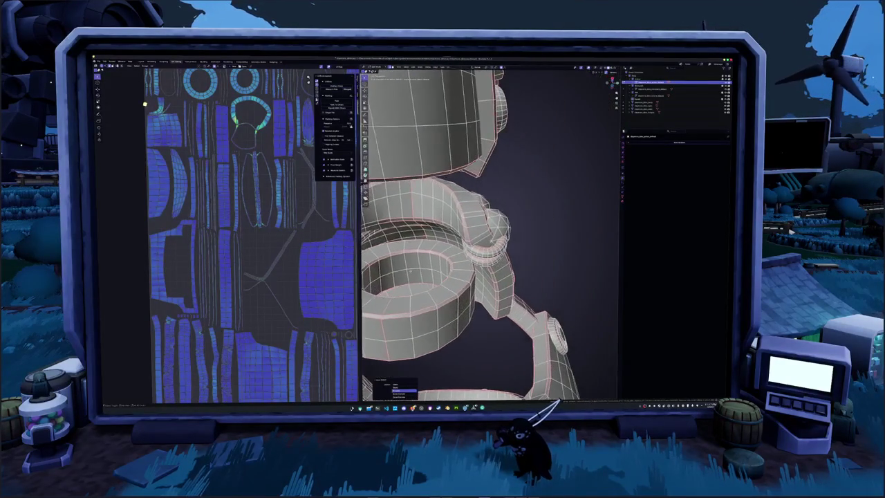
pyautogui.rightClick(488, 263)
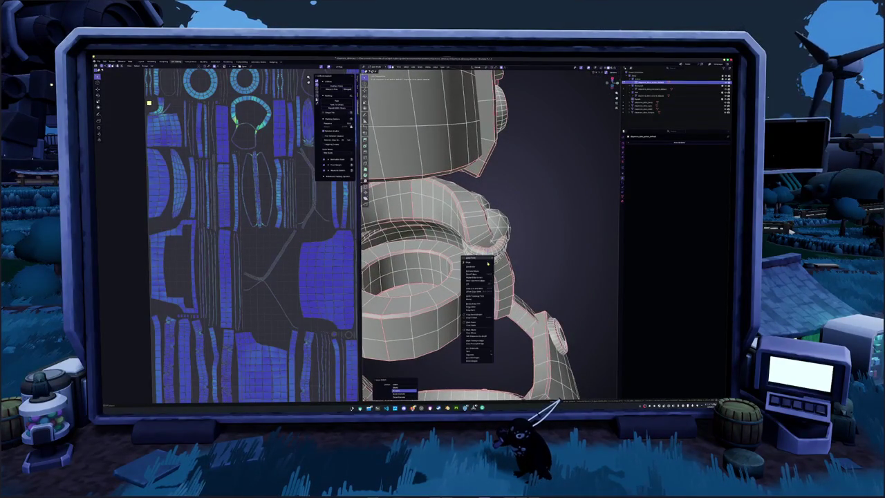
pyautogui.click(478, 323)
# - Centre on the pink ring, then mark seams on the chosen edges under the arm
pyautogui.moveTo(479, 323); pyautogui.dragTo(525, 290, button='middle')
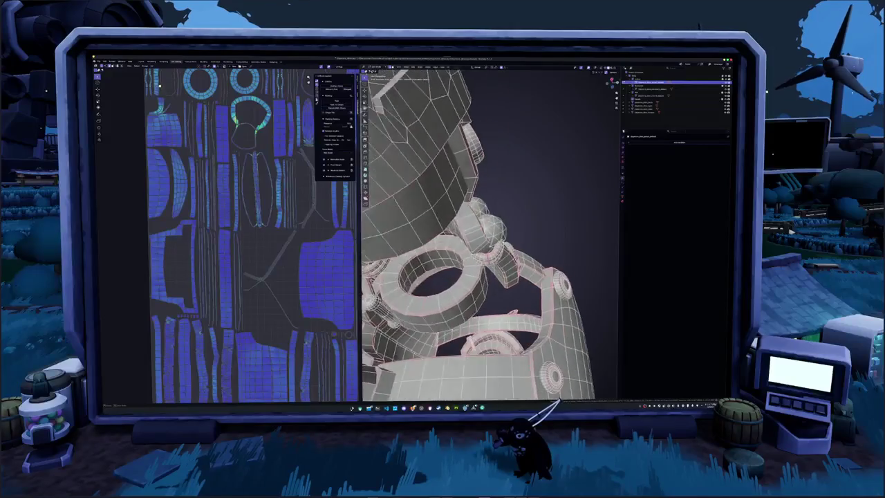
pyautogui.hotkey('shift', 'g')
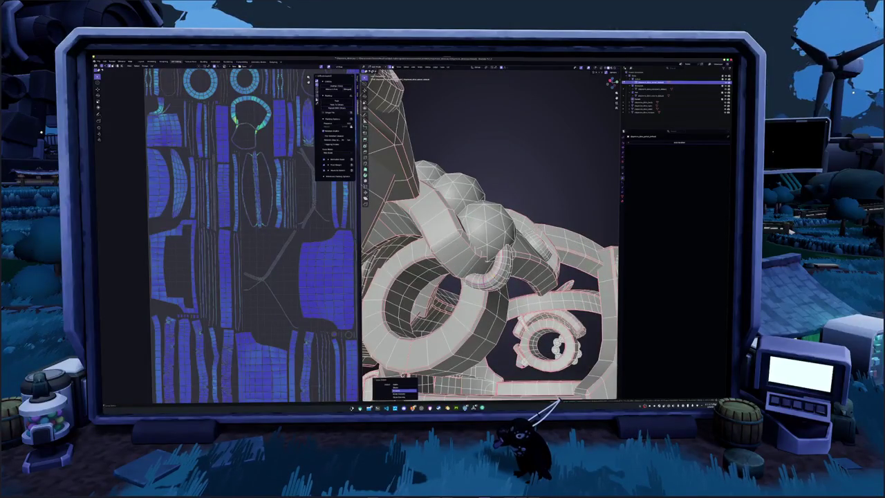
pyautogui.press('KP_Decimal')
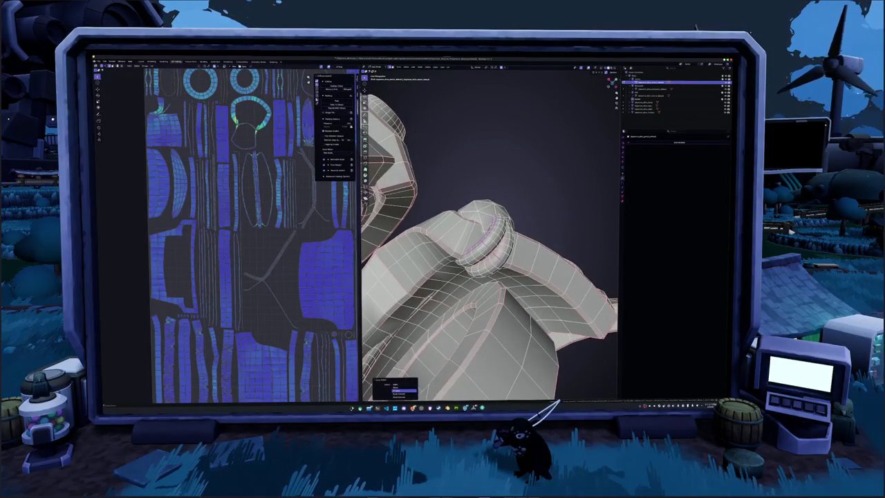
pyautogui.moveTo(491, 249)
pyautogui.mouseDown(button='middle')
pyautogui.moveTo(381, 222)
pyautogui.moveTo(346, 256)
pyautogui.mouseUp(button='middle')
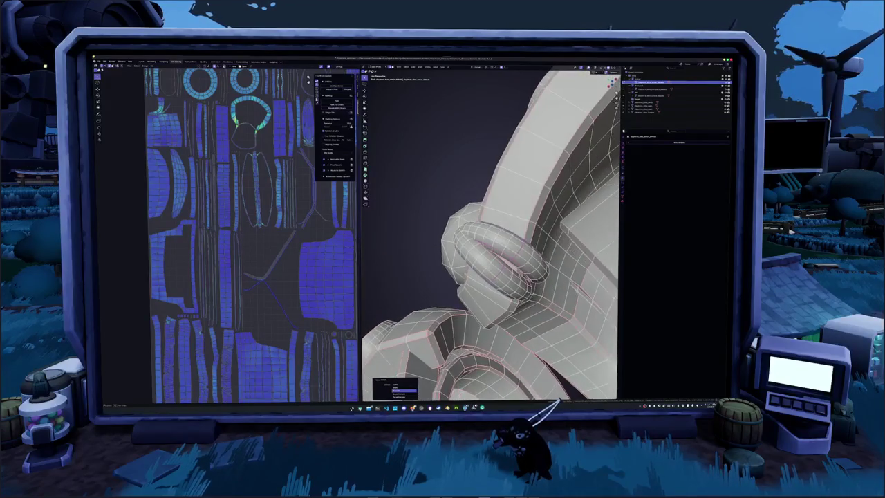
pyautogui.moveTo(491, 249); pyautogui.dragTo(415, 228, button='middle')
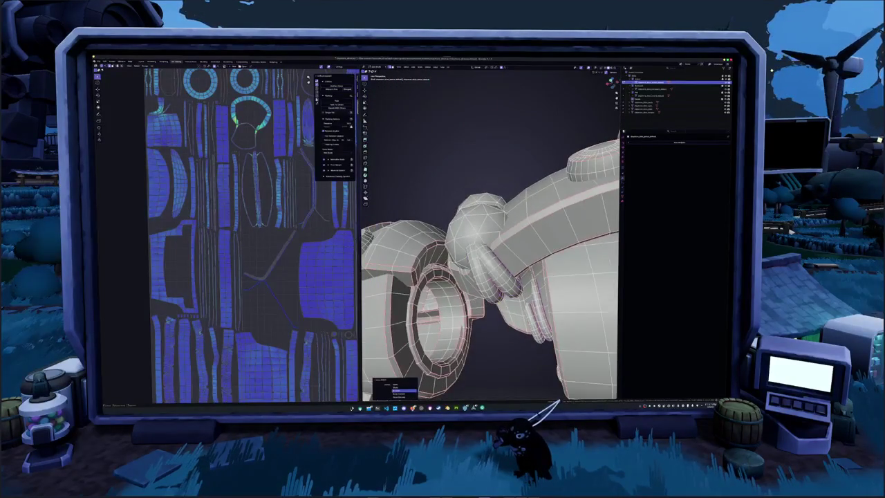
pyautogui.rightClick(498, 314)
pyautogui.click(493, 316)
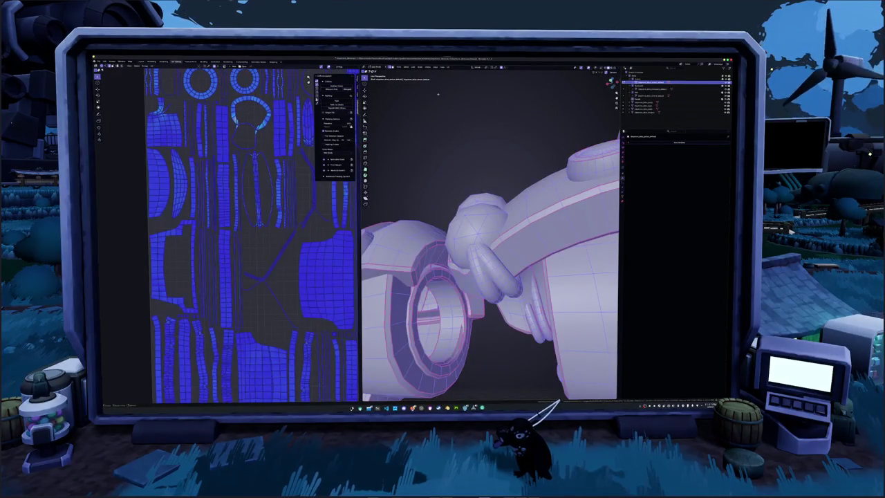
# - Re-unwrap the mesh with the new seams and deselect everything
pyautogui.click(449, 67)
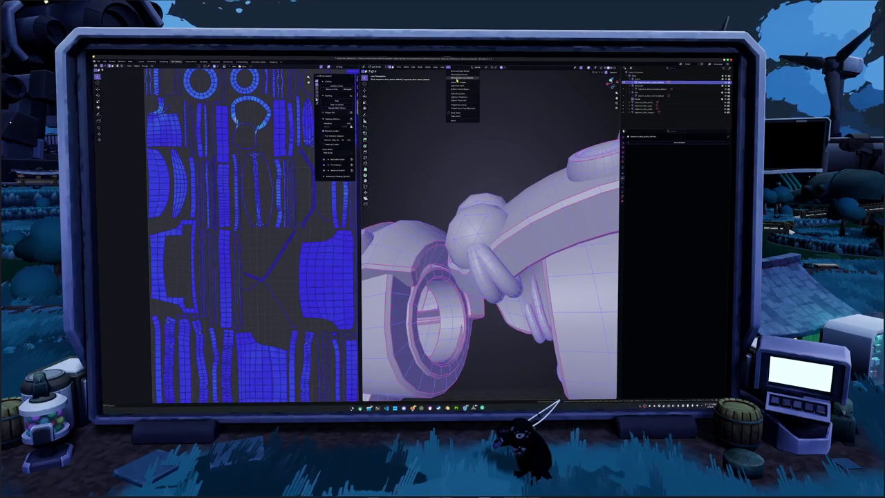
pyautogui.click(458, 78)
pyautogui.hotkey('alt', 'a')
# - Orbit out to the whole mesh and select a long vertical edge of the helmet
pyautogui.scroll(2, 246, 359)
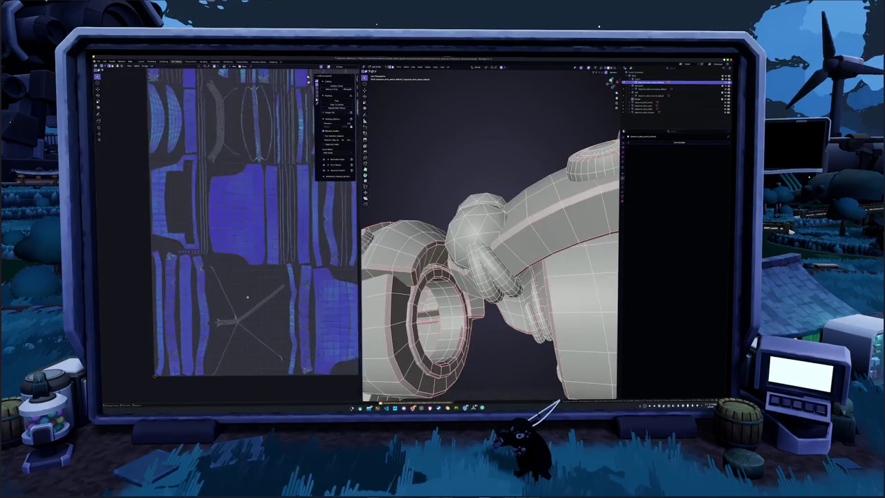
pyautogui.scroll(2, 242, 339)
pyautogui.scroll(-4, 429, 276)
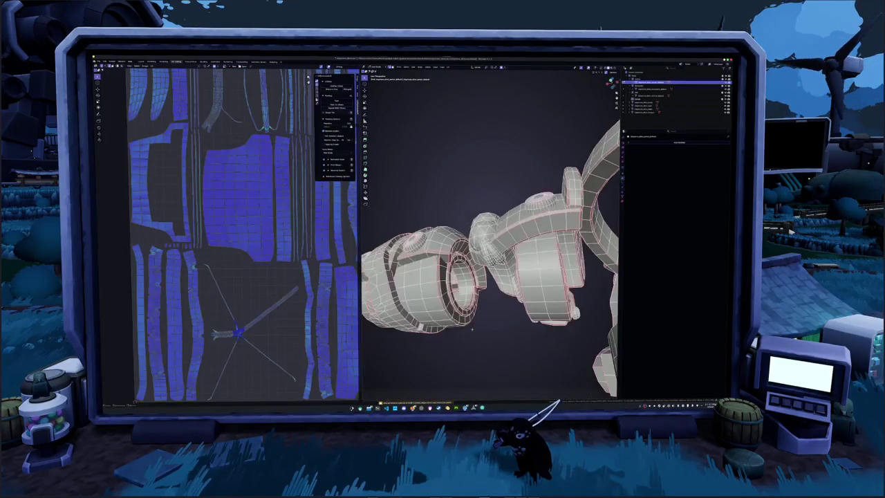
pyautogui.moveTo(429, 276); pyautogui.dragTo(430, 302, button='middle')
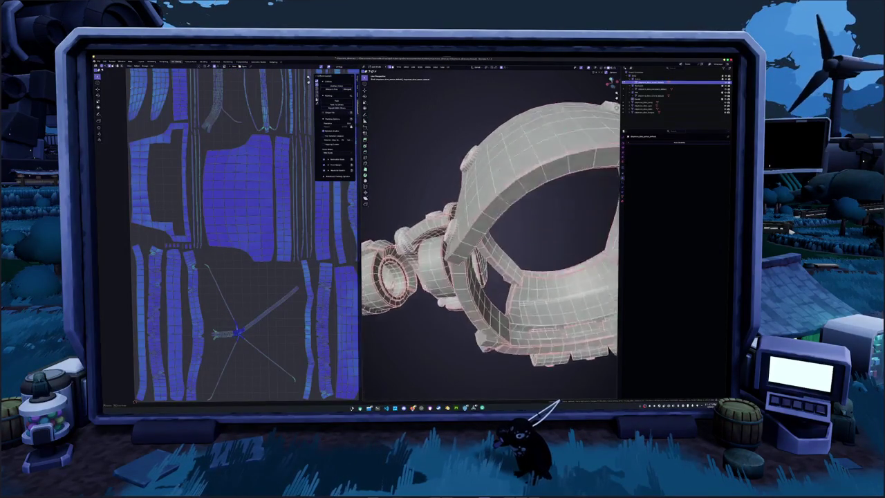
pyautogui.click(138, 86)
pyautogui.click(144, 83)
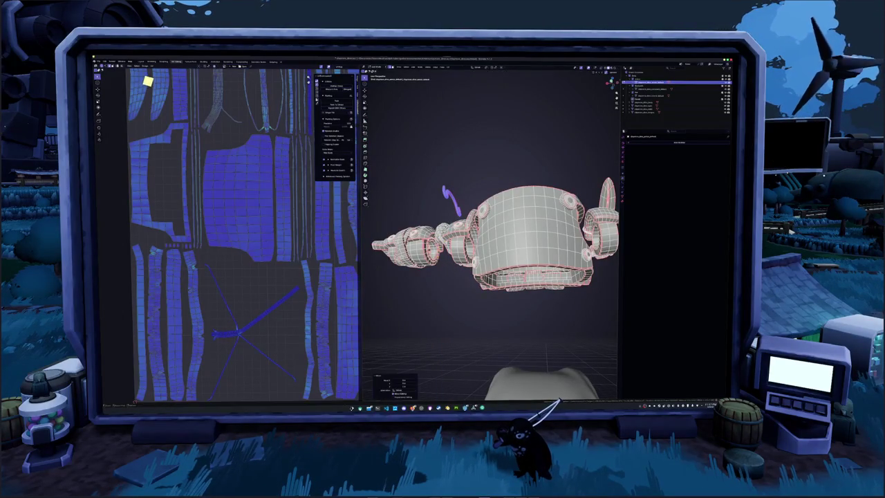
# - Rotate the selected strap piece to a new orientation and leave local view
pyautogui.click(151, 78)
pyautogui.click(170, 68)
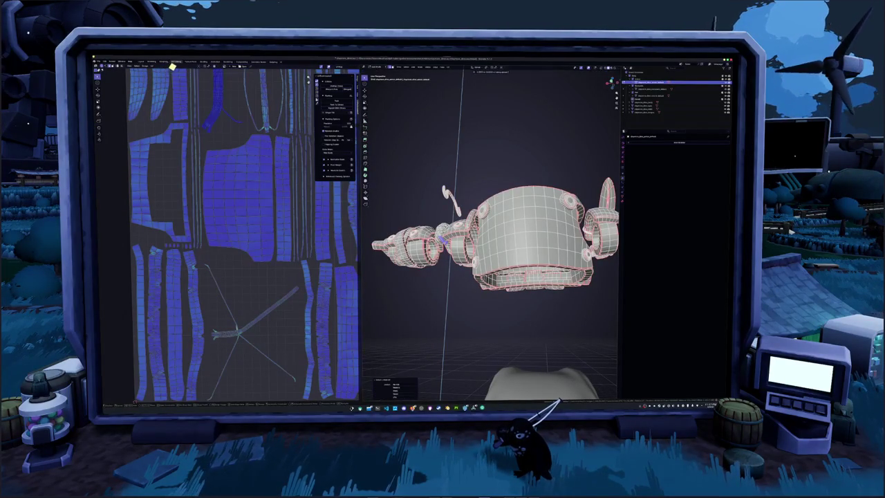
pyautogui.press('r')
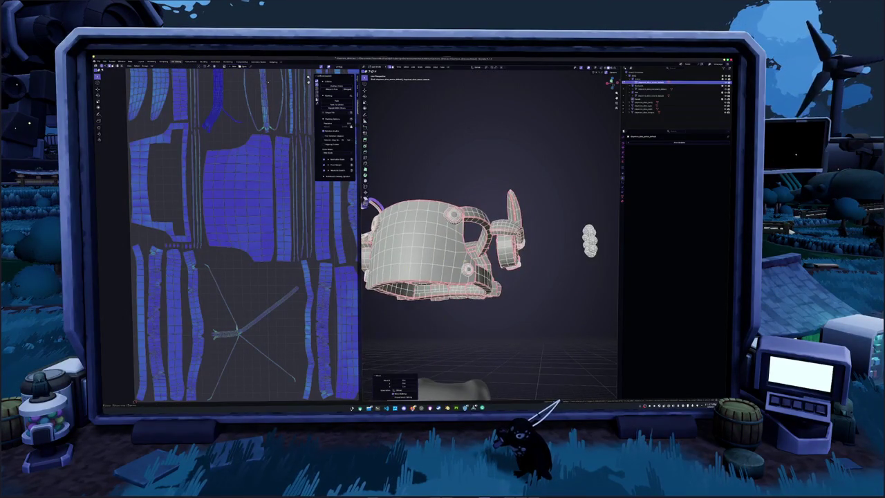
pyautogui.moveTo(484, 276); pyautogui.dragTo(477, 278, button='middle')
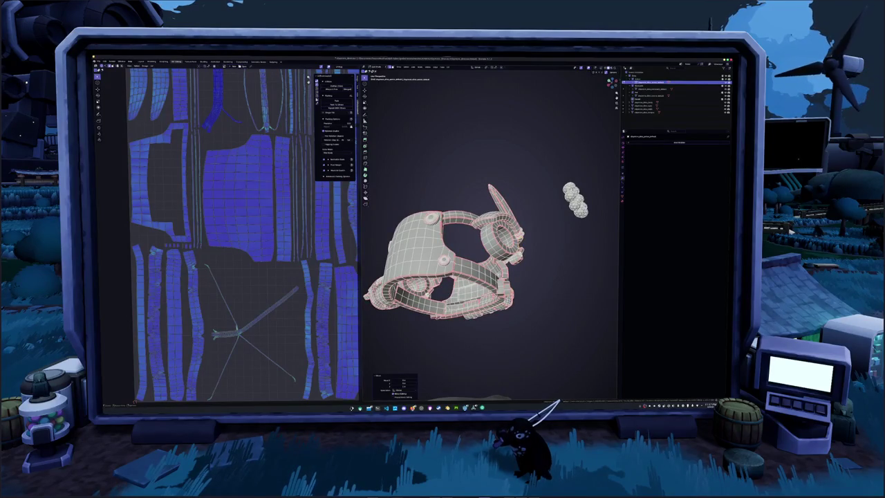
pyautogui.press('KP_Divide')
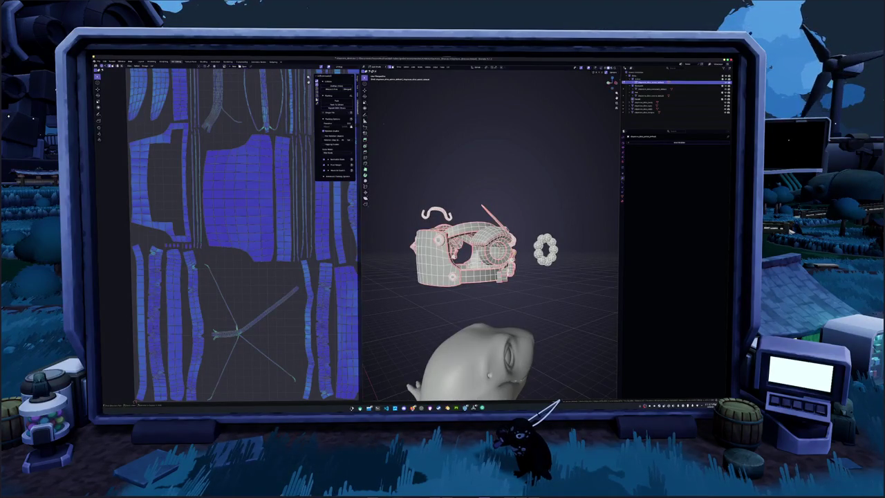
# - Select the linked strap pieces, apply a mesh context-menu operation and adjust its option
pyautogui.click(510, 239)
pyautogui.moveTo(519, 216); pyautogui.dragTo(498, 242, button='middle')
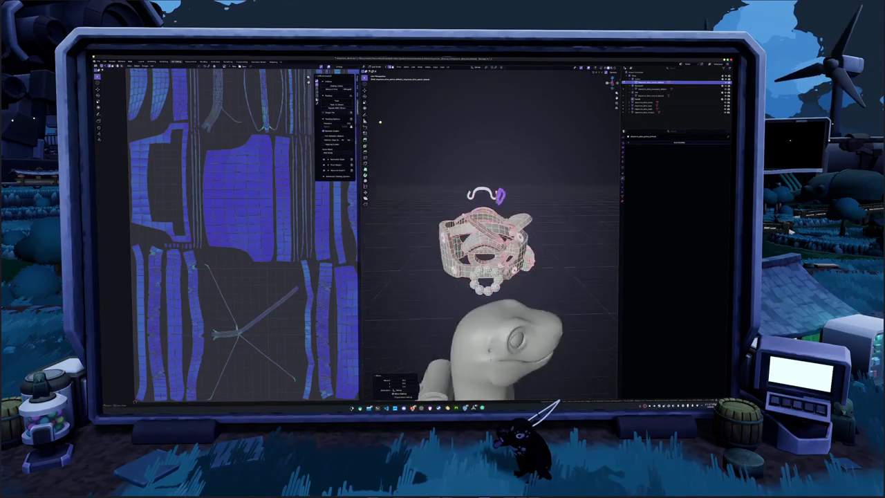
pyautogui.scroll(5, 498, 242)
pyautogui.scroll(-1, 484, 261)
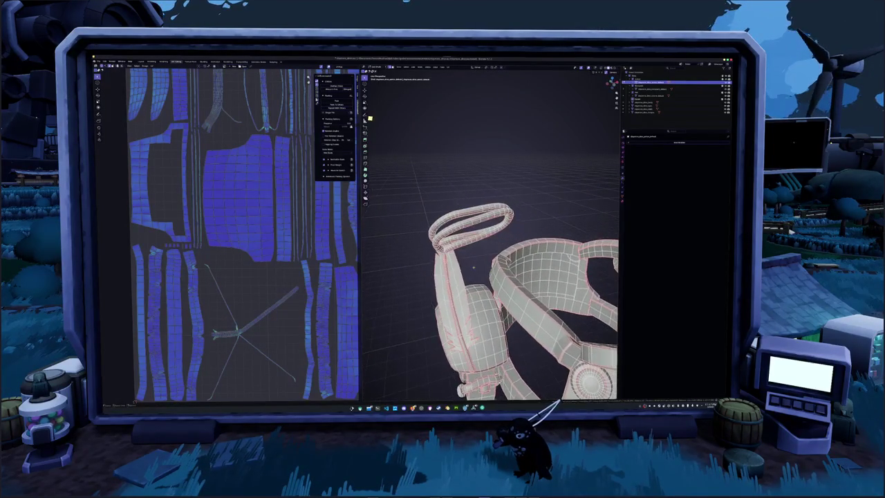
pyautogui.scroll(-2, 494, 249)
pyautogui.scroll(-2, 501, 238)
pyautogui.scroll(-3, 511, 224)
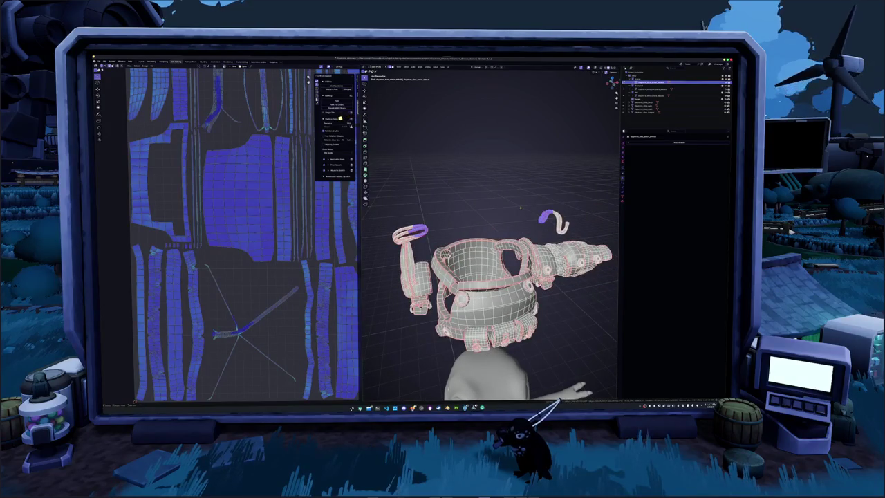
pyautogui.hotkey('ctrl', 'l')
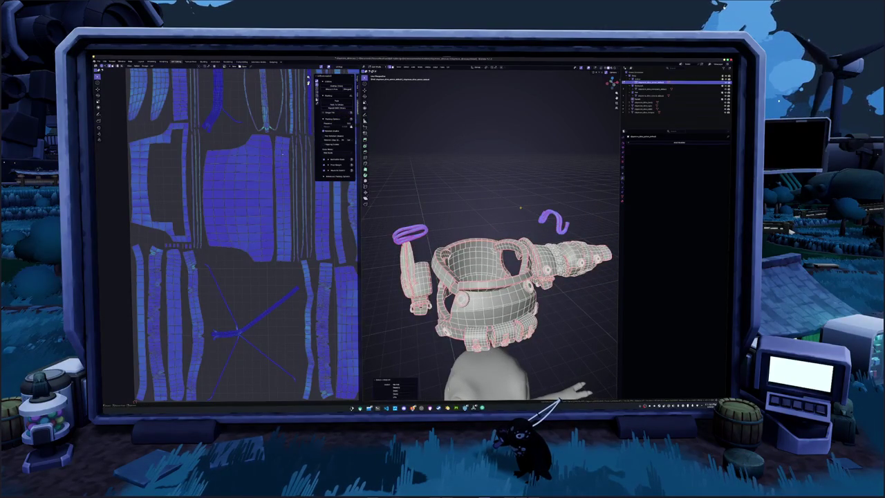
pyautogui.rightClick(520, 207)
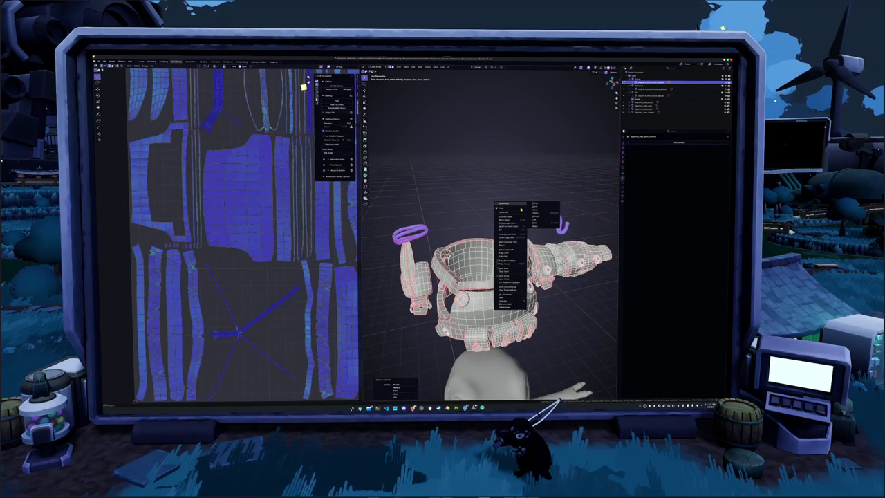
pyautogui.click(507, 271)
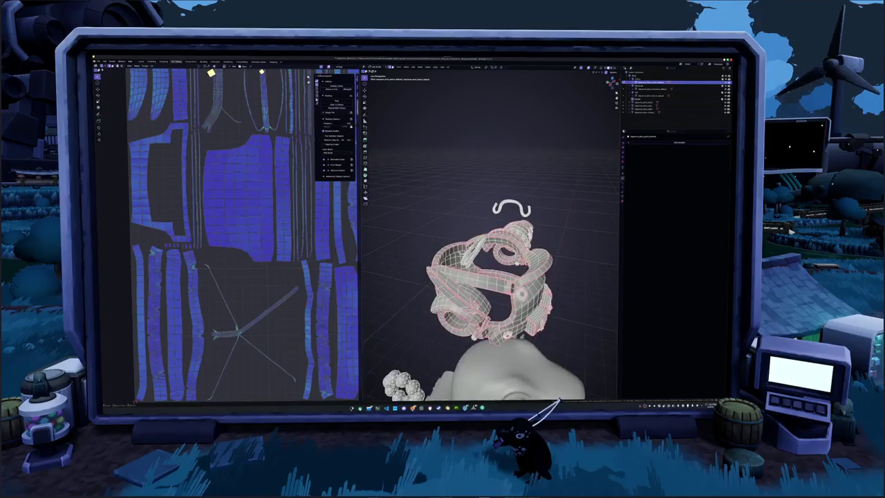
pyautogui.scroll(2, 489, 276)
pyautogui.scroll(2, 489, 276)
pyautogui.click(394, 385)
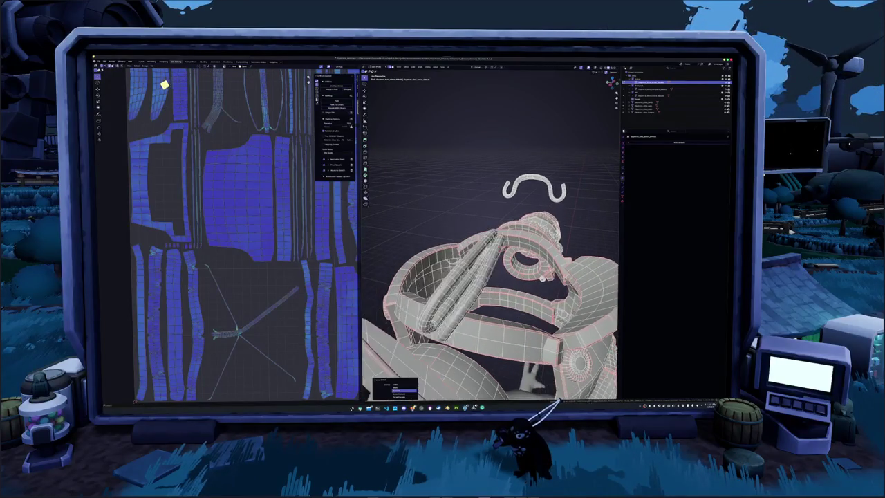
# - Apply another option from the helmet's mesh context menu and switch the selection mode
pyautogui.moveTo(489, 277); pyautogui.dragTo(453, 245, button='middle')
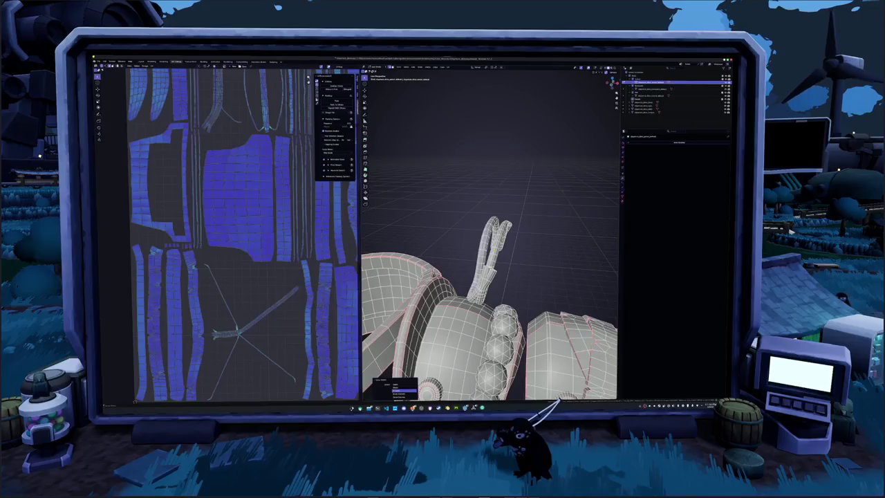
pyautogui.rightClick(493, 252)
pyautogui.click(494, 246)
pyautogui.moveTo(494, 247)
pyautogui.mouseDown(button='middle')
pyautogui.moveTo(456, 235)
pyautogui.moveTo(450, 221)
pyautogui.mouseUp(button='middle')
pyautogui.hotkey('shift', 'g')
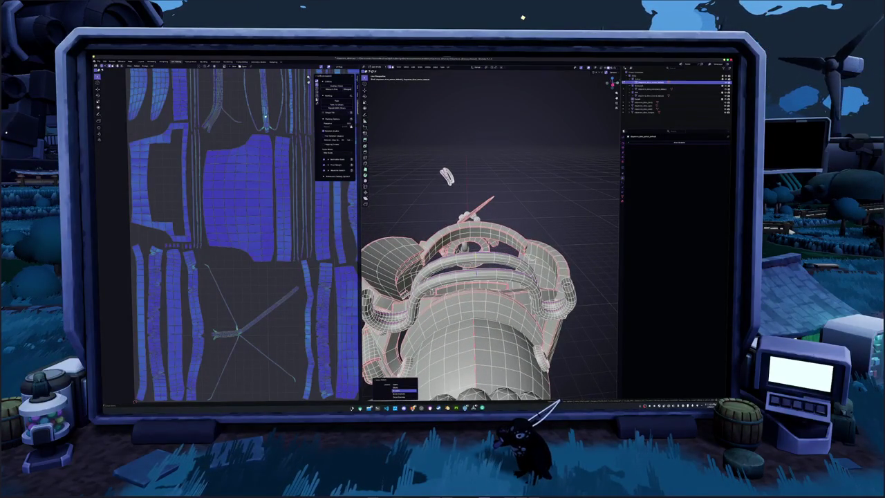
pyautogui.moveTo(484, 242); pyautogui.dragTo(463, 231, button='middle')
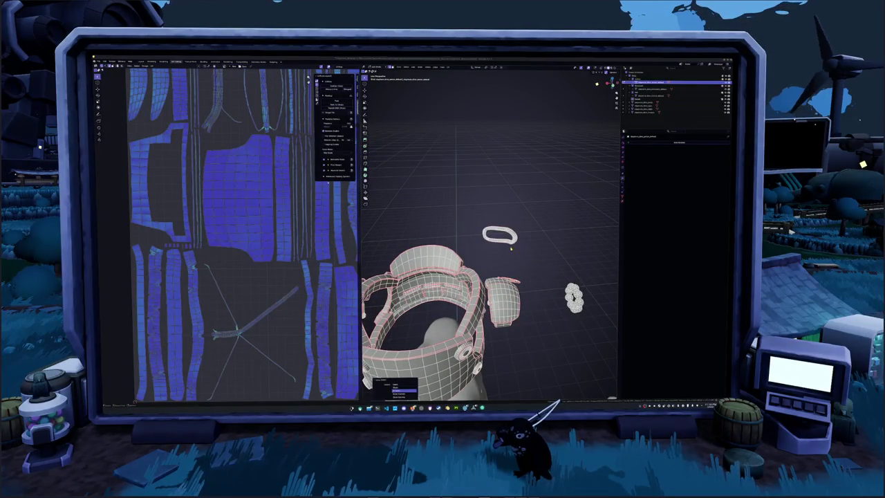
pyautogui.scroll(1, 511, 247)
pyautogui.scroll(3, 508, 249)
pyautogui.scroll(1, 498, 256)
pyautogui.scroll(2, 491, 262)
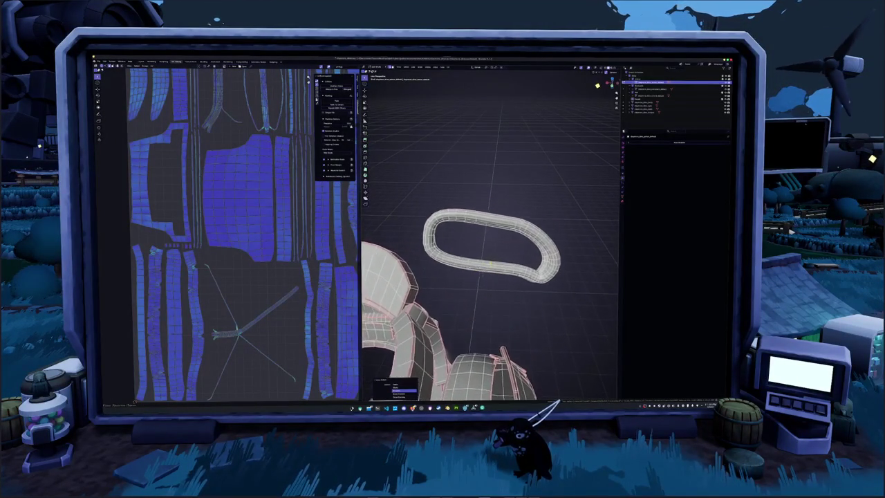
pyautogui.scroll(2, 491, 249)
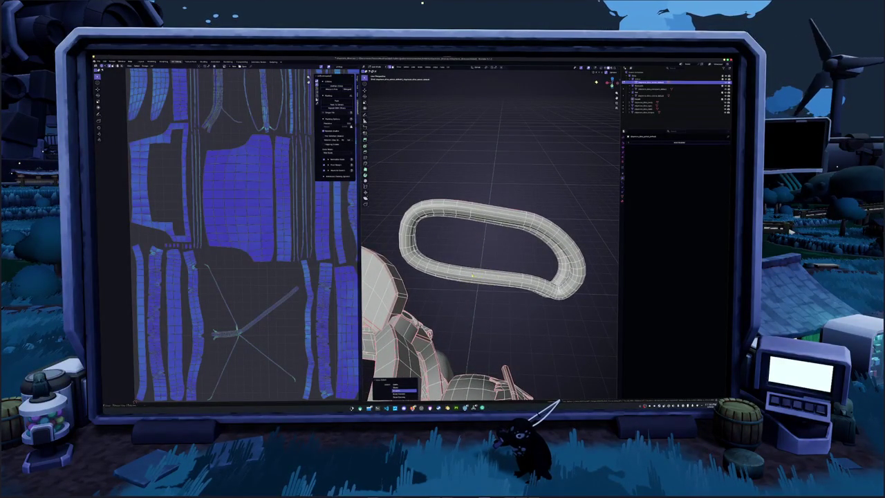
pyautogui.hotkey('shift', 'h')
pyautogui.press('KP_Decimal')
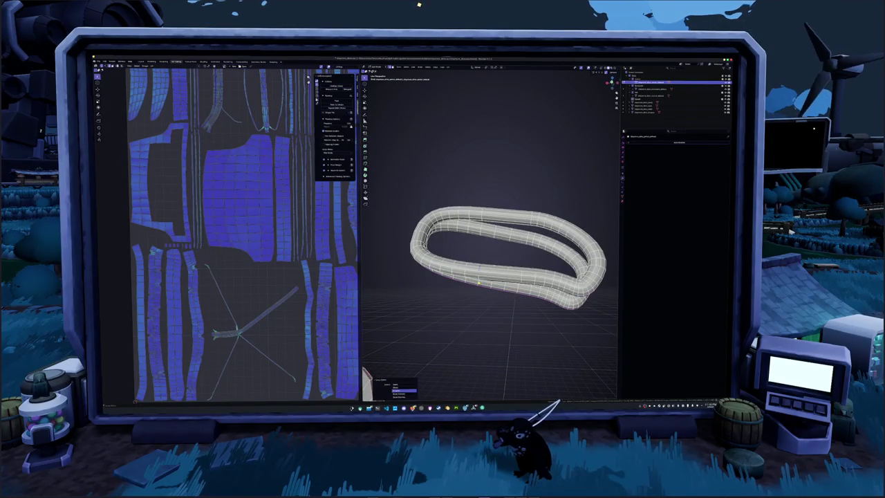
pyautogui.moveTo(479, 283); pyautogui.dragTo(474, 295, button='middle')
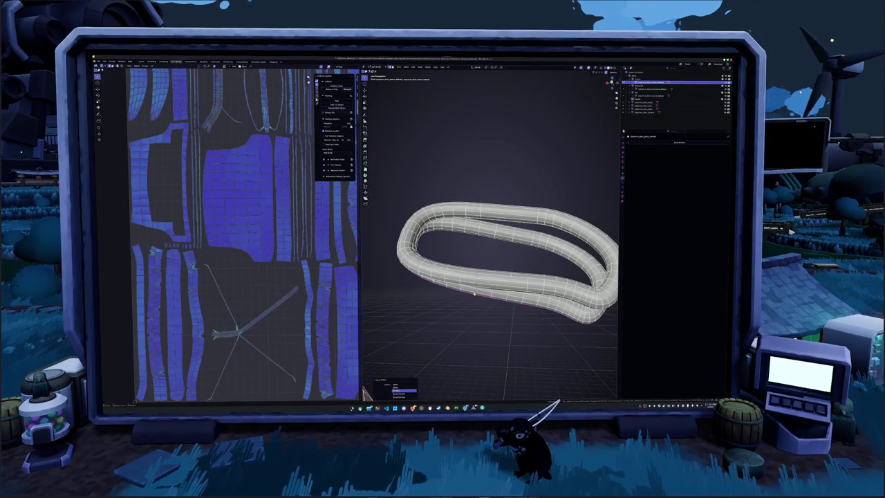
pyautogui.press('Escape')
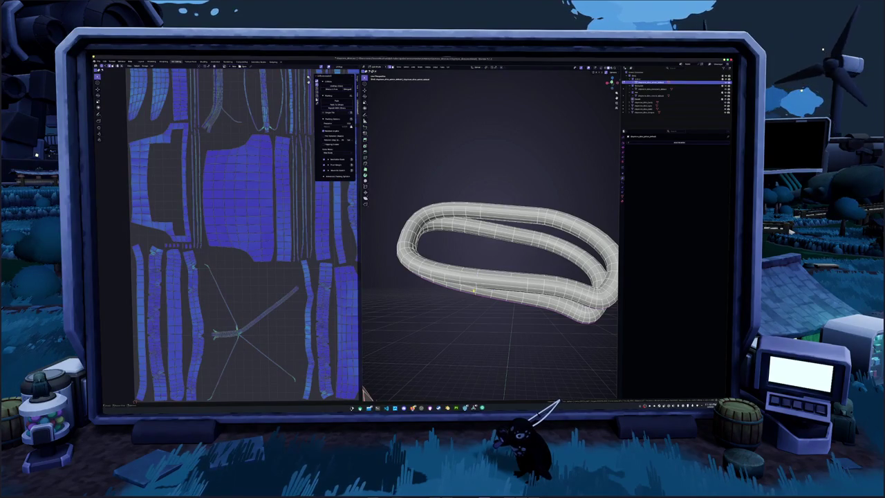
pyautogui.press('KP_Divide')
pyautogui.moveTo(484, 277); pyautogui.dragTo(464, 231, button='middle')
pyautogui.press('KP_Divide')
pyautogui.moveTo(491, 277)
pyautogui.mouseDown(button='middle')
pyautogui.moveTo(484, 263)
pyautogui.moveTo(477, 277)
pyautogui.moveTo(484, 262)
pyautogui.mouseUp(button='middle')
pyautogui.press('KP_Divide')
pyautogui.press('Tab')
pyautogui.press('Tab')
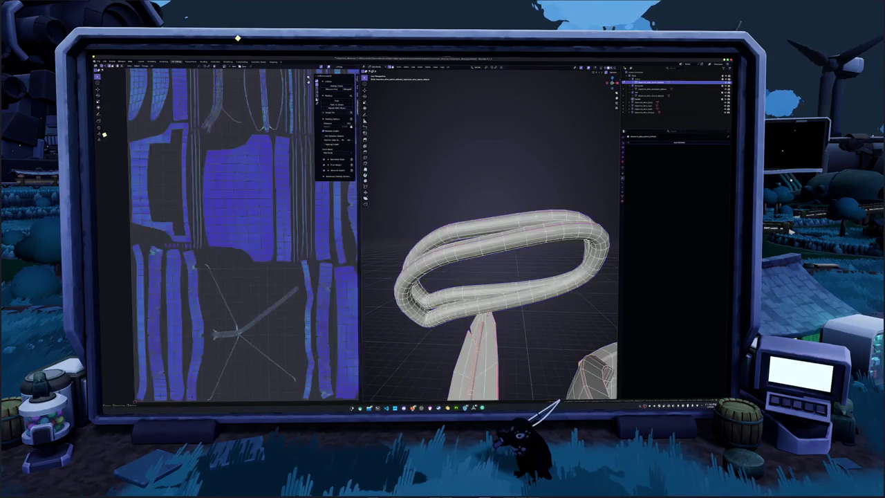
pyautogui.moveTo(491, 262)
pyautogui.mouseDown(button='middle')
pyautogui.moveTo(478, 249)
pyautogui.moveTo(502, 280)
pyautogui.mouseUp(button='middle')
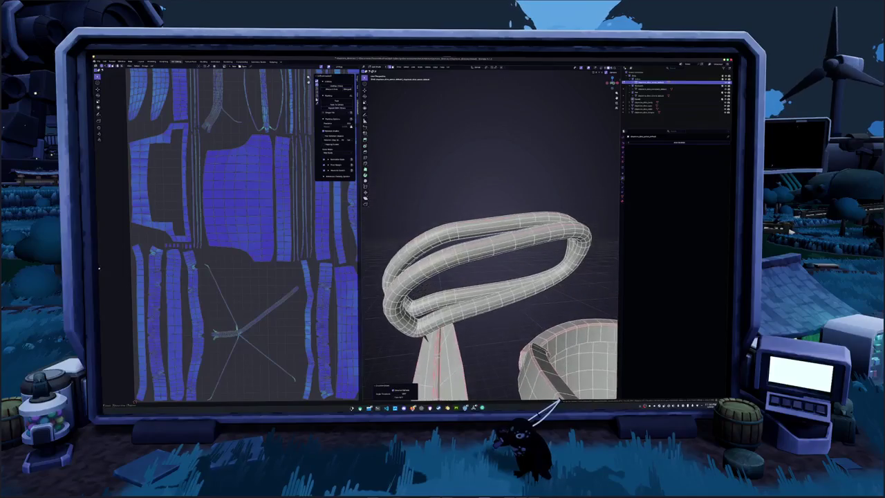
pyautogui.scroll(4, 489, 290)
pyautogui.keyDown('alt'); pyautogui.click(484, 325); pyautogui.keyUp('alt')
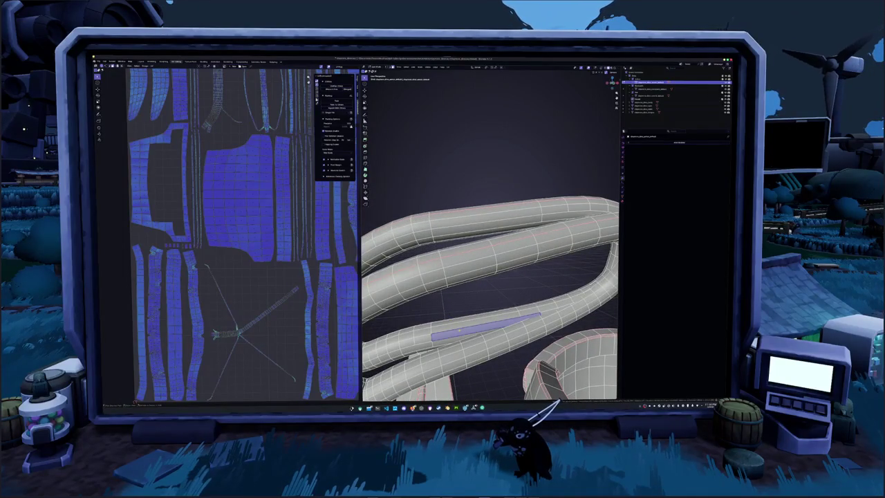
# - Select the linked strap loop, raise it clear of the strap, frame it and deselect
pyautogui.hotkey('ctrl', 'l')
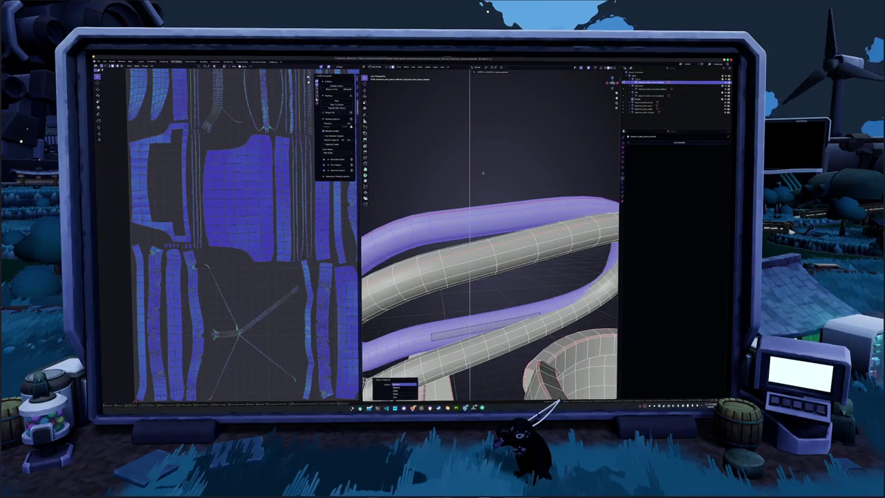
pyautogui.scroll(-4, 484, 152)
pyautogui.scroll(-2, 479, 196)
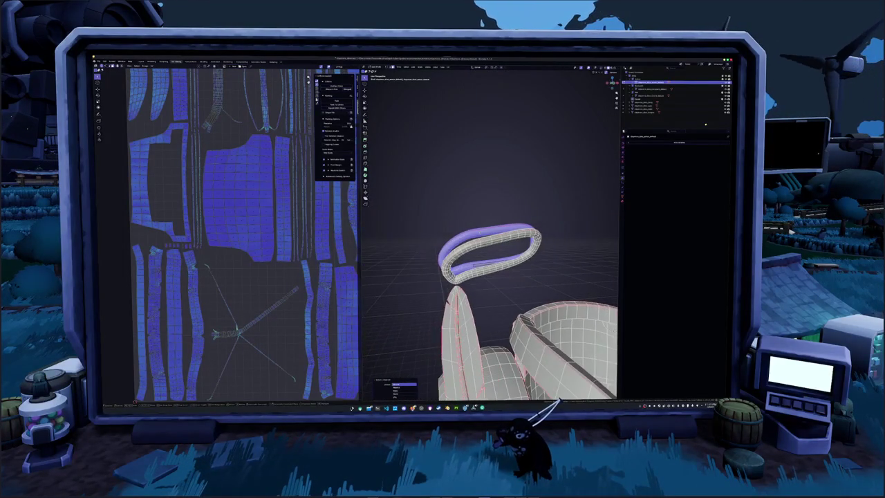
pyautogui.click(484, 120)
pyautogui.press('KP_Decimal')
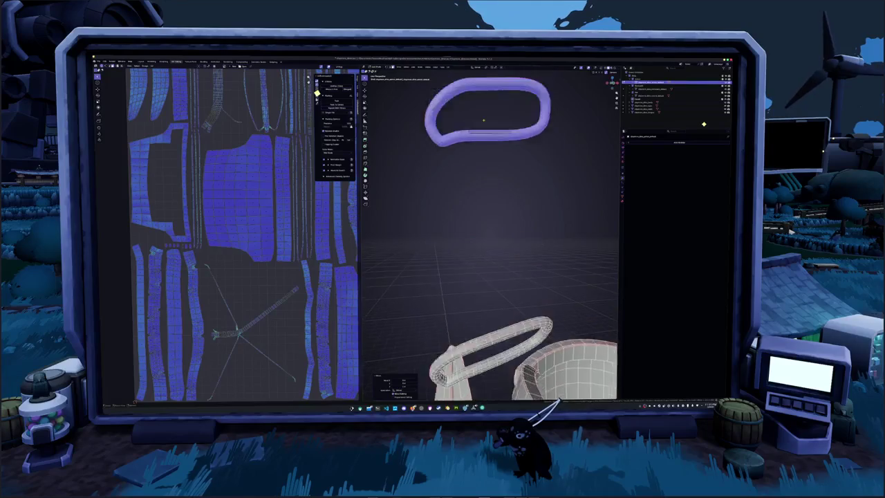
pyautogui.scroll(4, 484, 120)
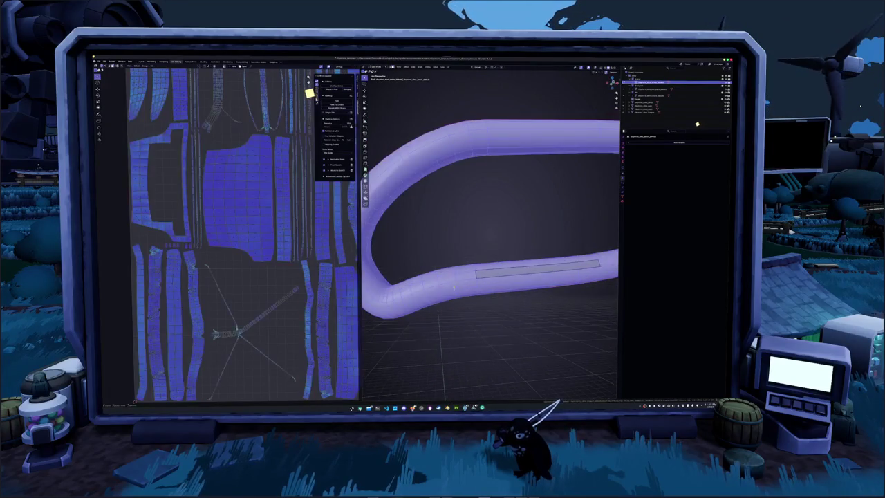
pyautogui.hotkey('alt', 'a')
pyautogui.moveTo(457, 318); pyautogui.dragTo(451, 274, button='middle')
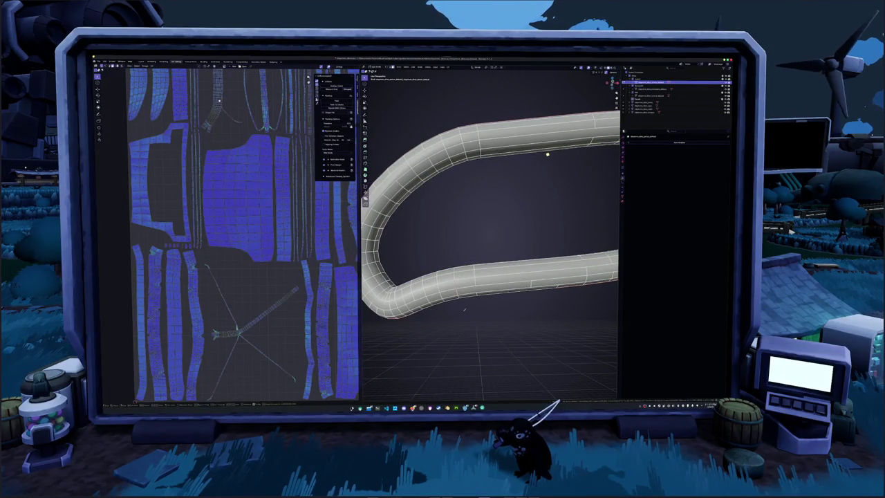
pyautogui.moveTo(467, 317); pyautogui.dragTo(467, 290, button='middle')
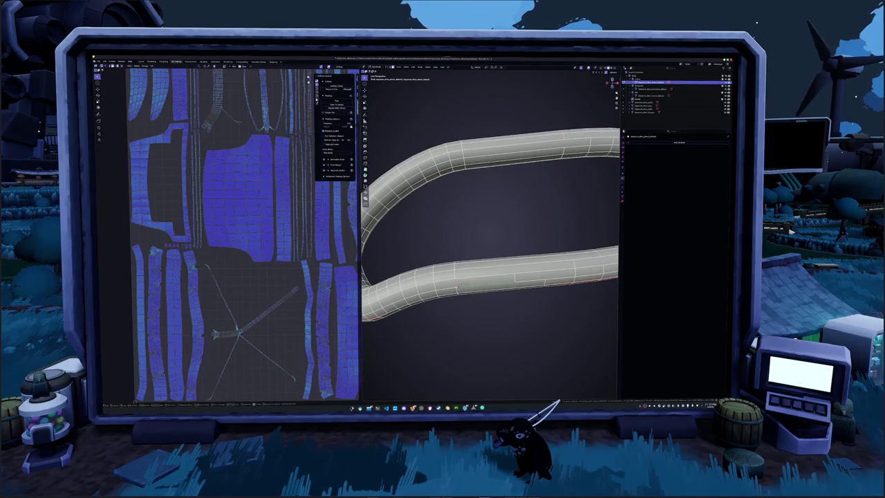
pyautogui.rightClick(506, 263)
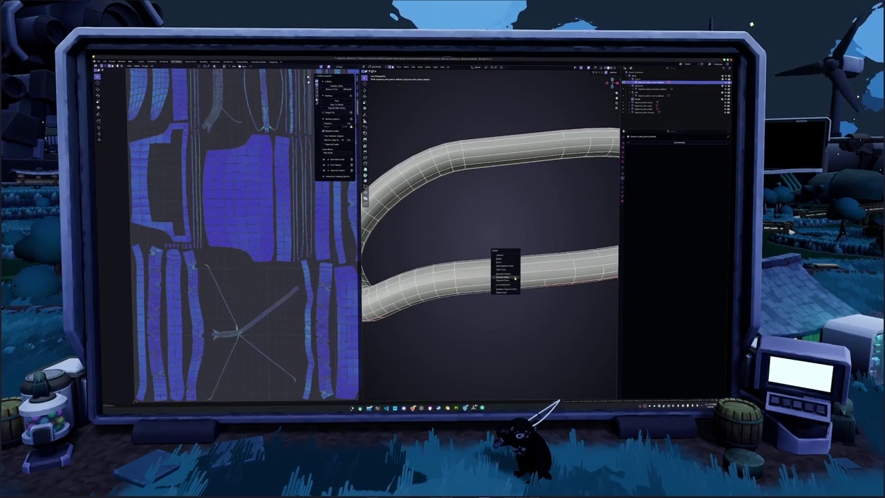
# - Mark the lower tube's selected edges as a seam and orbit around the U-bend to check it
pyautogui.click(505, 277)
pyautogui.moveTo(507, 301); pyautogui.dragTo(506, 281, button='middle')
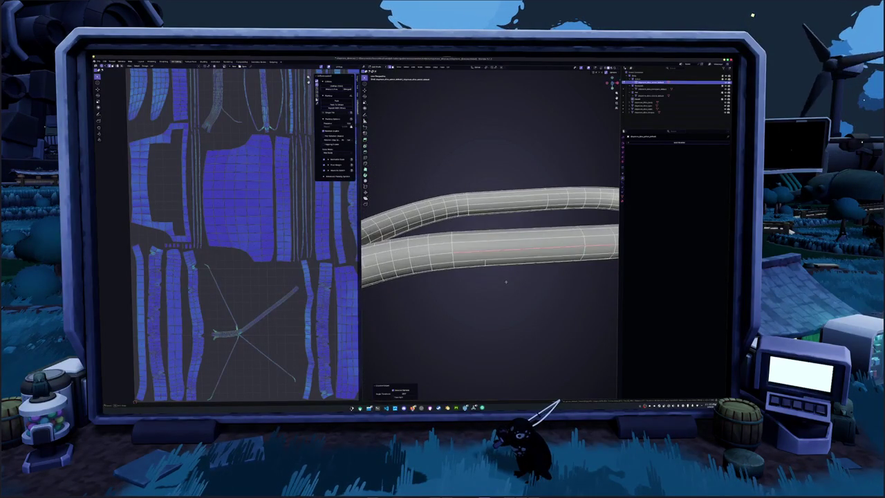
pyautogui.moveTo(477, 256); pyautogui.dragTo(425, 297, button='middle')
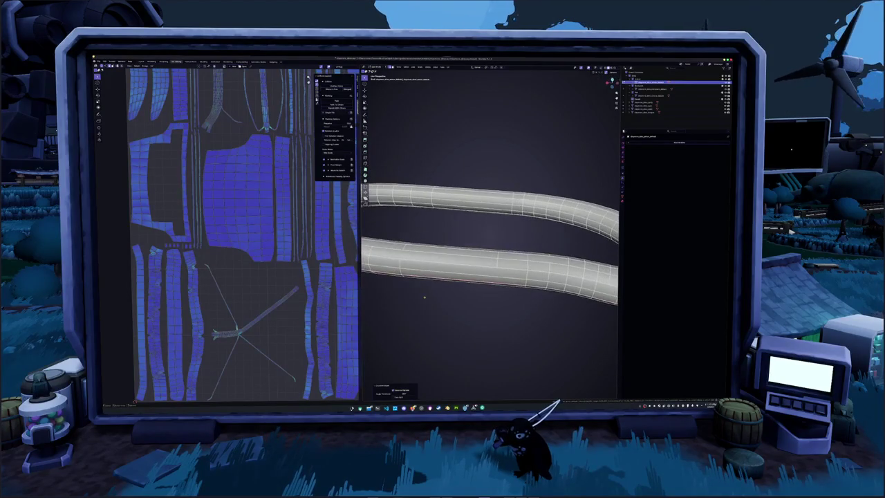
pyautogui.moveTo(498, 256); pyautogui.dragTo(527, 263)
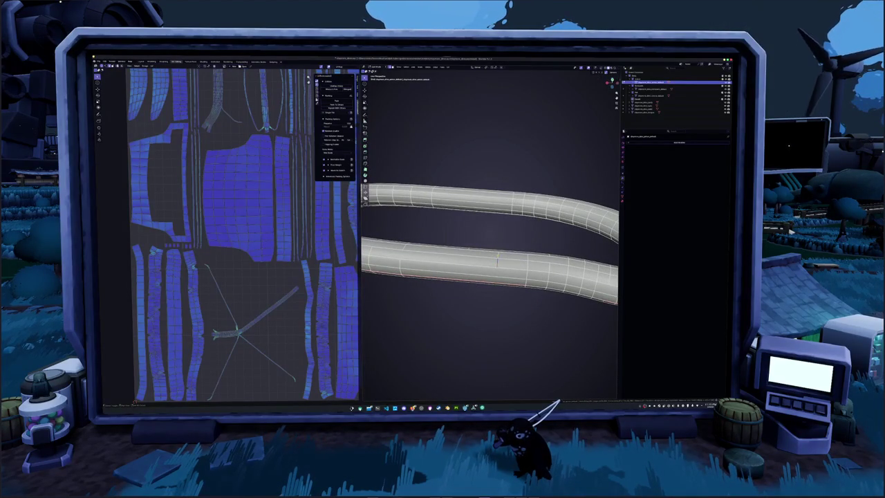
pyautogui.moveTo(484, 277); pyautogui.dragTo(364, 392, button='middle')
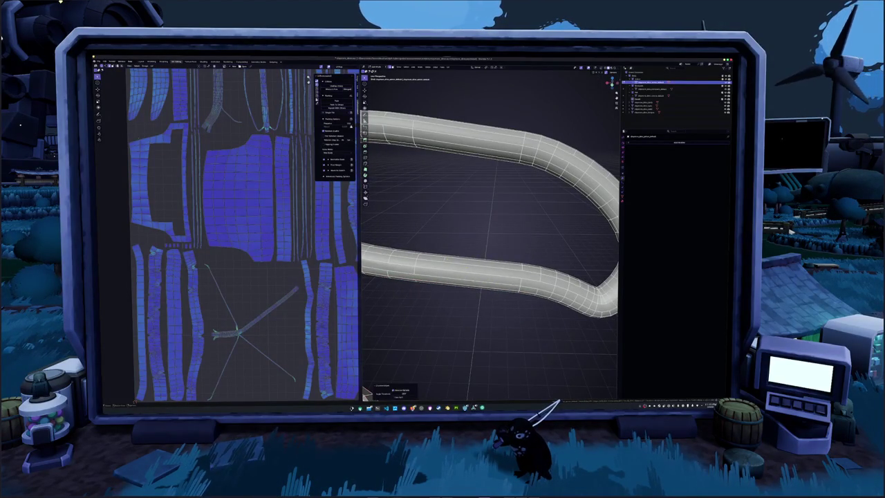
pyautogui.moveTo(436, 256); pyautogui.dragTo(484, 242, button='middle')
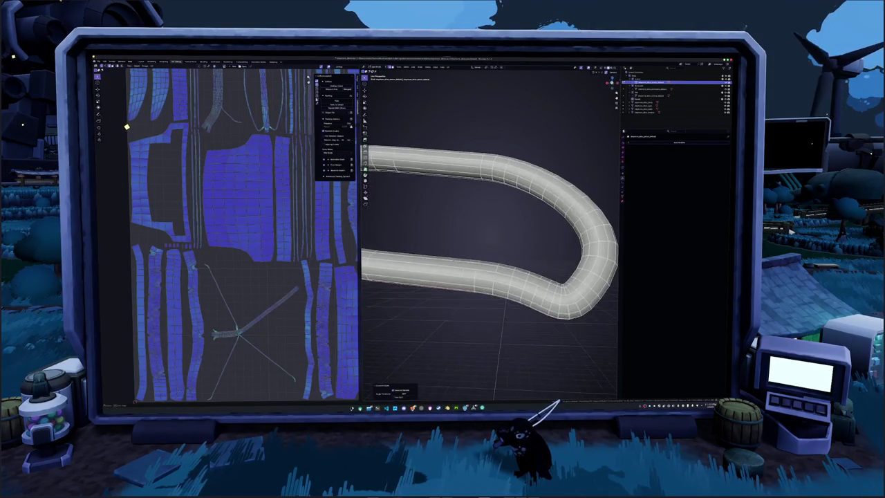
pyautogui.scroll(2, 489, 232)
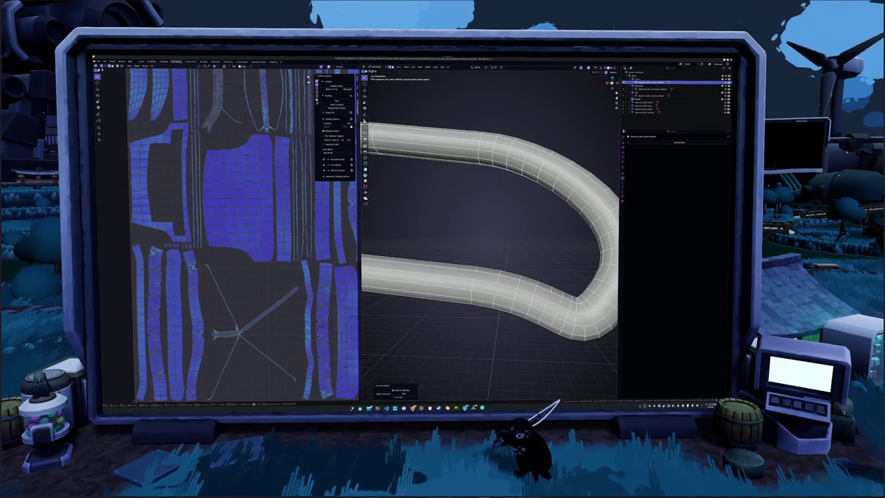
pyautogui.moveTo(490, 235); pyautogui.dragTo(457, 228, button='middle')
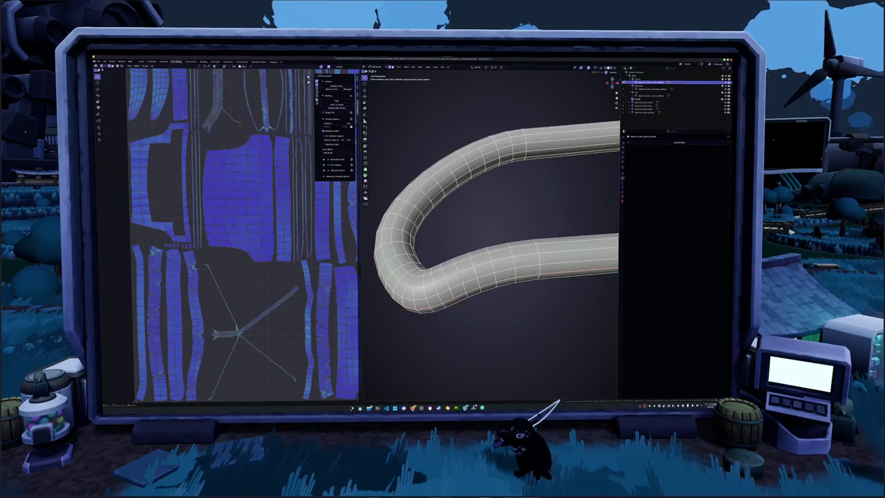
pyautogui.moveTo(491, 263); pyautogui.dragTo(484, 208, button='middle')
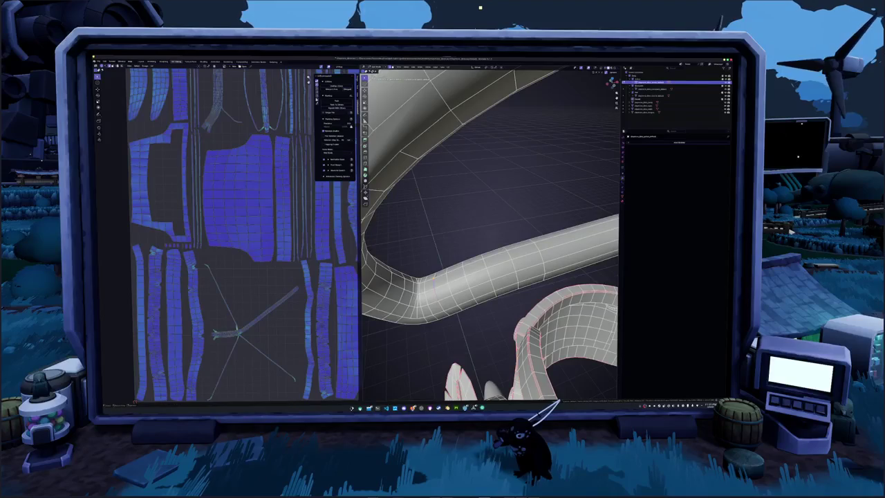
pyautogui.moveTo(484, 242); pyautogui.dragTo(504, 218, button='middle')
pyautogui.moveTo(484, 263); pyautogui.dragTo(491, 218, button='middle')
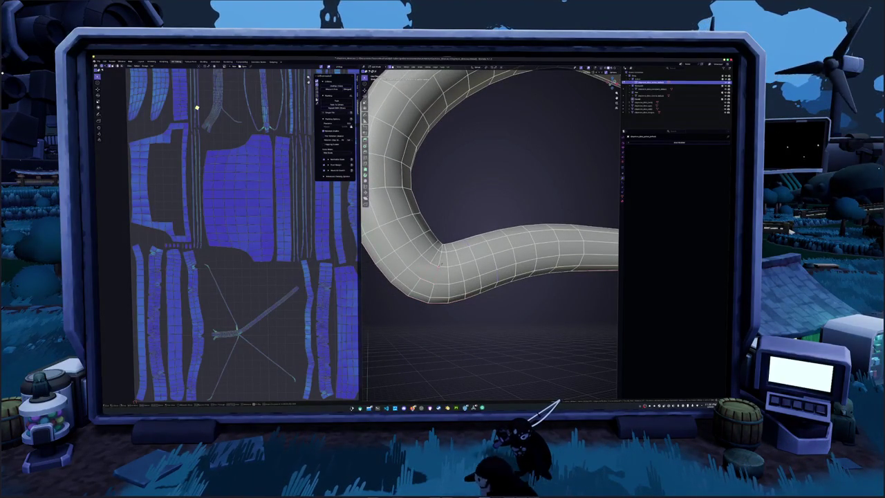
pyautogui.moveTo(484, 207)
pyautogui.mouseDown(button='middle')
pyautogui.moveTo(474, 273)
pyautogui.moveTo(530, 281)
pyautogui.mouseUp(button='middle')
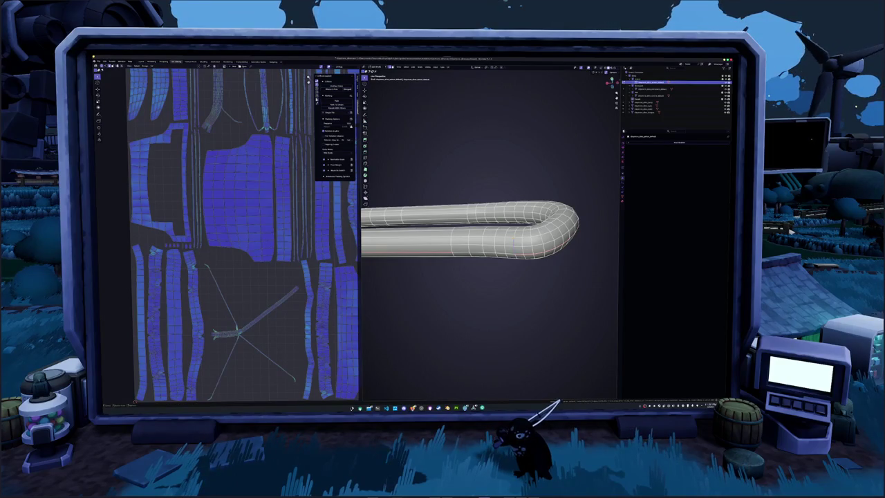
pyautogui.moveTo(484, 277); pyautogui.dragTo(487, 332, button='middle')
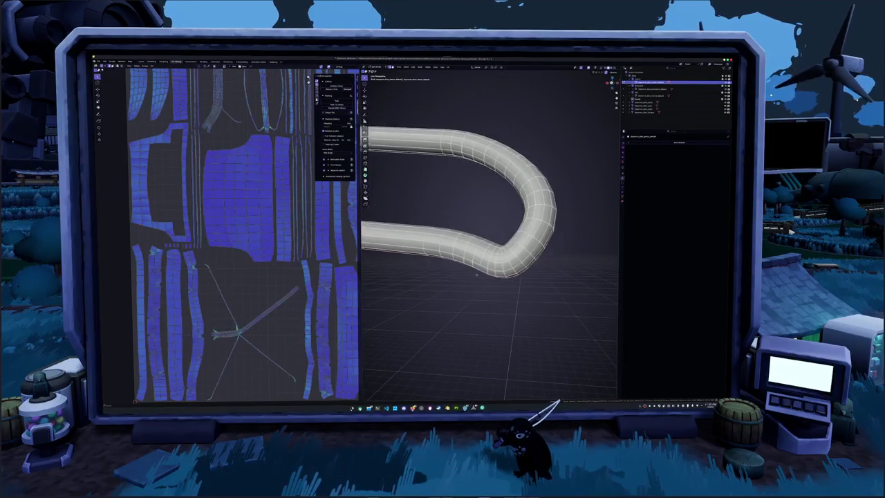
pyautogui.scroll(1, 484, 264)
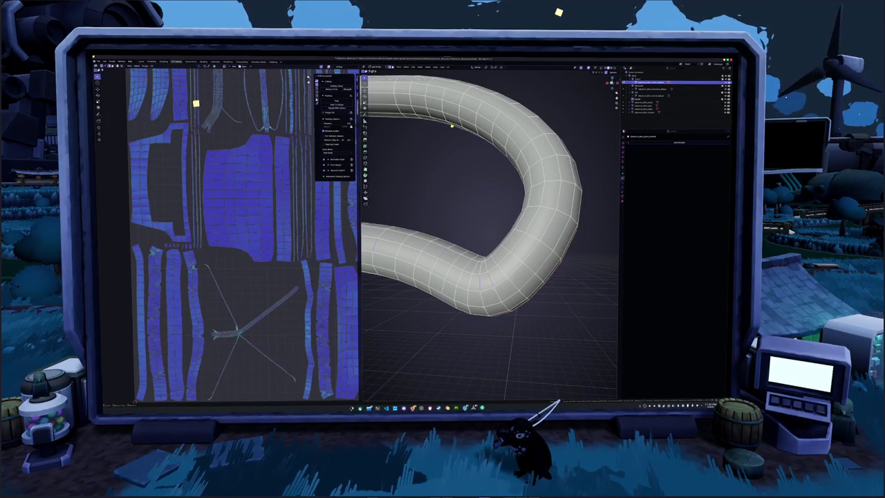
pyautogui.scroll(-3, 452, 126)
pyautogui.moveTo(452, 126); pyautogui.dragTo(452, 279, button='middle')
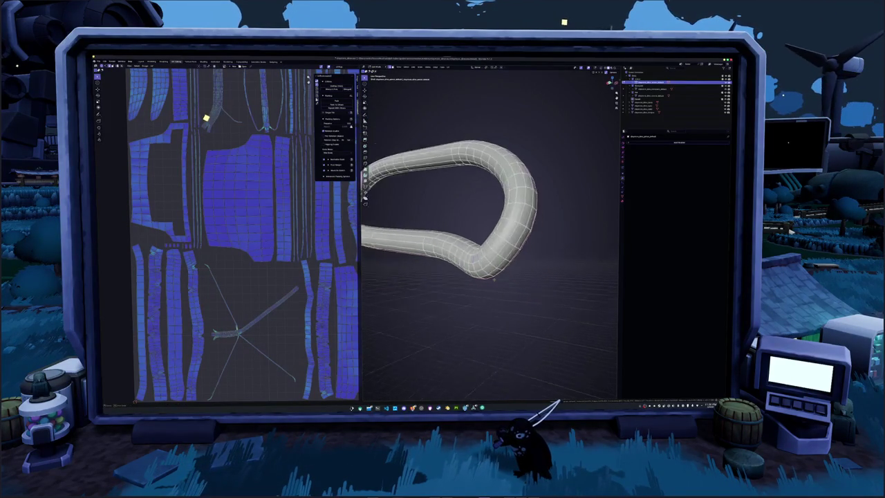
pyautogui.scroll(3, 452, 279)
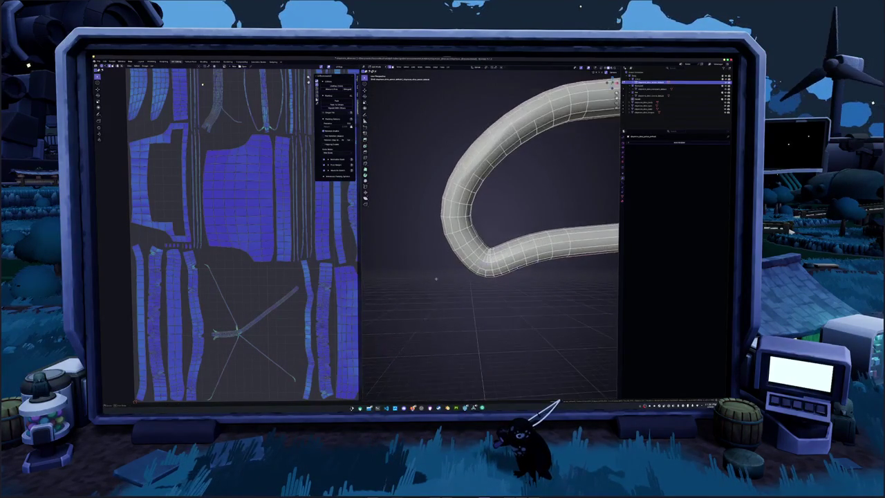
pyautogui.moveTo(452, 279); pyautogui.dragTo(479, 279, button='middle')
pyautogui.scroll(1, 478, 278)
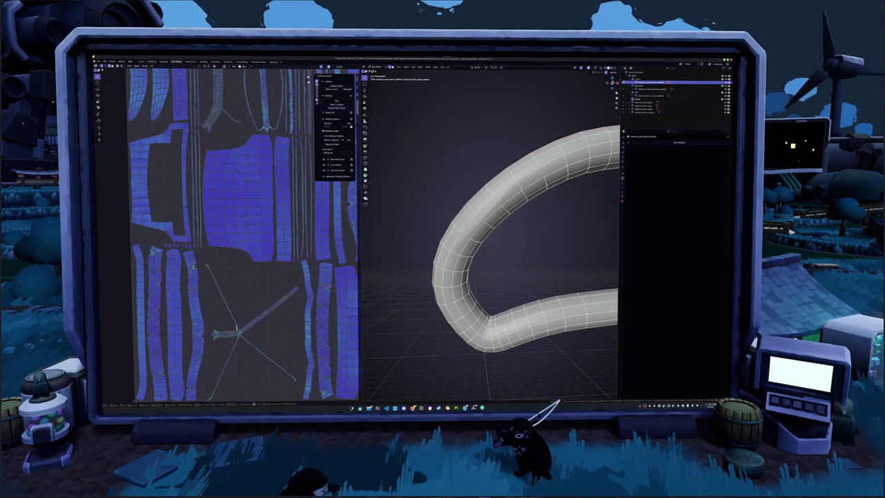
pyautogui.moveTo(491, 235); pyautogui.dragTo(463, 187, button='middle')
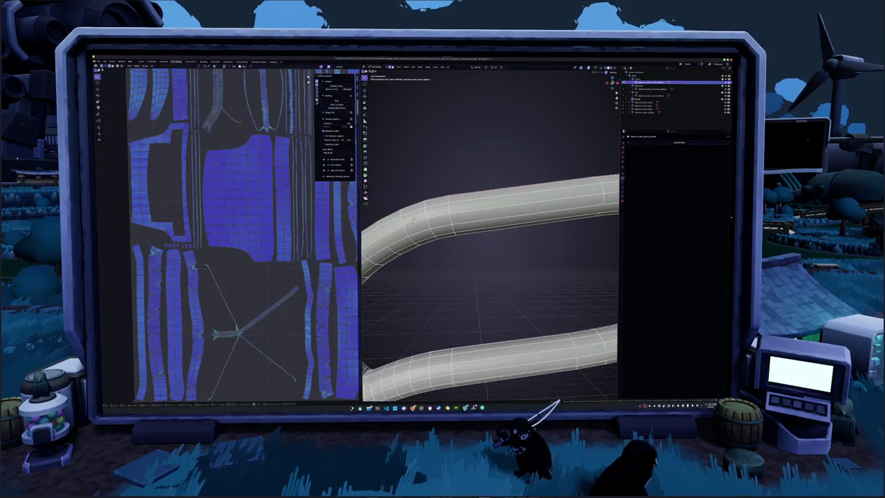
pyautogui.moveTo(436, 213)
pyautogui.mouseDown(button='middle')
pyautogui.moveTo(474, 211)
pyautogui.moveTo(474, 194)
pyautogui.moveTo(477, 221)
pyautogui.mouseUp(button='middle')
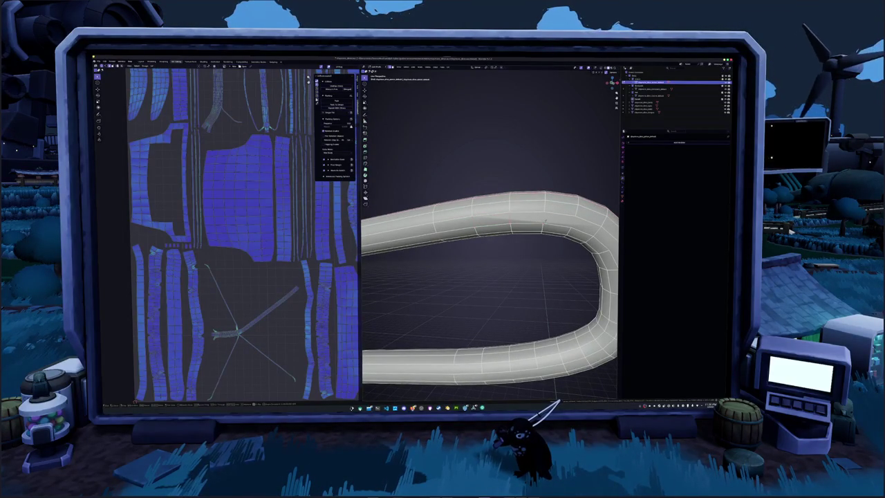
pyautogui.moveTo(549, 213); pyautogui.dragTo(493, 202, button='middle')
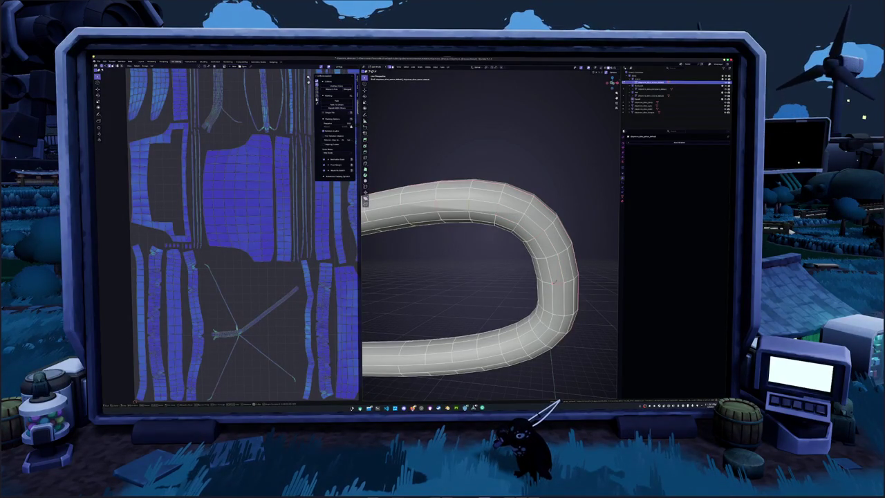
pyautogui.keyDown('alt'); pyautogui.click(462, 205); pyautogui.keyUp('alt')
# - Orbit and zoom around the U-shaped strap tube to inspect its edge loops
pyautogui.moveTo(484, 276); pyautogui.dragTo(484, 235, button='middle')
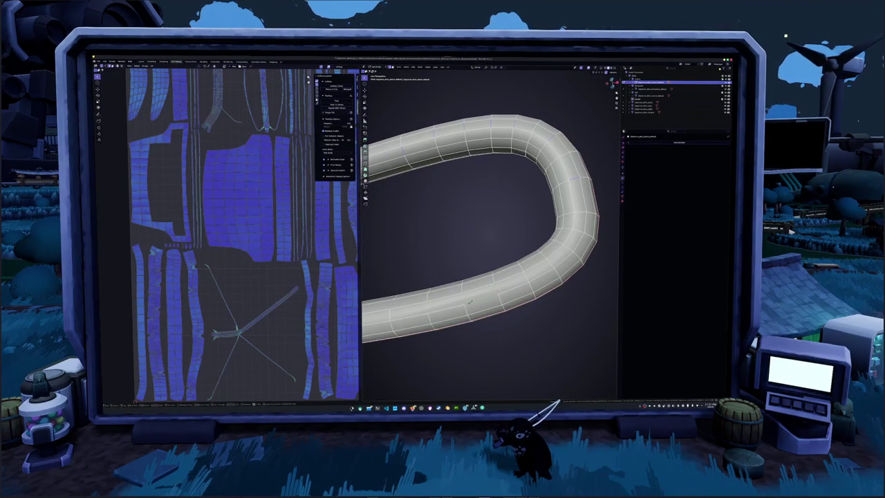
pyautogui.moveTo(490, 235); pyautogui.dragTo(489, 207, button='middle')
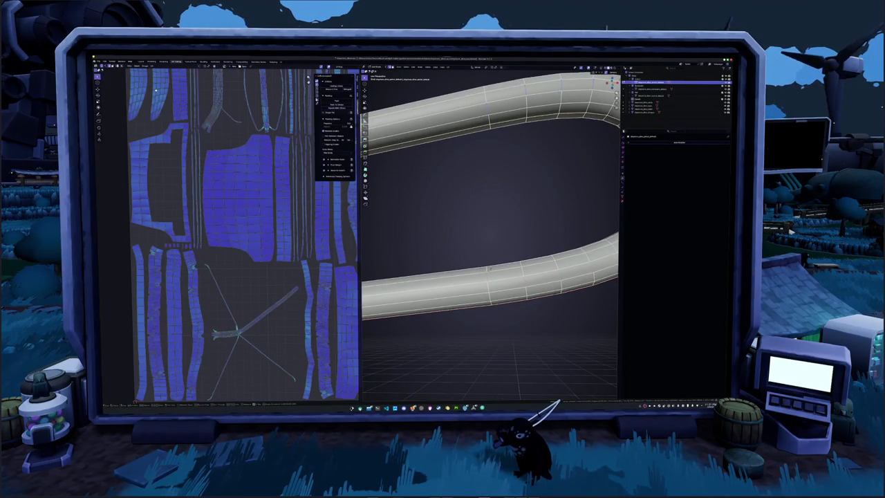
pyautogui.press('Home')
pyautogui.moveTo(478, 268)
pyautogui.mouseDown(button='middle')
pyautogui.moveTo(428, 138)
pyautogui.moveTo(437, 143)
pyautogui.mouseUp(button='middle')
pyautogui.scroll(2, 443, 153)
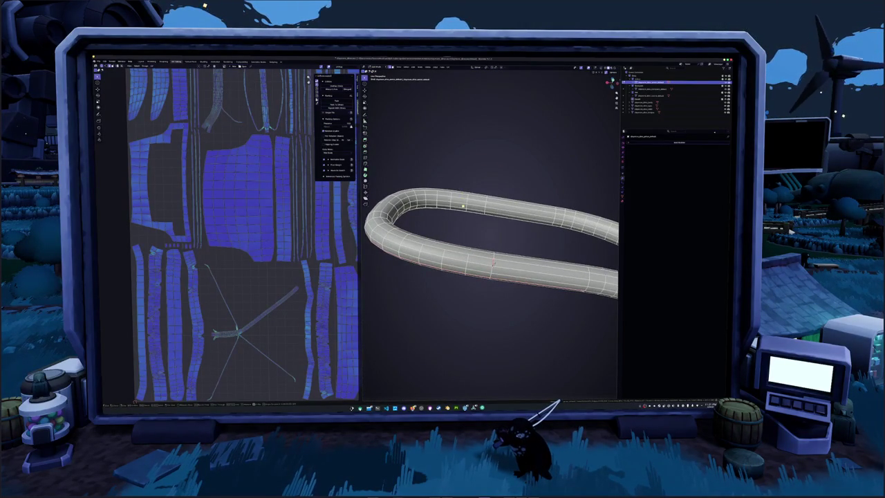
pyautogui.moveTo(464, 206); pyautogui.dragTo(467, 228, button='middle')
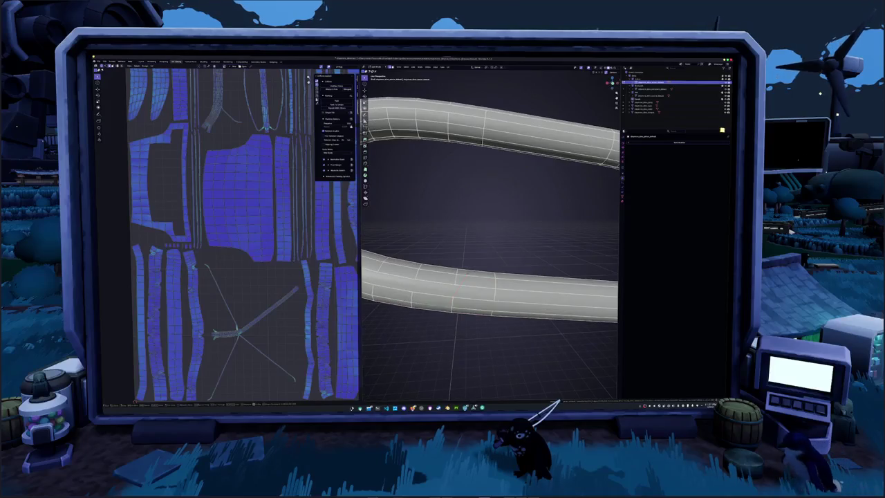
pyautogui.moveTo(457, 270); pyautogui.dragTo(469, 274, button='middle')
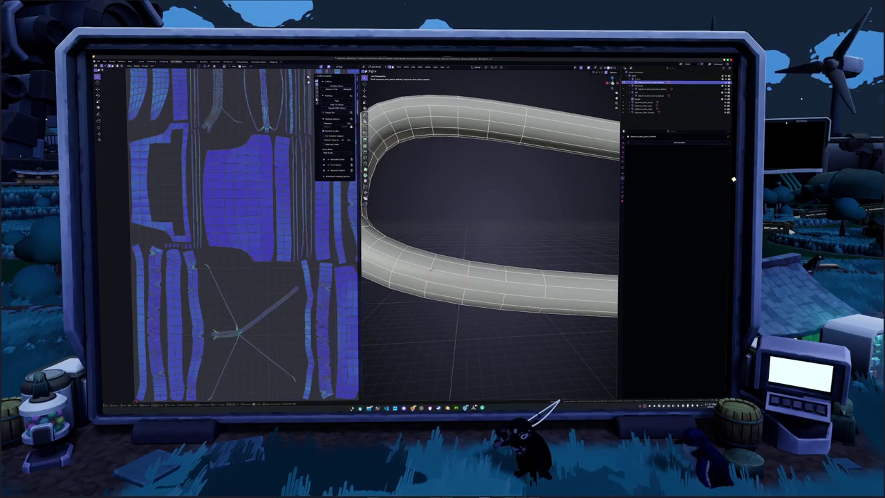
pyautogui.scroll(-2, 489, 207)
pyautogui.scroll(-2, 489, 208)
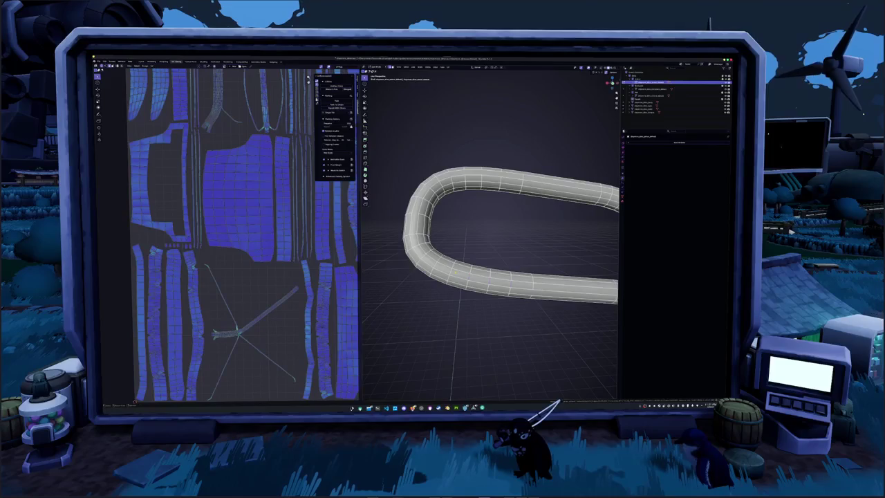
pyautogui.moveTo(489, 228); pyautogui.dragTo(553, 228, button='middle')
pyautogui.moveTo(489, 235)
pyautogui.mouseDown(button='middle')
pyautogui.moveTo(526, 208)
pyautogui.moveTo(526, 194)
pyautogui.mouseUp(button='middle')
pyautogui.scroll(3, 489, 236)
# - Switch to the Rust project in VS Code and give the code more room than the terminal
pyautogui.moveTo(489, 114); pyautogui.dragTo(492, 162, button='middle')
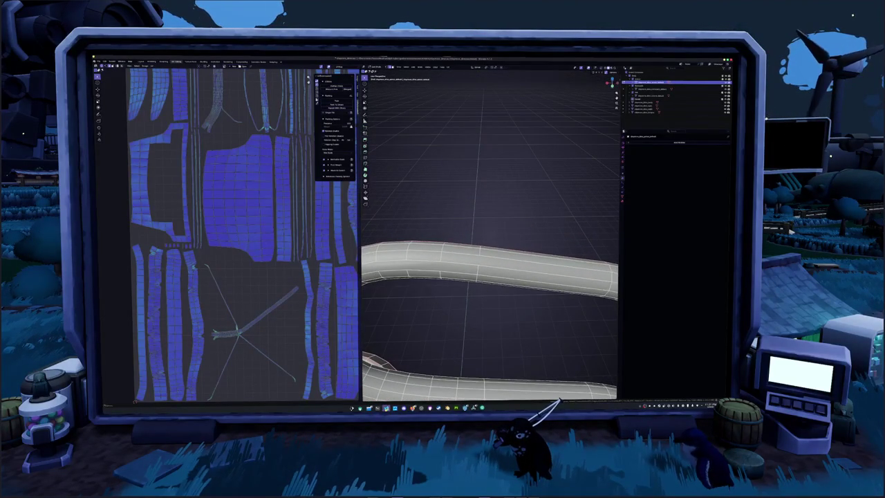
pyautogui.click(394, 405)
pyautogui.moveTo(390, 279); pyautogui.dragTo(384, 325)
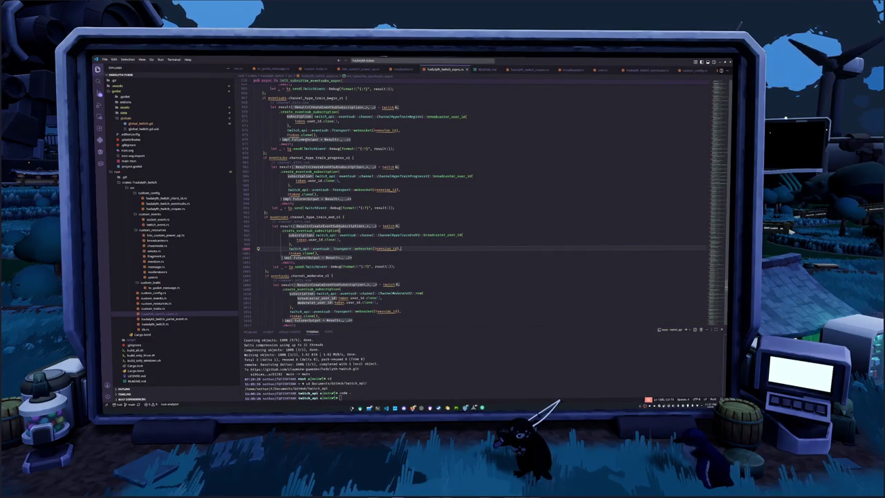
# - Browse twitch_event.rs and hadalyth_twitch_parse_event.rs, scrolling down through the parse_event code
pyautogui.scroll(2, 344, 69)
pyautogui.scroll(2, 344, 69)
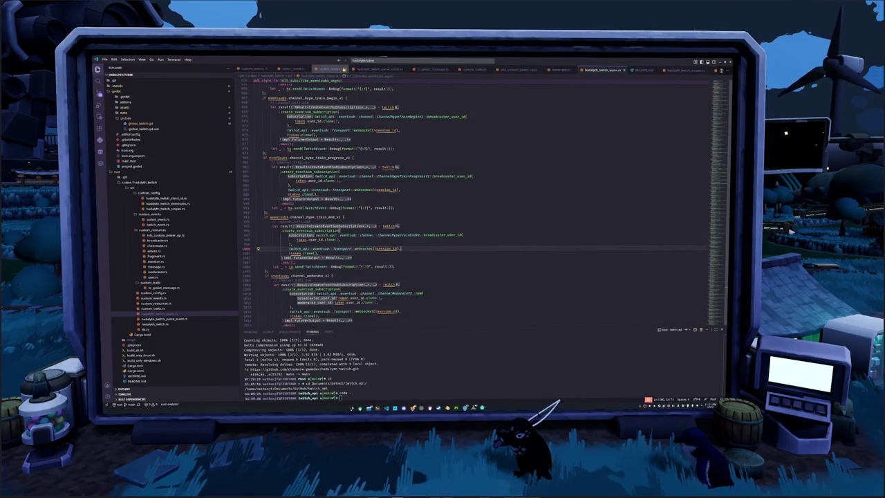
pyautogui.click(294, 69)
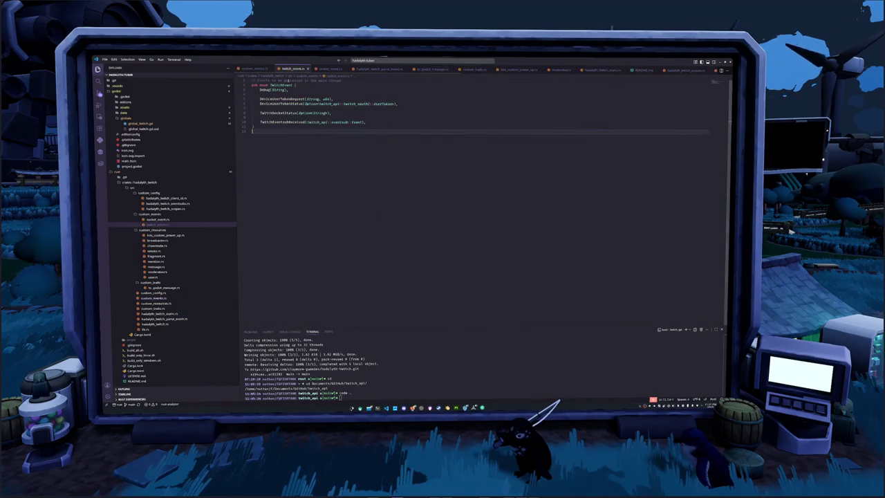
pyautogui.click(379, 70)
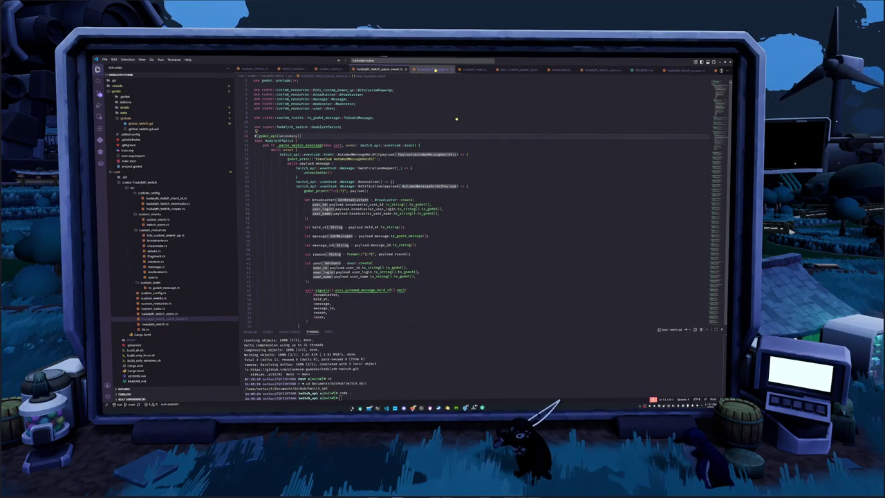
pyautogui.click(256, 223)
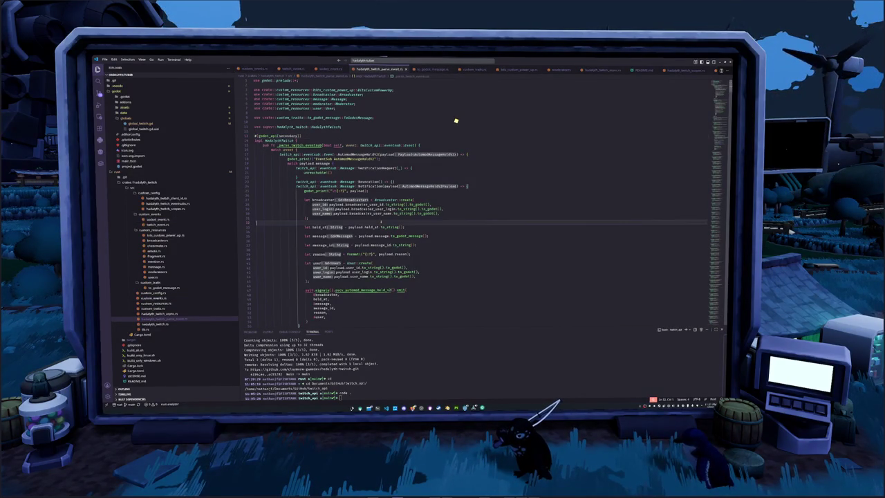
pyautogui.scroll(-2, 456, 122)
pyautogui.scroll(-2, 456, 123)
pyautogui.scroll(-2, 455, 126)
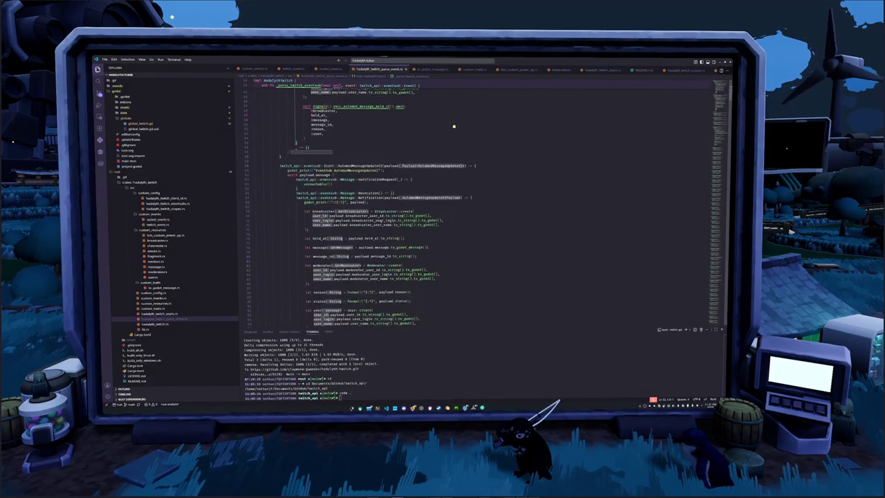
pyautogui.scroll(-2, 455, 128)
# - Look through custom_config.rs and lib.rs, then show hadalyth_twitch.rs from its crate imports
pyautogui.click(154, 292)
pyautogui.click(155, 323)
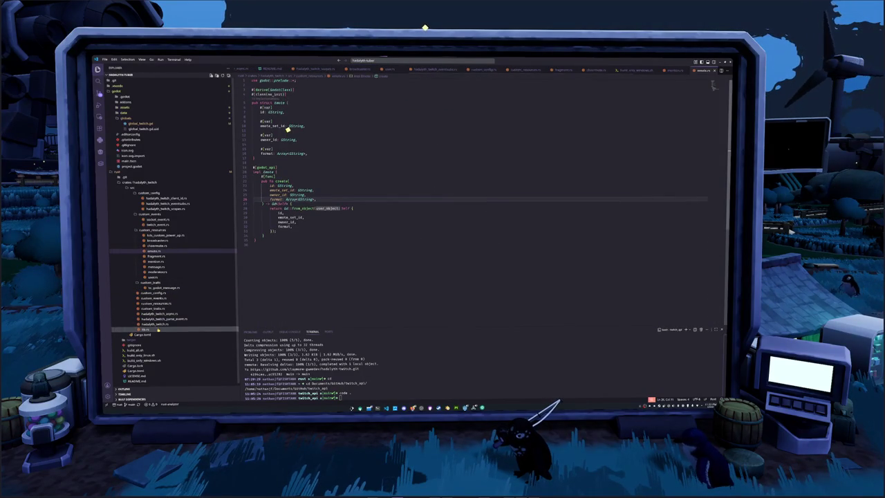
pyautogui.click(149, 329)
pyautogui.click(156, 323)
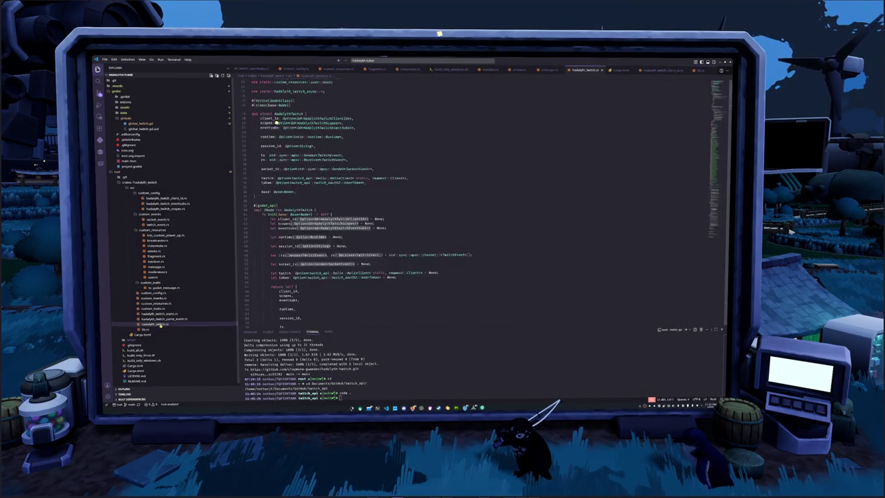
pyautogui.scroll(-3, 330, 240)
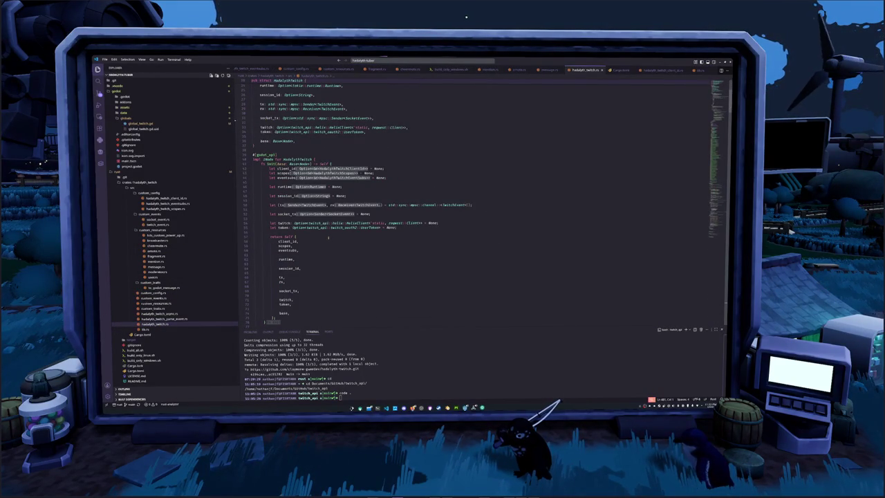
pyautogui.scroll(2, 329, 237)
pyautogui.scroll(2, 329, 237)
pyautogui.scroll(2, 330, 238)
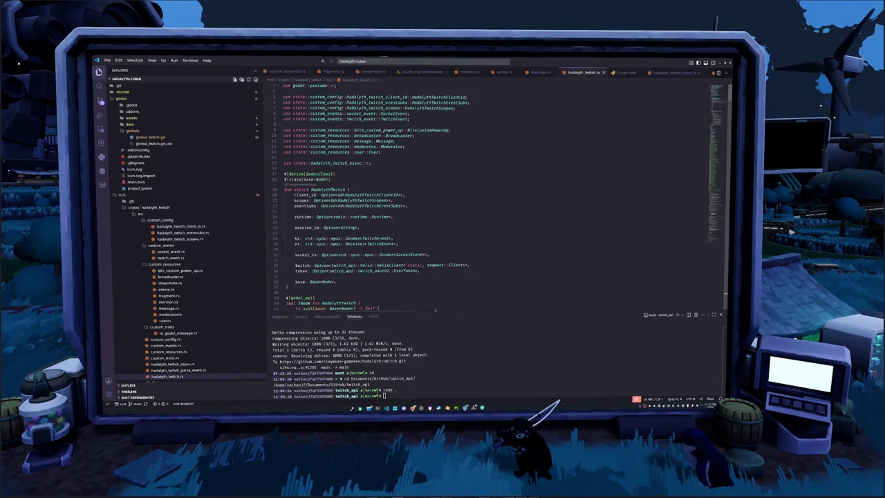
# - Enlarge the code editor by shrinking the terminal, placing the cursor on line 25
pyautogui.moveTo(435, 311); pyautogui.dragTo(498, 356)
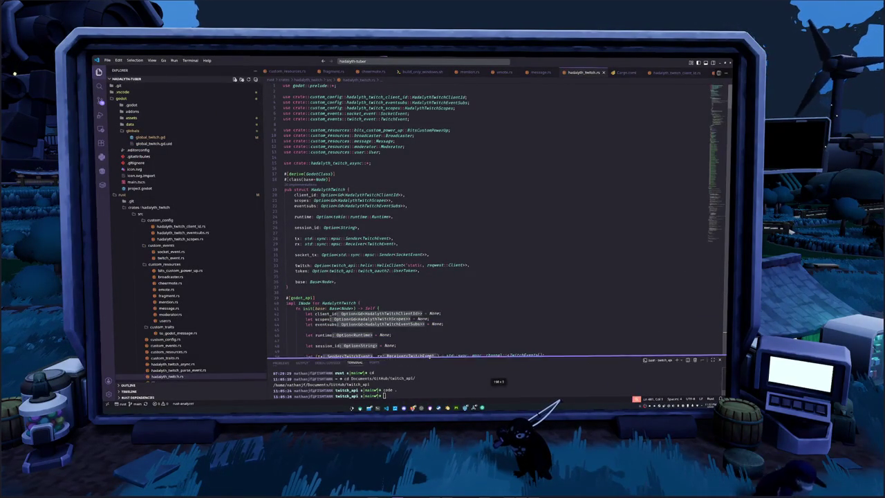
pyautogui.click(285, 233)
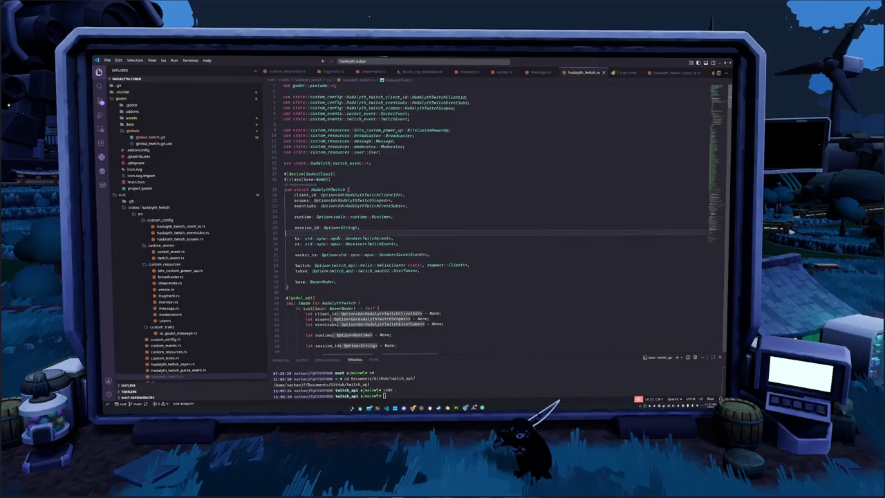
pyautogui.click(316, 222)
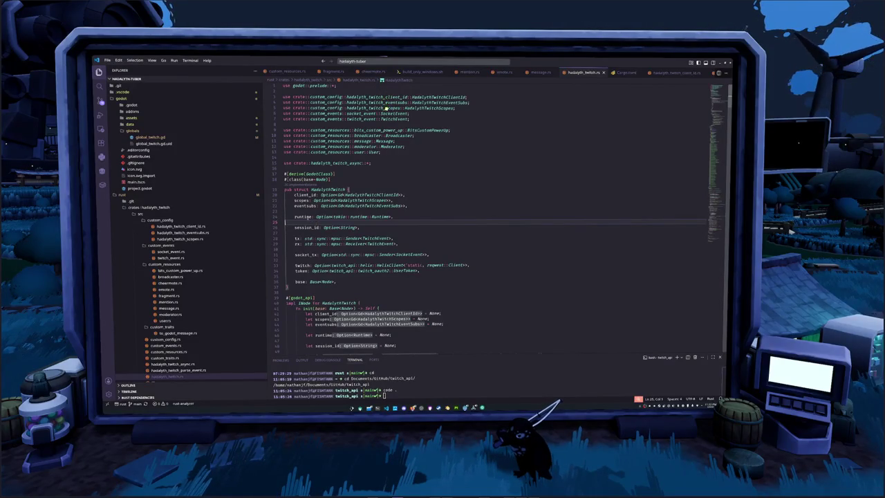
# - Highlight the runtime field, its Option wrapper and the tokio Runtime type on line 24
pyautogui.doubleClick(304, 217)
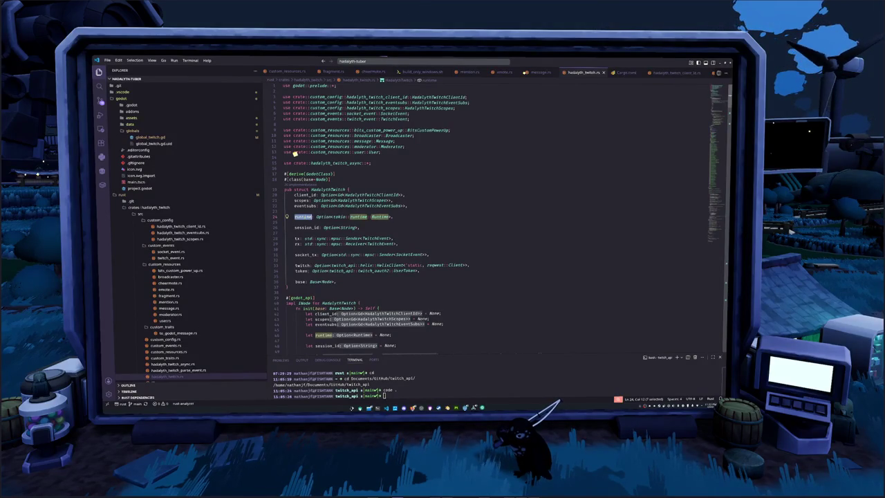
pyautogui.doubleClick(324, 217)
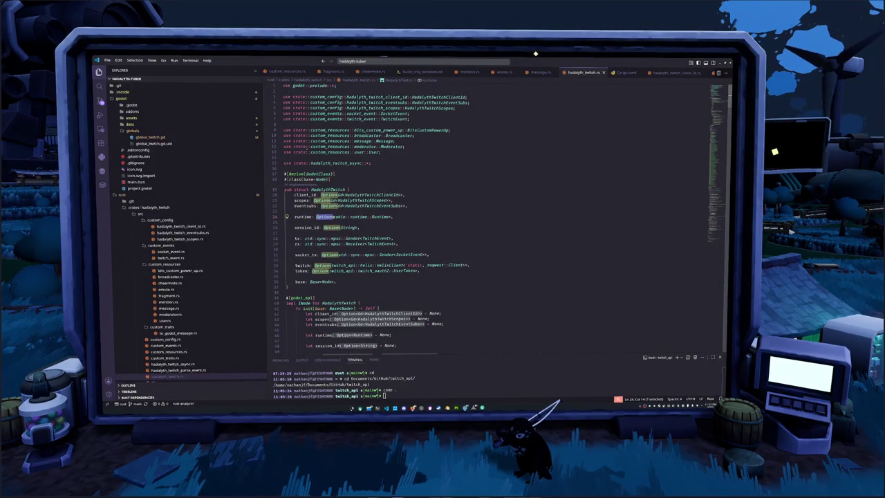
pyautogui.moveTo(334, 216); pyautogui.dragTo(384, 217)
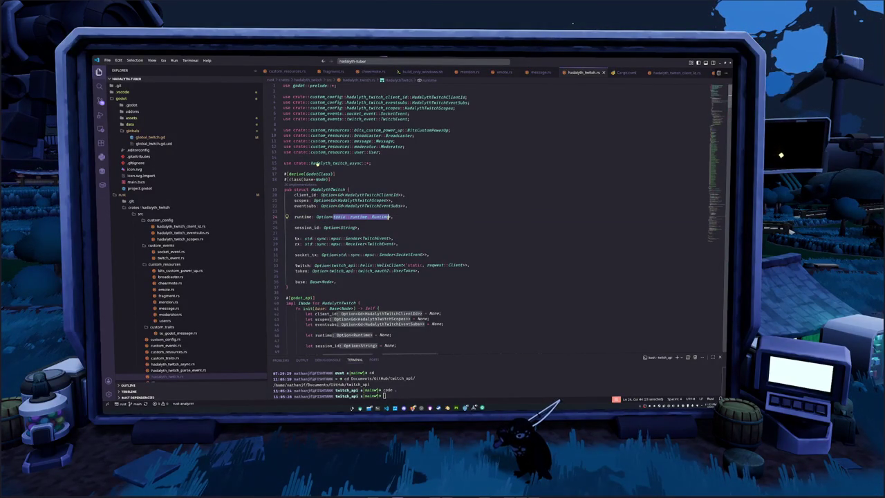
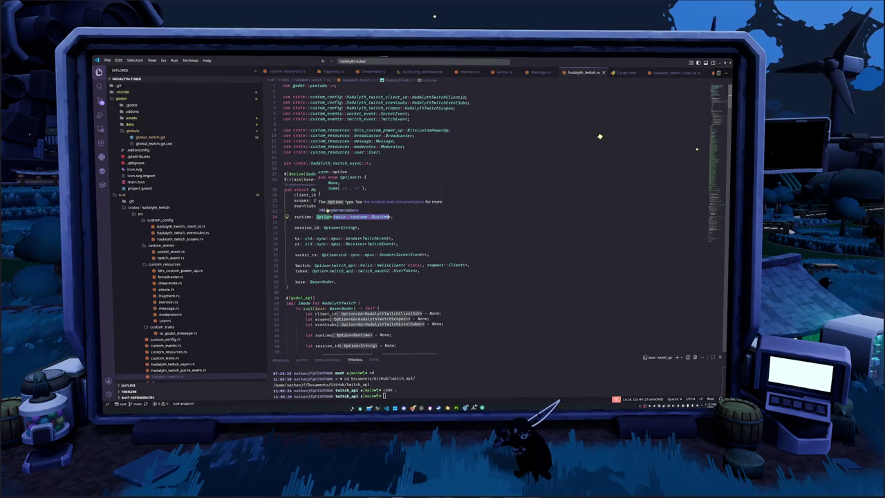
# - Scroll down through hadalyth_twitch.rs until the init_device_user_token function is visible
pyautogui.scroll(-6, 328, 209)
pyautogui.scroll(-5, 328, 210)
pyautogui.scroll(-3, 311, 237)
pyautogui.scroll(-2, 310, 237)
pyautogui.scroll(-2, 310, 237)
pyautogui.scroll(-3, 310, 237)
pyautogui.scroll(-3, 310, 238)
pyautogui.scroll(-3, 311, 237)
pyautogui.scroll(-4, 311, 237)
pyautogui.scroll(-4, 312, 249)
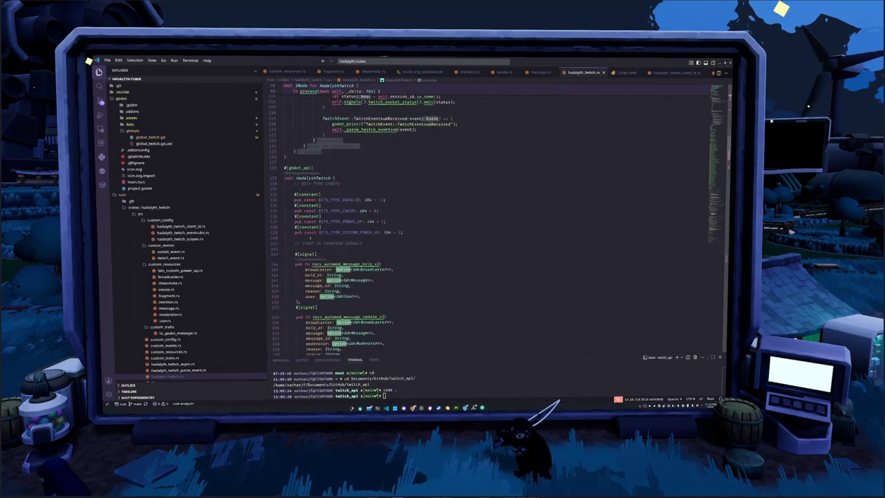
pyautogui.scroll(-3, 313, 249)
pyautogui.scroll(-3, 311, 248)
pyautogui.scroll(-3, 307, 248)
pyautogui.scroll(-3, 301, 247)
pyautogui.scroll(-5, 301, 246)
pyautogui.scroll(-5, 301, 246)
pyautogui.scroll(-5, 301, 246)
pyautogui.scroll(-5, 300, 245)
pyautogui.scroll(-4, 301, 246)
pyautogui.scroll(-4, 301, 245)
pyautogui.scroll(-4, 301, 245)
pyautogui.scroll(-4, 301, 245)
pyautogui.scroll(-3, 301, 246)
pyautogui.scroll(-3, 300, 246)
pyautogui.scroll(-3, 301, 245)
pyautogui.scroll(-3, 301, 246)
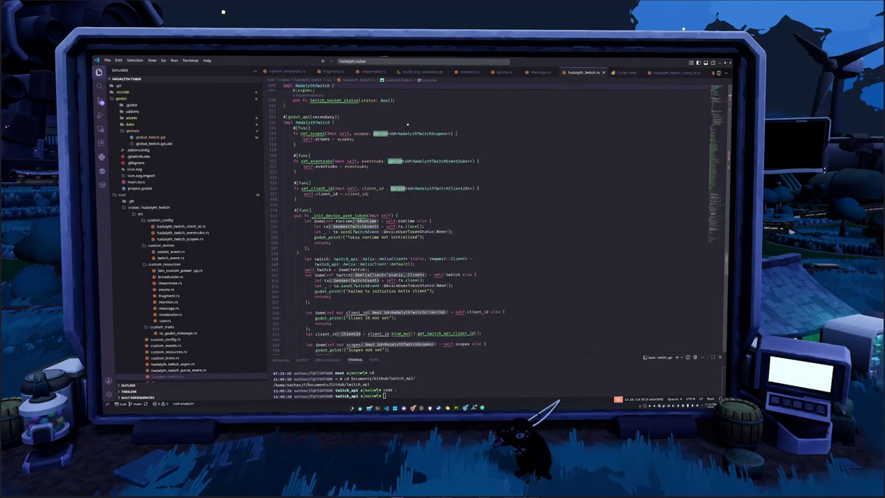
# - Add a blank line above the let Some(ref runtime) else block and comment out its four lines
pyautogui.click(324, 247)
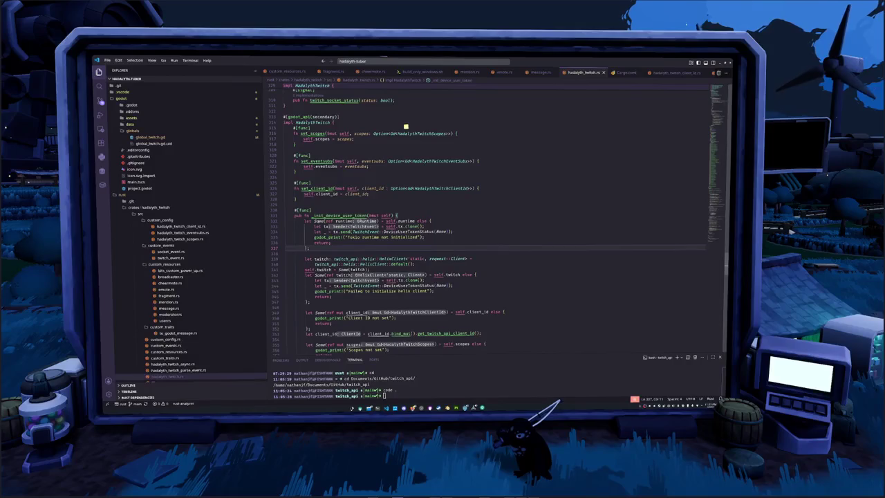
pyautogui.moveTo(305, 220); pyautogui.dragTo(399, 221)
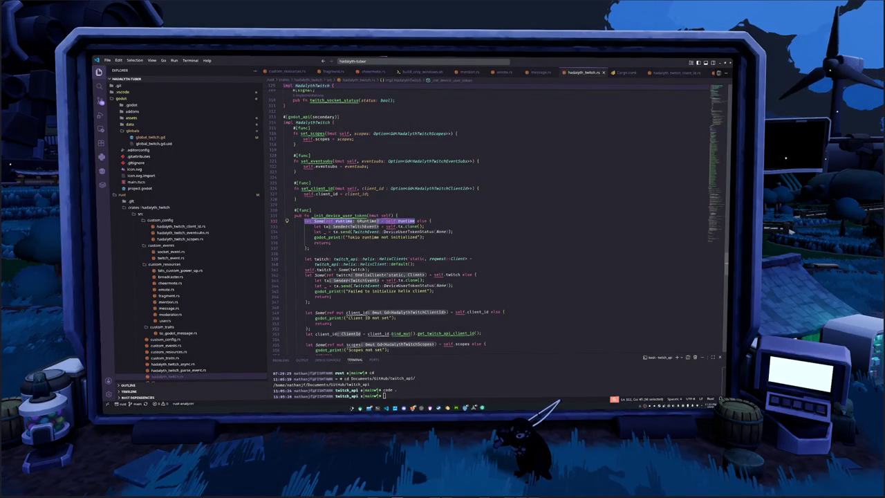
pyautogui.moveTo(314, 227); pyautogui.dragTo(334, 242)
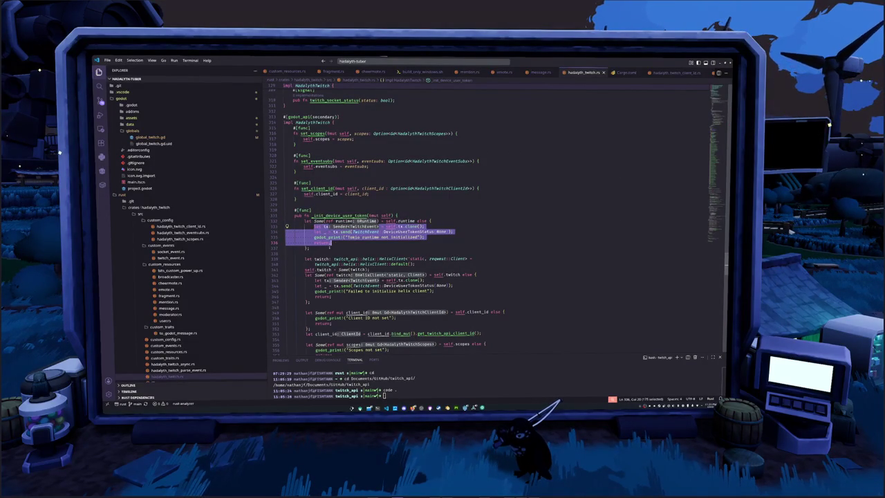
pyautogui.click(322, 254)
pyautogui.press('Up')
pyautogui.press('Up')
pyautogui.press('Up')
pyautogui.press('Up')
pyautogui.press('Up')
pyautogui.press('Up')
pyautogui.press('Return')
pyautogui.press('Return')
pyautogui.hotkey('shift', 'Down')
pyautogui.hotkey('shift', 'Down')
pyautogui.hotkey('shift', 'Down')
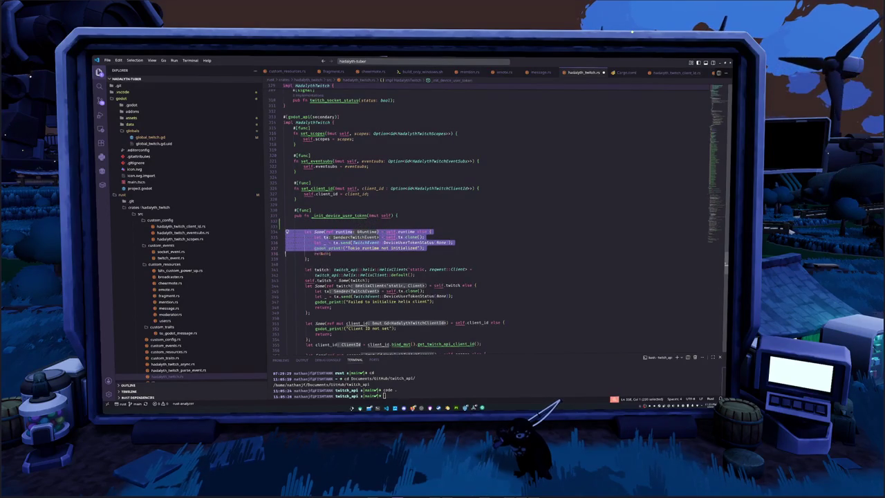
pyautogui.hotkey('ctrl', '/')
pyautogui.press('Up')
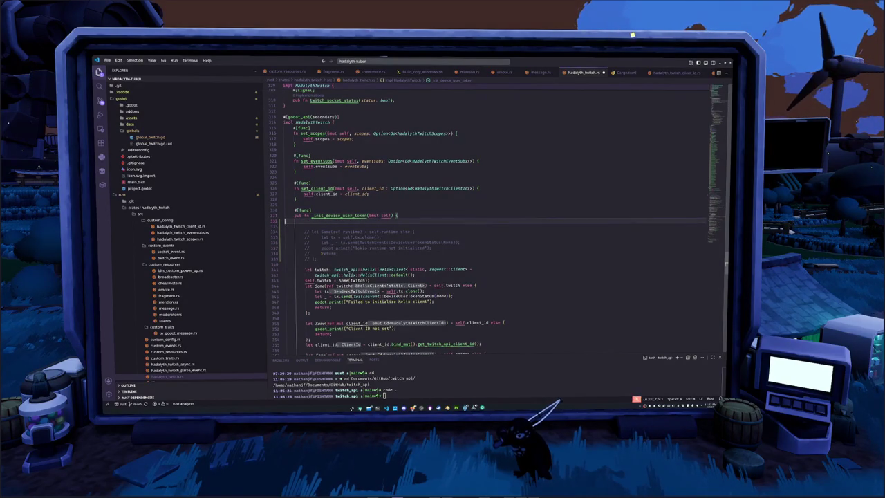
pyautogui.press('Return')
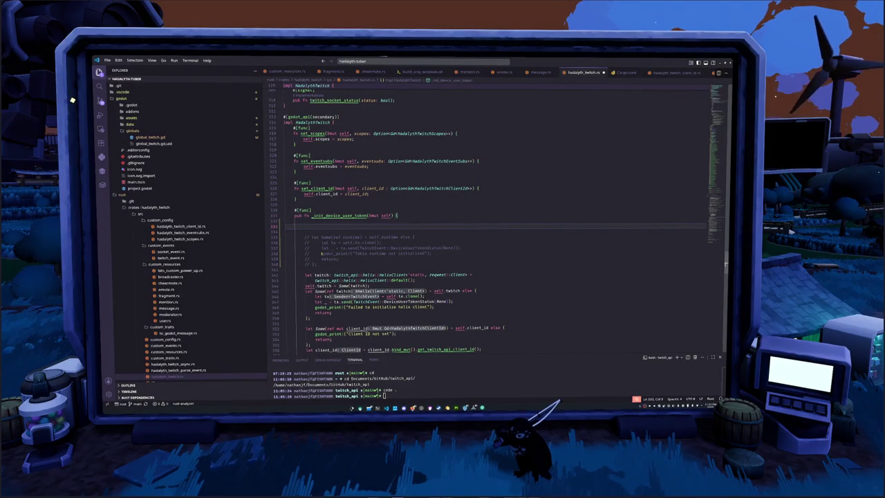
# - Write 'let runtime = self.runtime;' and start 'let runtime = match {' on the next line
pyautogui.write('let')
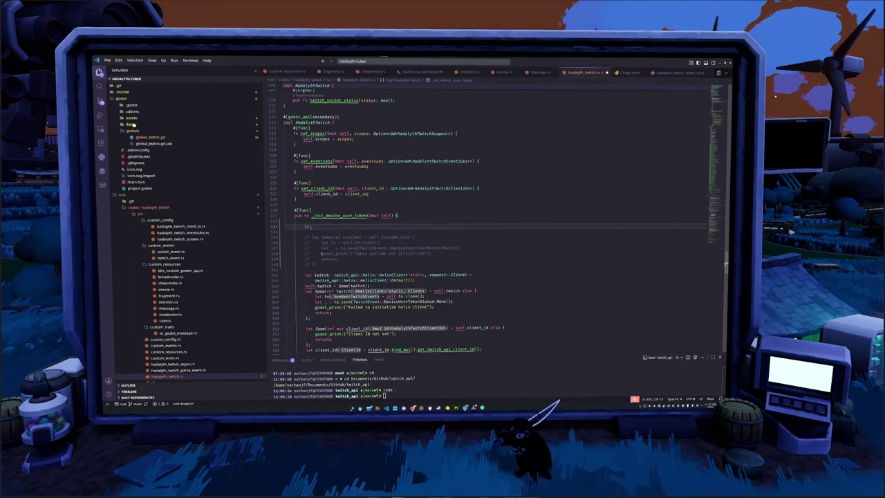
pyautogui.write(' runtime = s')
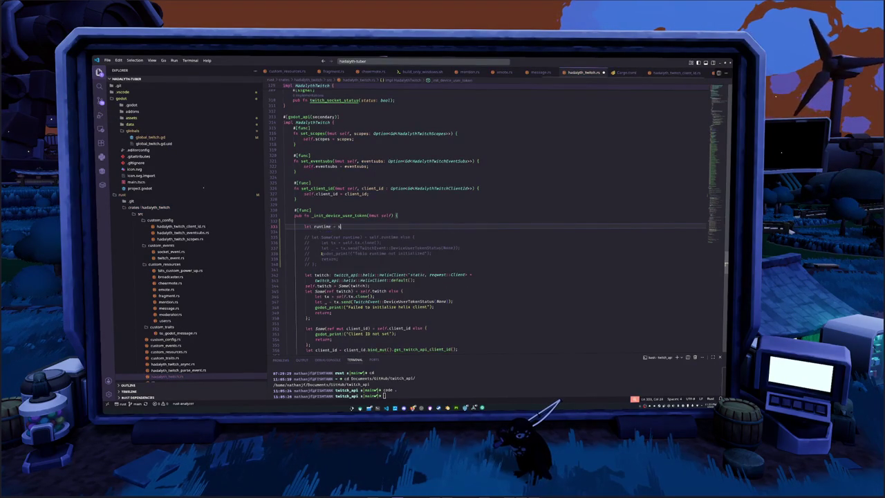
pyautogui.write('elf.runtime;')
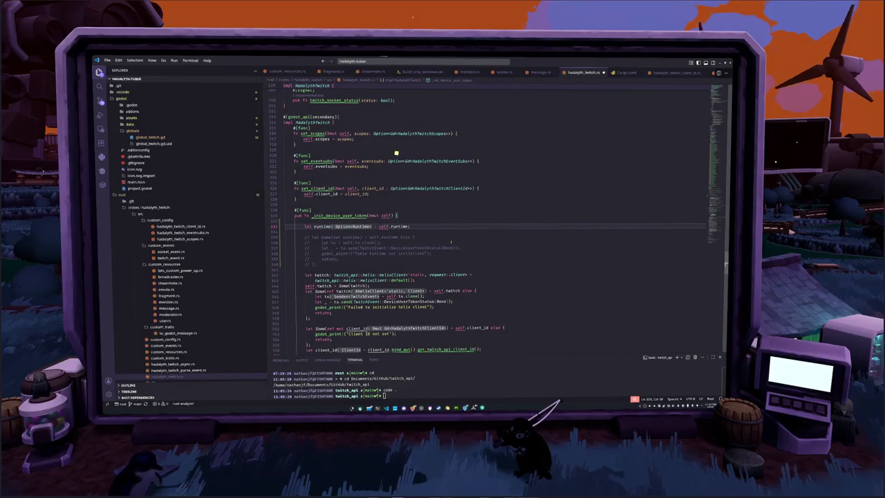
pyautogui.press('Return')
pyautogui.write('let rt')
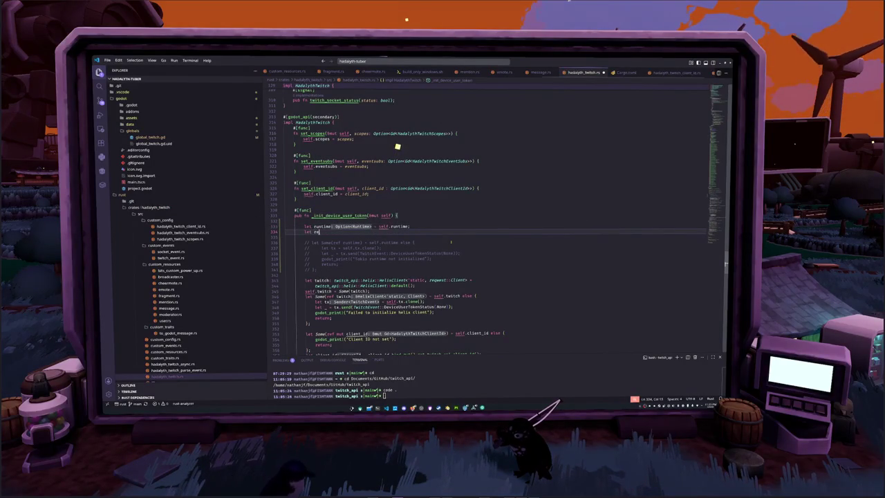
pyautogui.write(' runtime = mat')
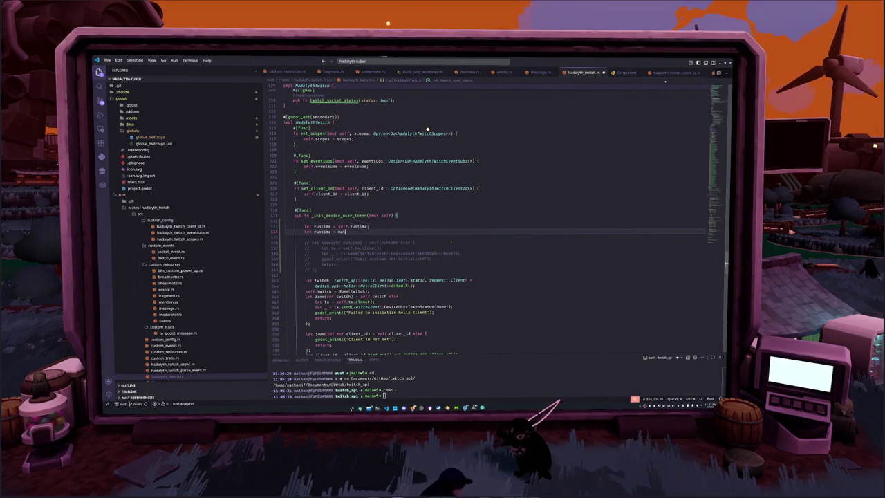
pyautogui.write('ch {')
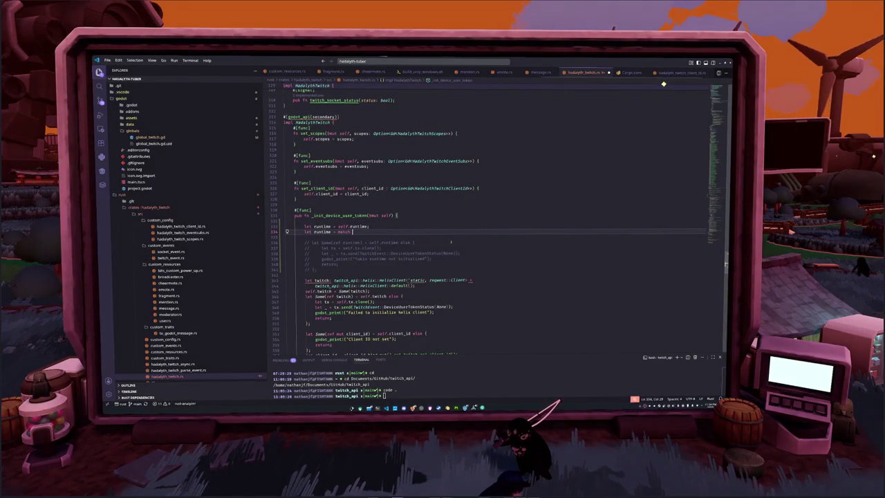
pyautogui.press('Return')
# - Add a 'Some(x) => {' arm and a 'None => {None' arm to the match
pyautogui.write('Some(')
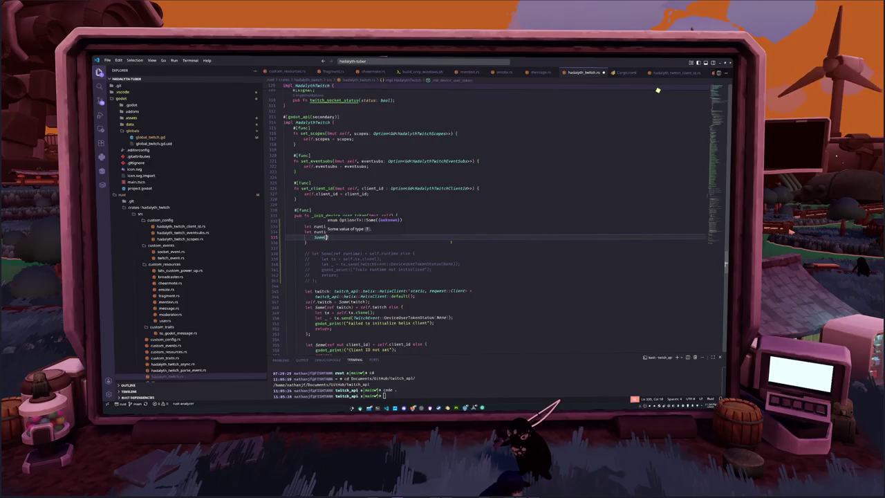
pyautogui.write('runtime')
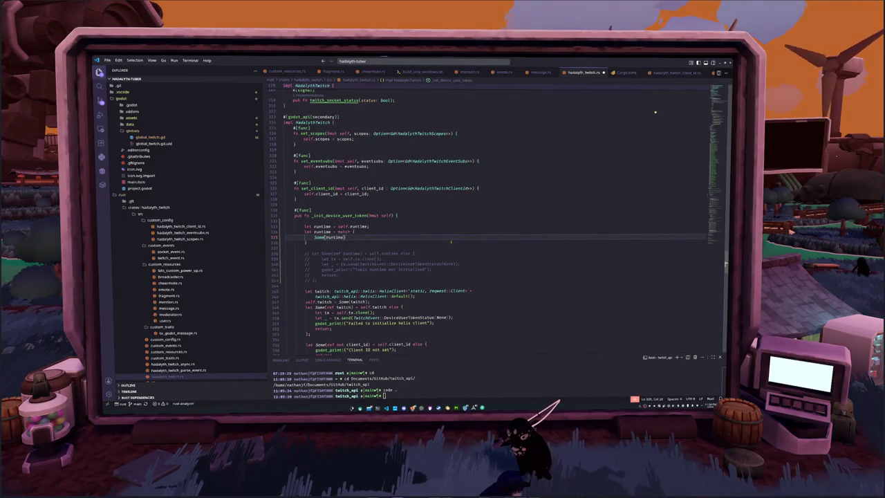
pyautogui.hotkey('ctrl', 'shift', 'Left')
pyautogui.write('x) => {')
pyautogui.press('Return')
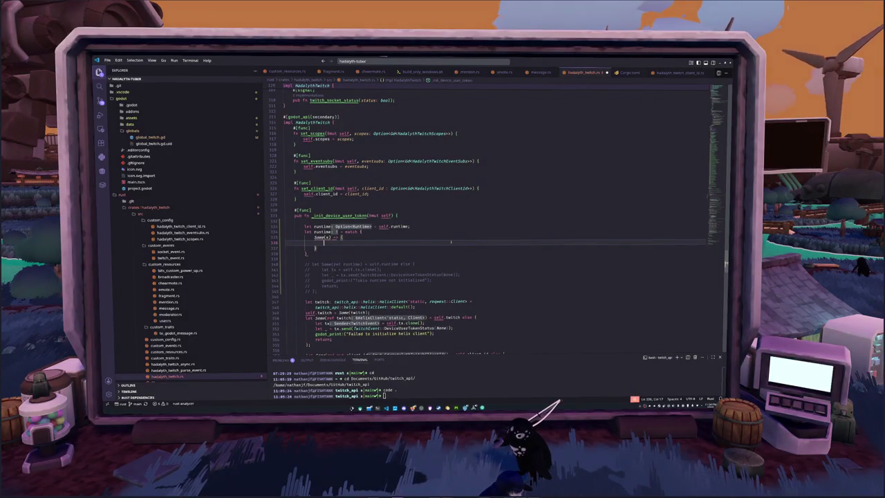
pyautogui.press('Down')
pyautogui.press('Return')
pyautogui.write('None')
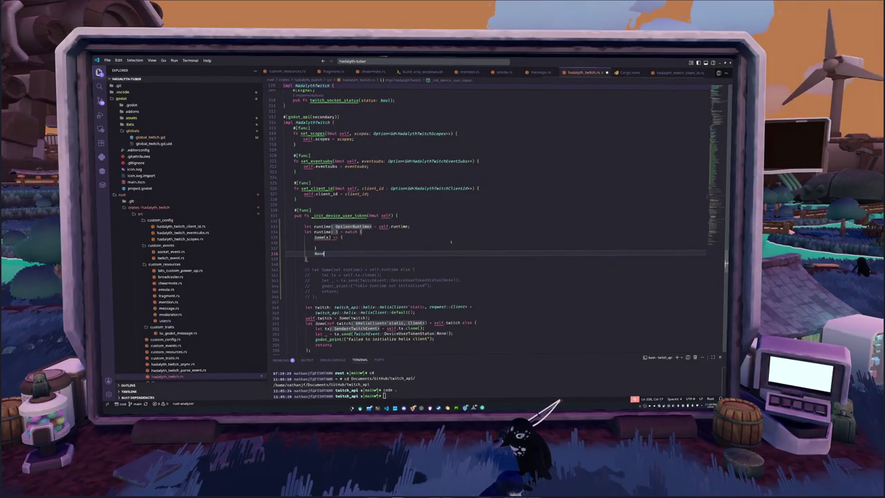
pyautogui.write(' => {None')
# - Put x in the body of the Some(x) arm and check the match keyword's error
pyautogui.click(451, 242)
pyautogui.write('x;')
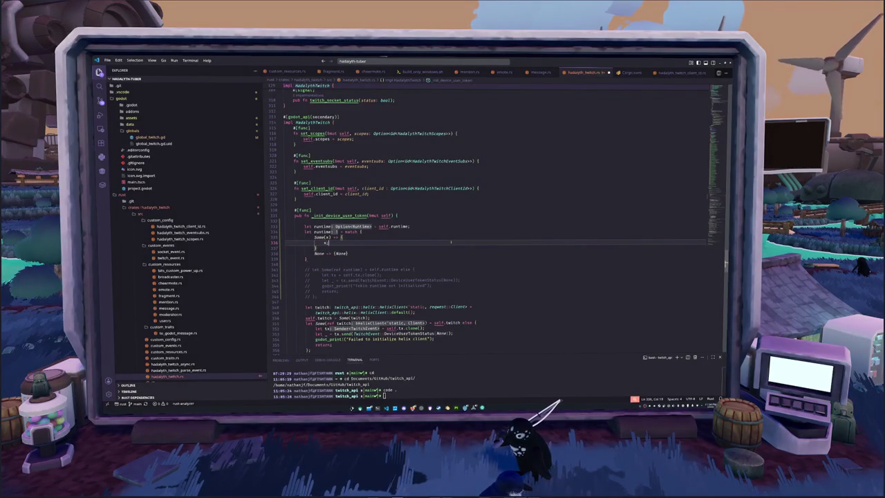
pyautogui.press('Down')
pyautogui.press('Down')
pyautogui.press('Down')
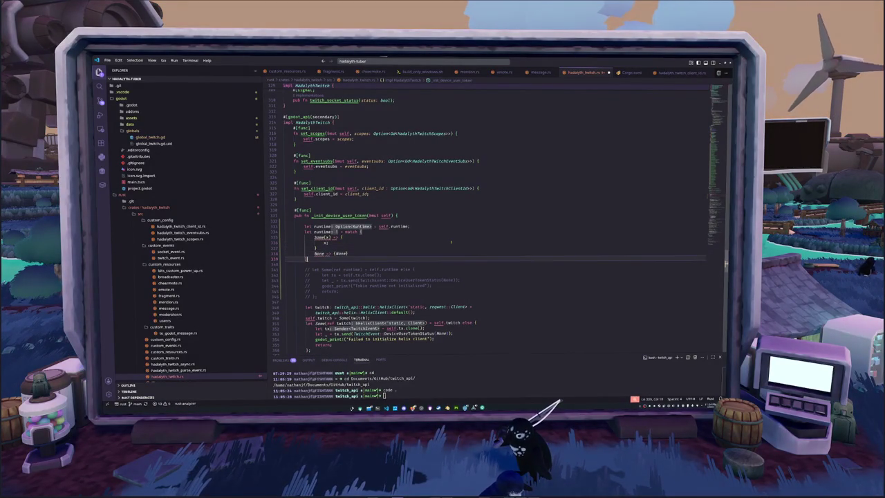
pyautogui.press('Up')
pyautogui.press('Up')
pyautogui.press('Up')
pyautogui.press('Up')
pyautogui.press('Down')
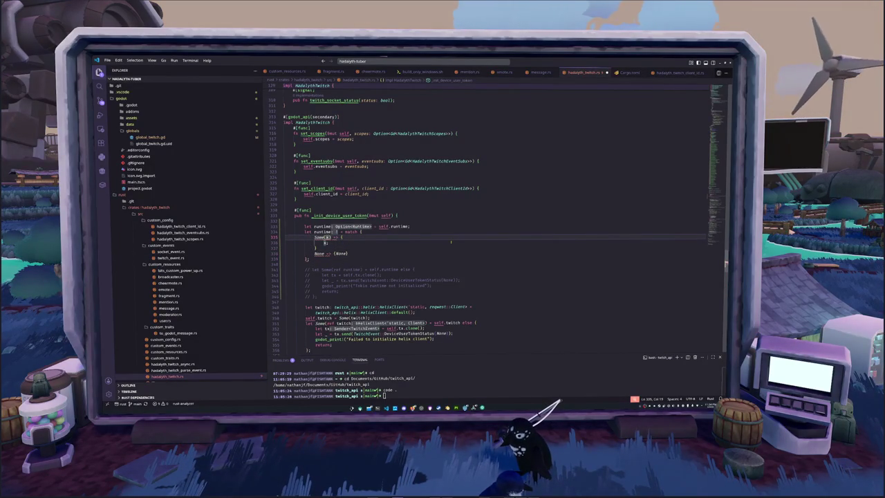
pyautogui.press('Down')
pyautogui.press('Down')
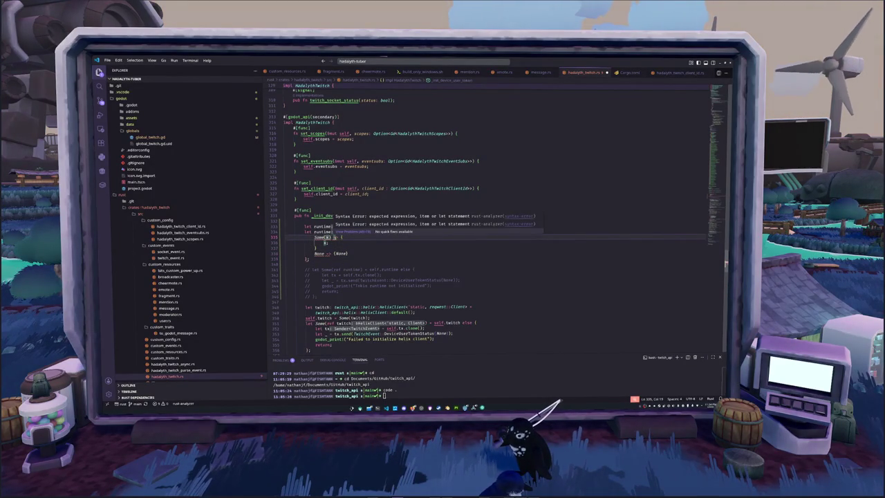
pyautogui.press('Down')
pyautogui.click(349, 232)
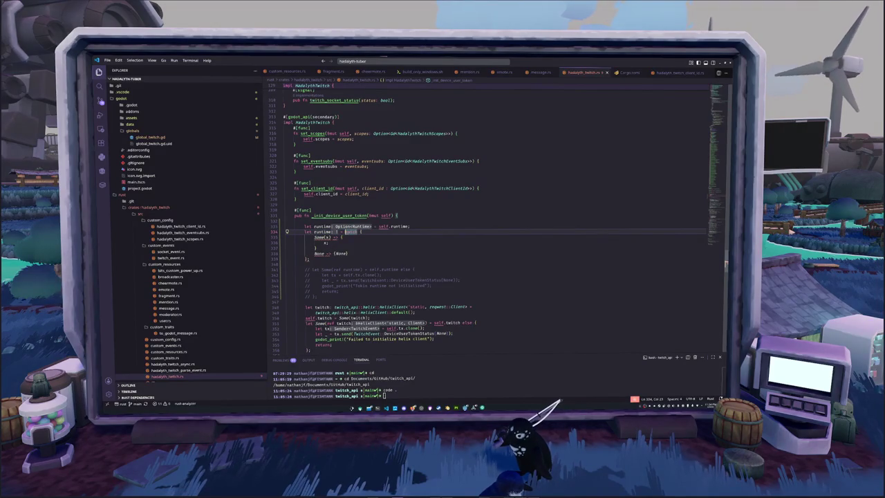
# - Delete the semicolon after x and the blank line under 'Some(x) => {'
pyautogui.click(330, 242)
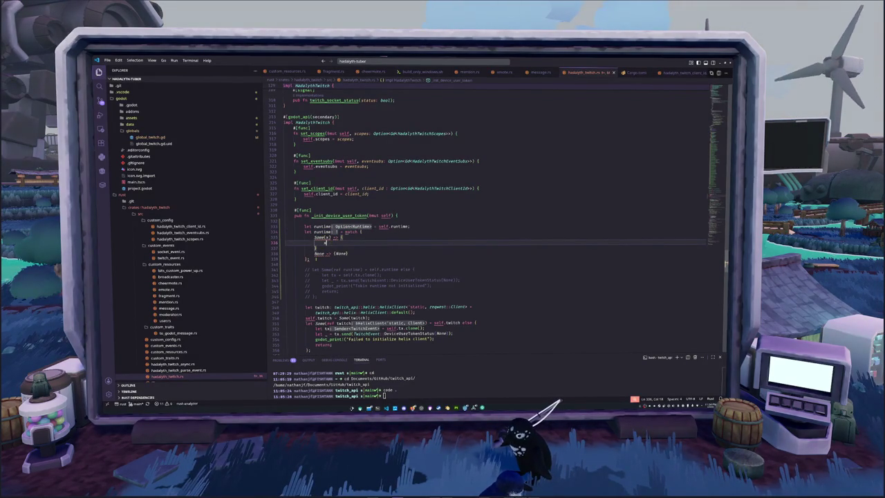
pyautogui.press('BackSpace')
pyautogui.click(309, 259)
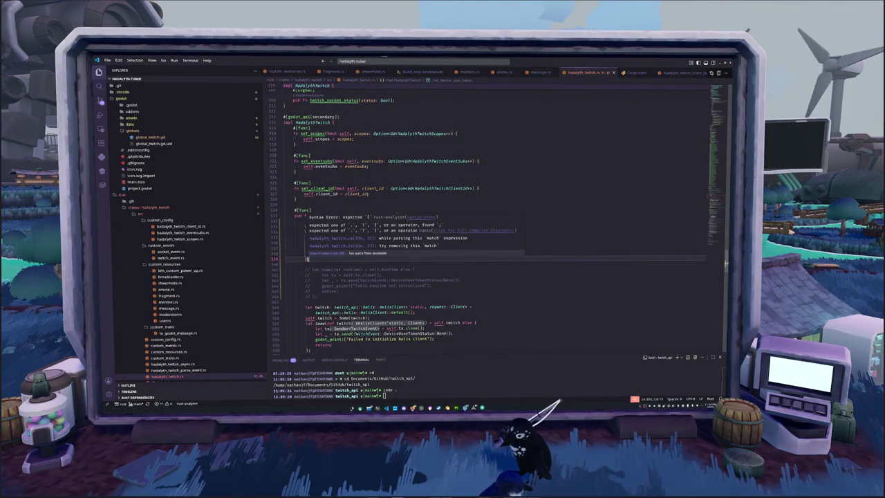
pyautogui.click(342, 237)
pyautogui.click(324, 248)
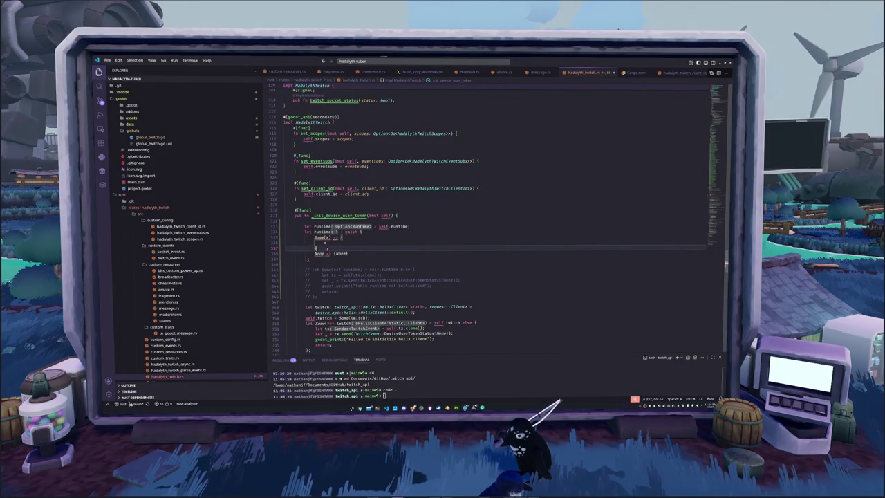
pyautogui.click(342, 237)
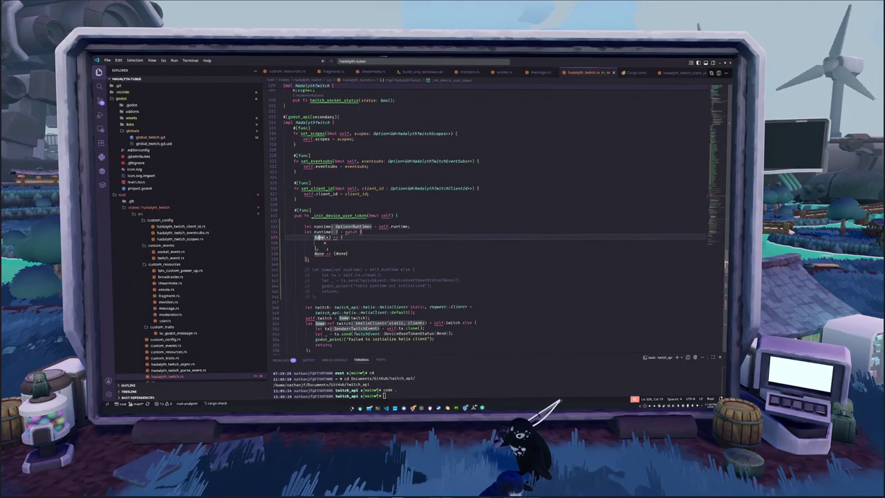
pyautogui.press('Delete')
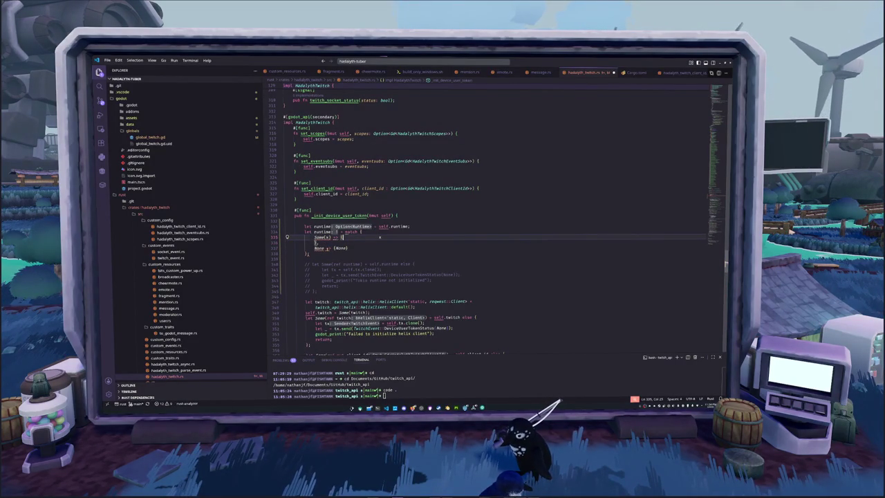
pyautogui.write('x')
# - Collapse the Some arm onto one line and make the match examine runtime
pyautogui.press('Delete')
pyautogui.moveTo(379, 237); pyautogui.dragTo(342, 237)
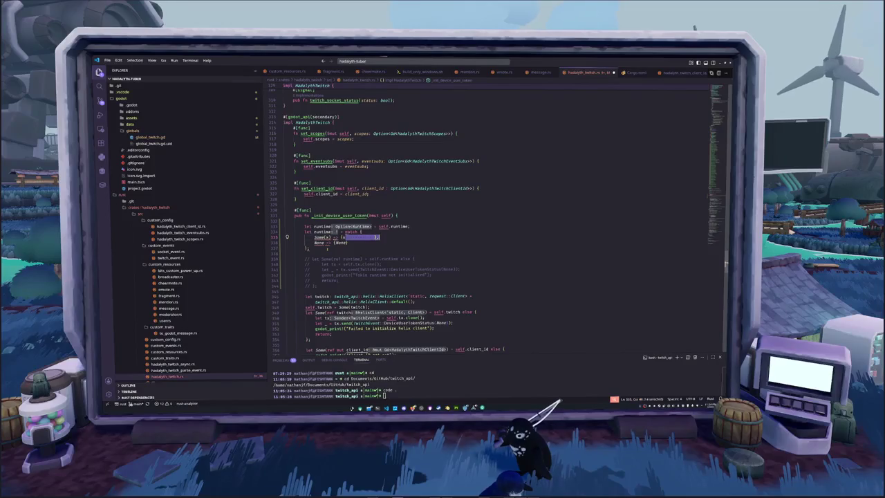
pyautogui.click(363, 232)
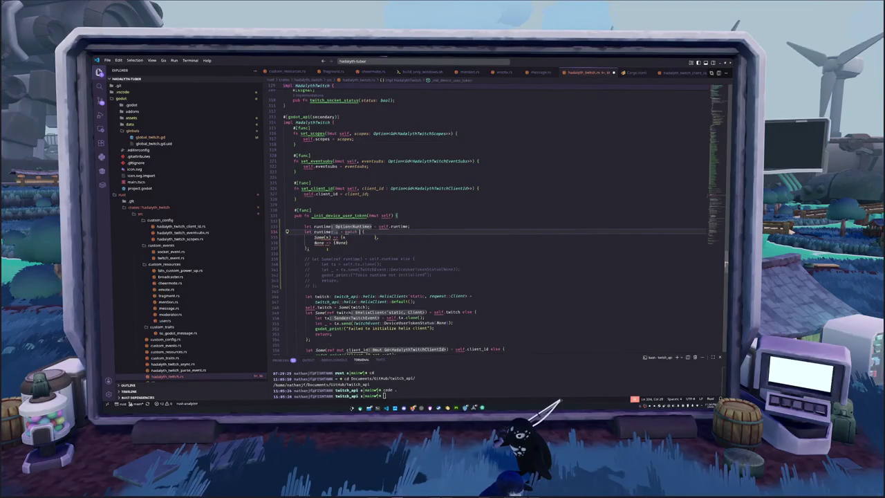
pyautogui.write('runtime')
pyautogui.press('Down')
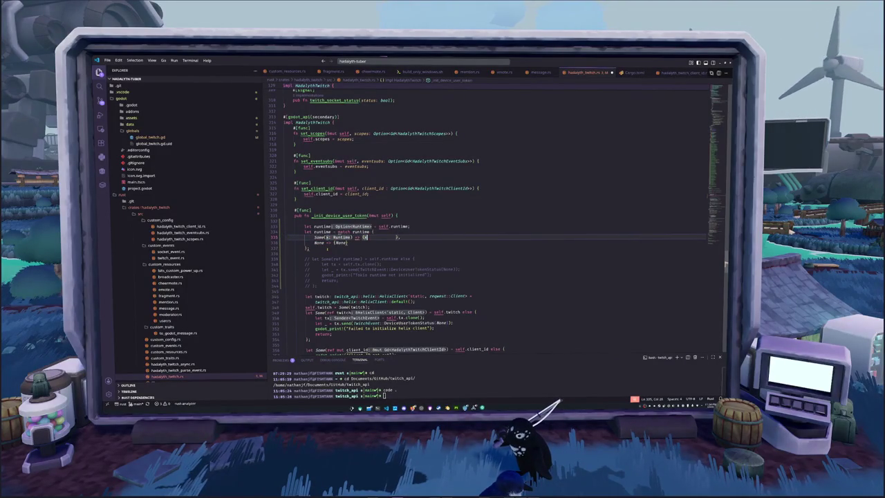
pyautogui.hotkey('ctrl', 'Delete')
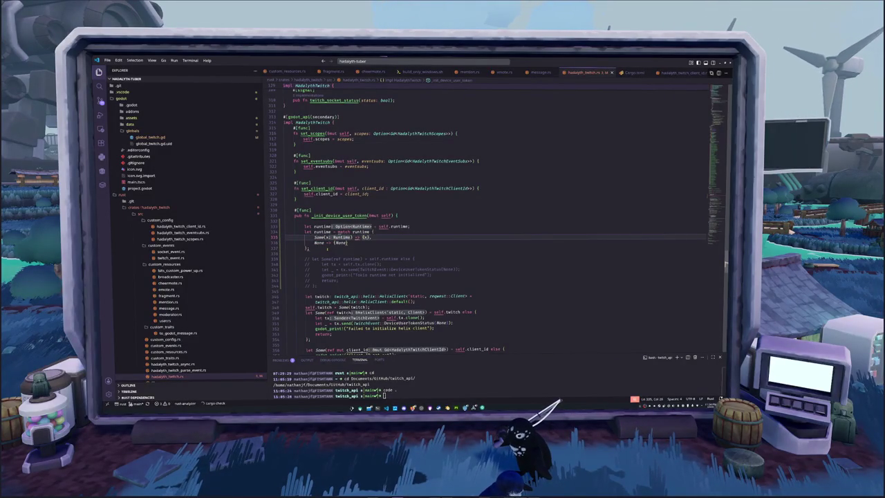
# - Add a comma after the None arm and replace its None value with return
pyautogui.press('Down')
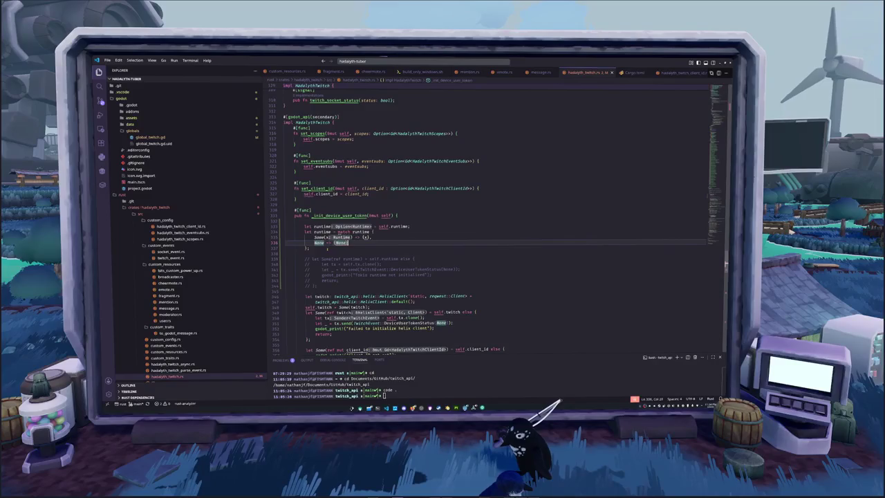
pyautogui.write(',')
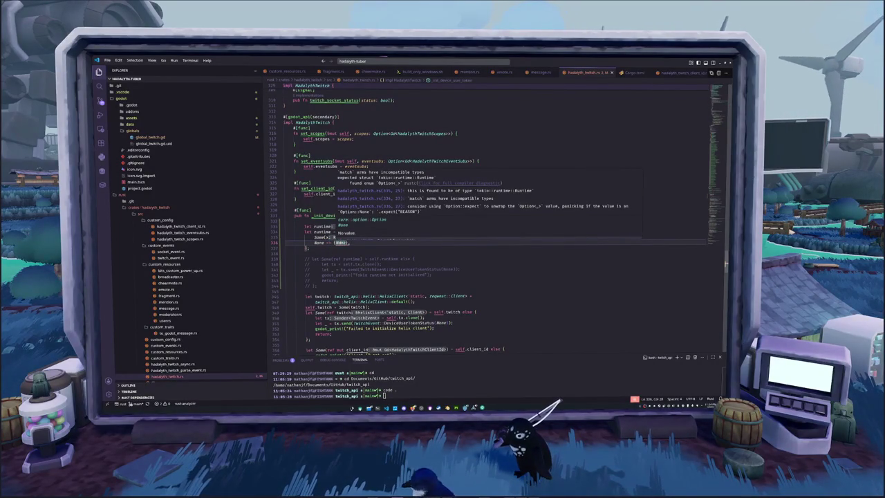
pyautogui.doubleClick(319, 243)
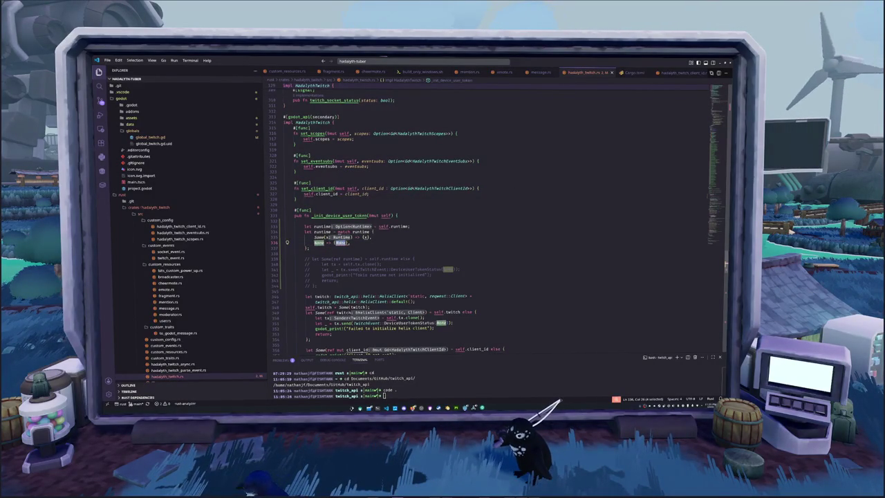
pyautogui.click(359, 237)
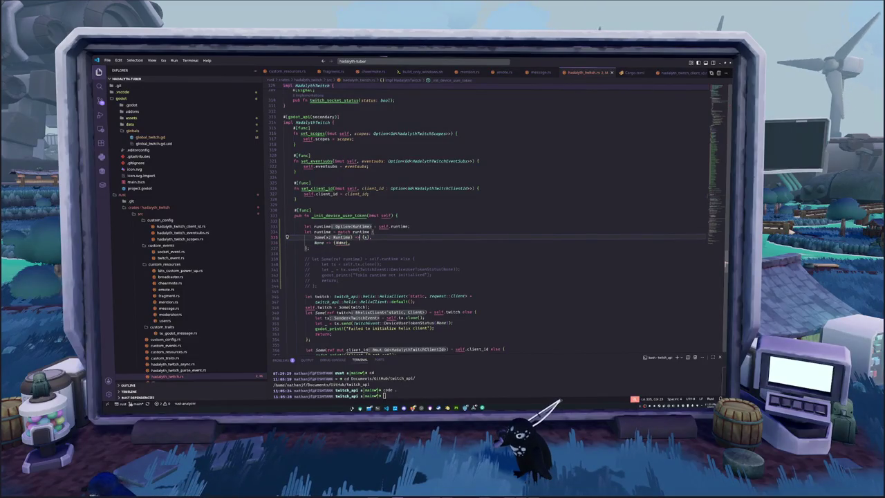
pyautogui.click(333, 232)
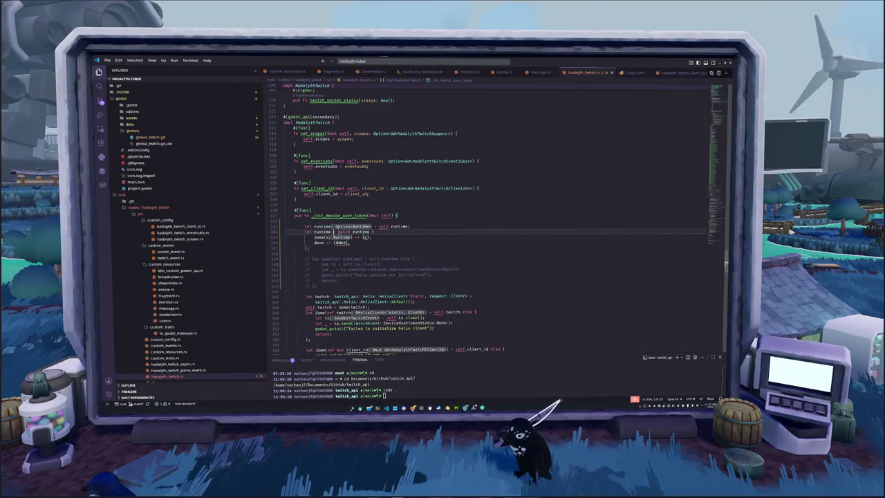
pyautogui.click(344, 232)
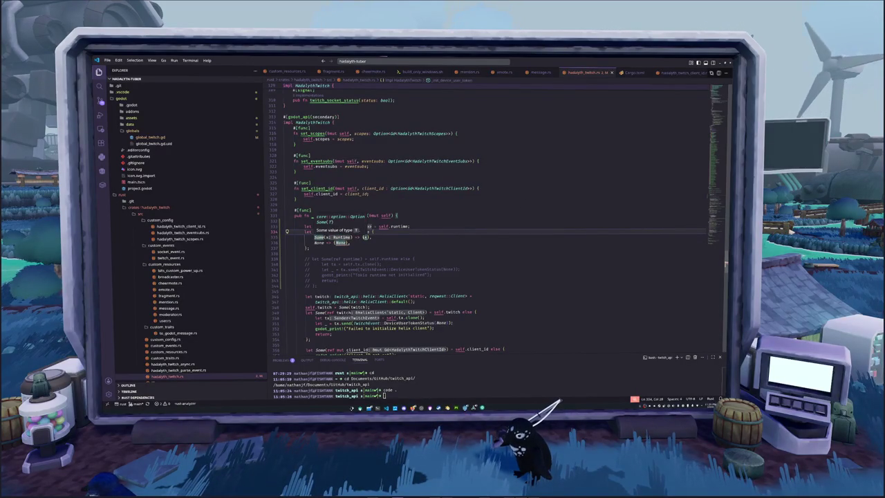
pyautogui.click(346, 243)
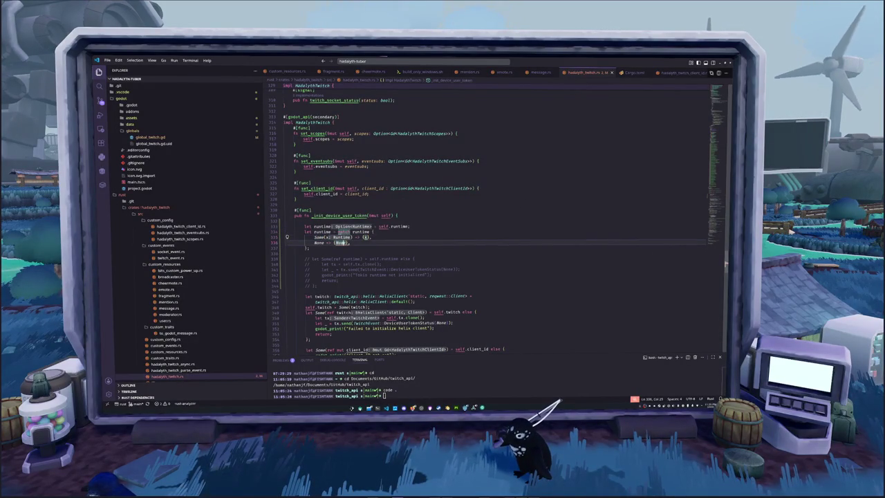
pyautogui.write('re')
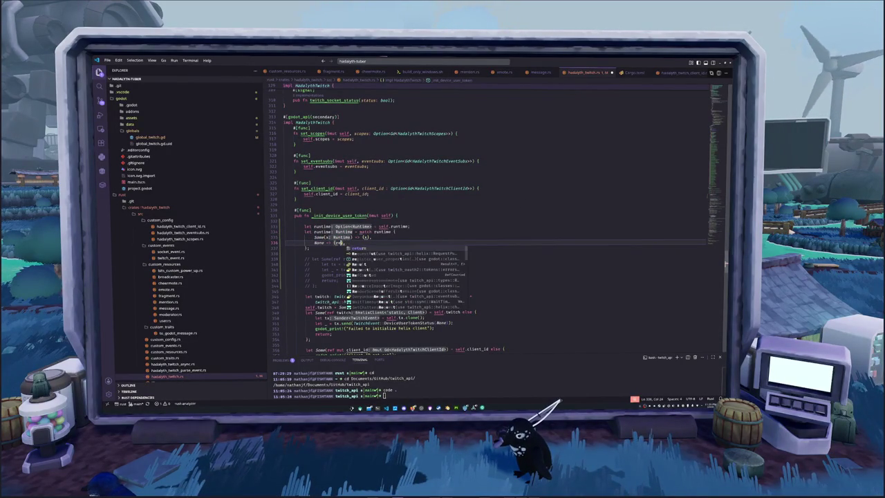
pyautogui.write('turn')
pyautogui.press('Escape')
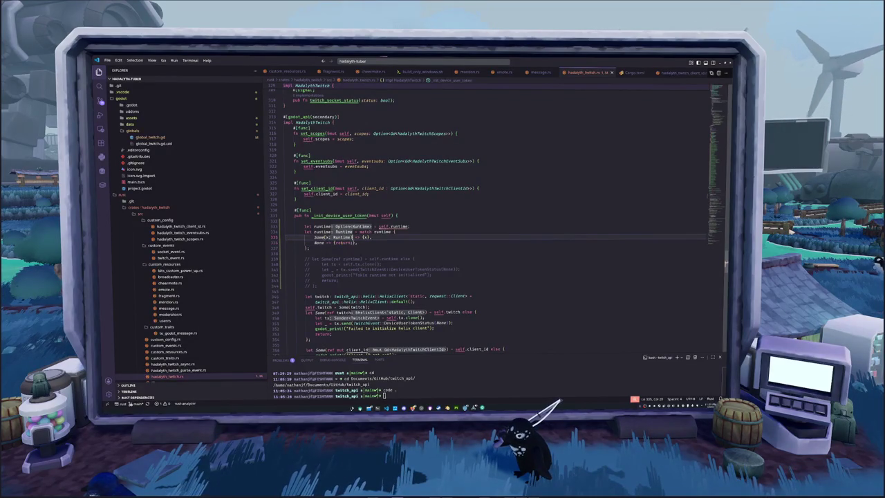
pyautogui.doubleClick(322, 232)
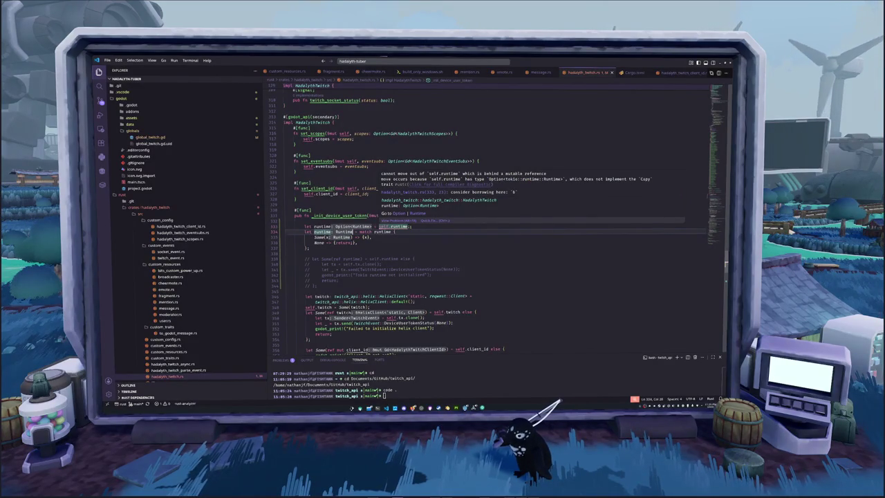
# - Change the binding to 'let runtime = &self.runtime;' so it borrows the runtime
pyautogui.press('Up')
pyautogui.click(315, 226)
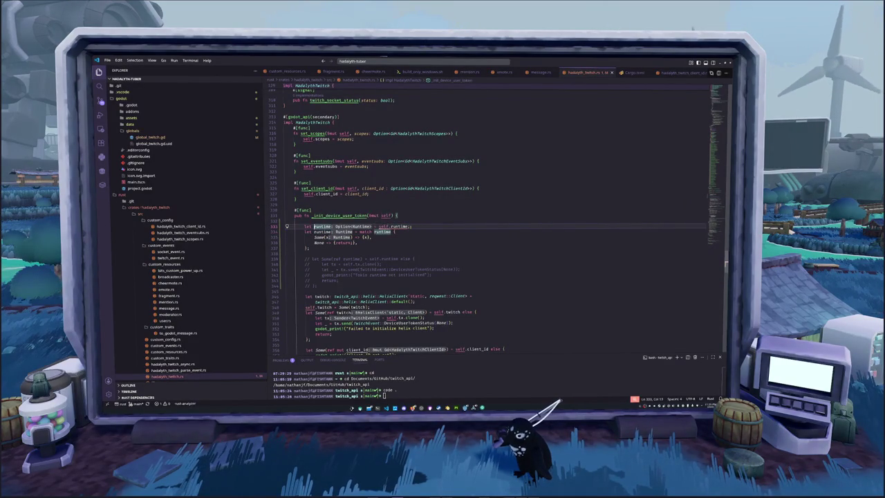
pyautogui.click(381, 226)
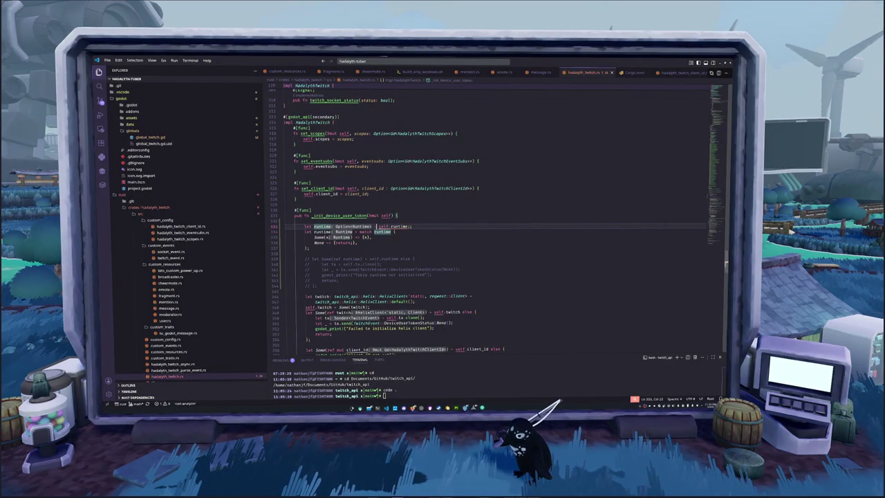
pyautogui.write('&')
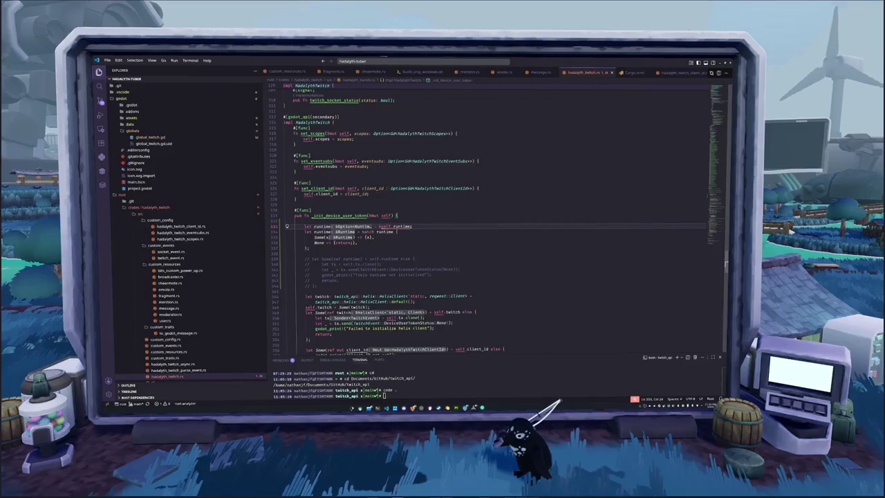
# - Check the None arm's contents, then select the runtime match lines
pyautogui.press('Down')
pyautogui.press('Down')
pyautogui.press('Down')
pyautogui.press('Down')
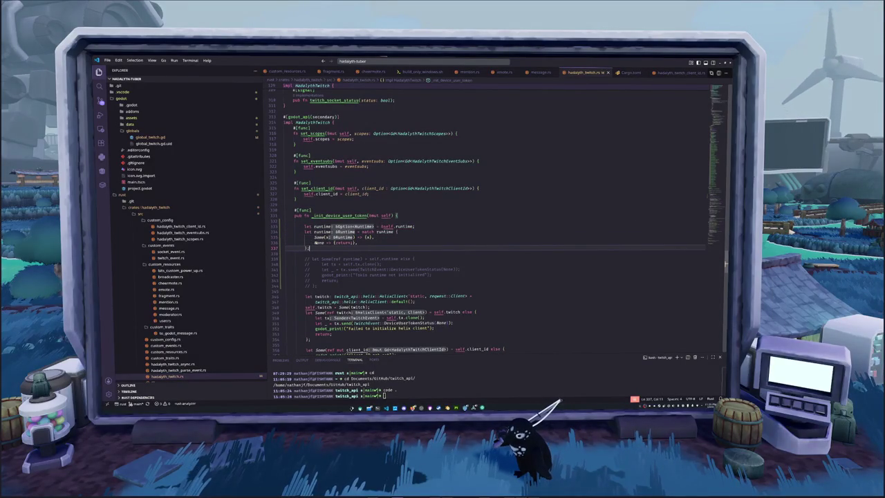
pyautogui.press('Up')
pyautogui.press('Home')
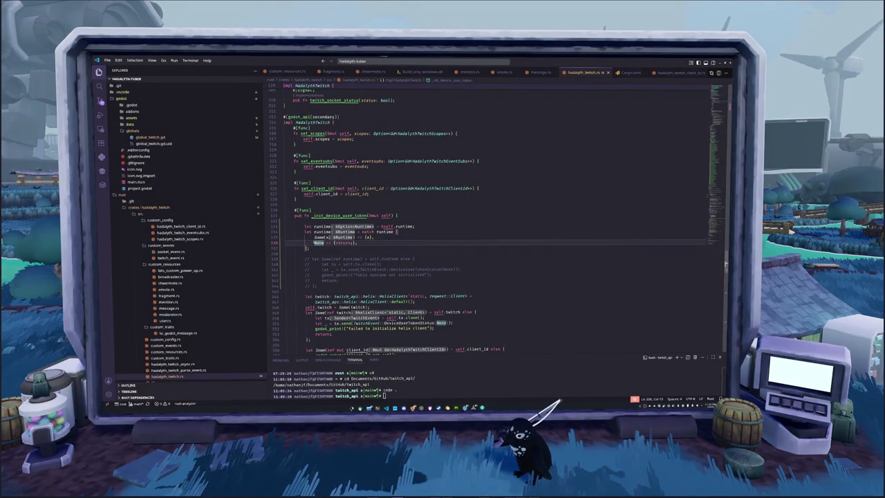
pyautogui.hotkey('shift', 'End')
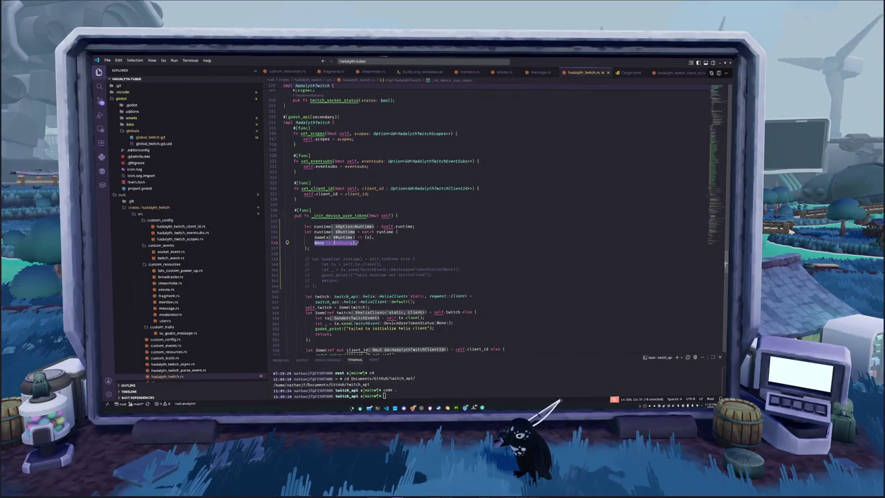
pyautogui.press('Home')
pyautogui.hotkey('ctrl', 'shift', 'Right')
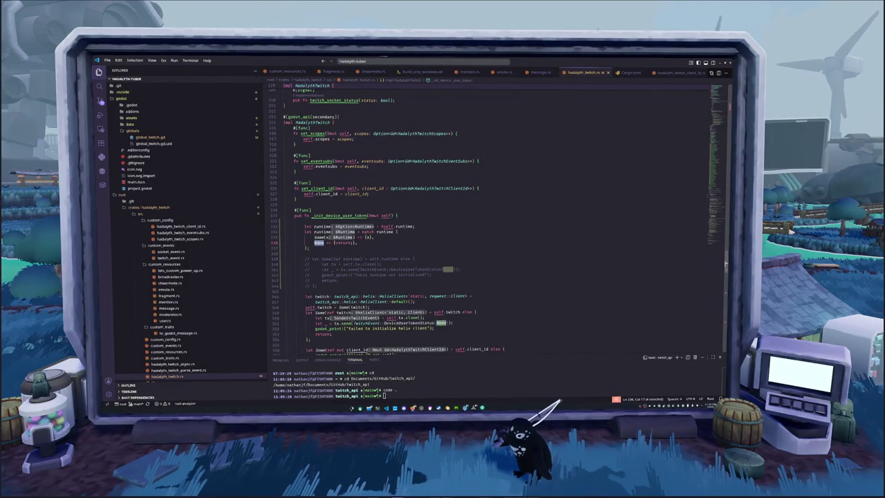
pyautogui.press('Down')
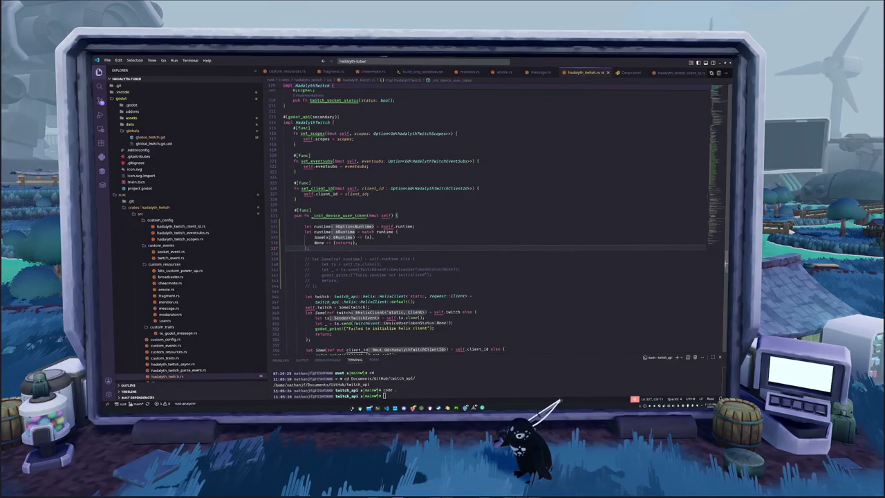
pyautogui.moveTo(345, 227)
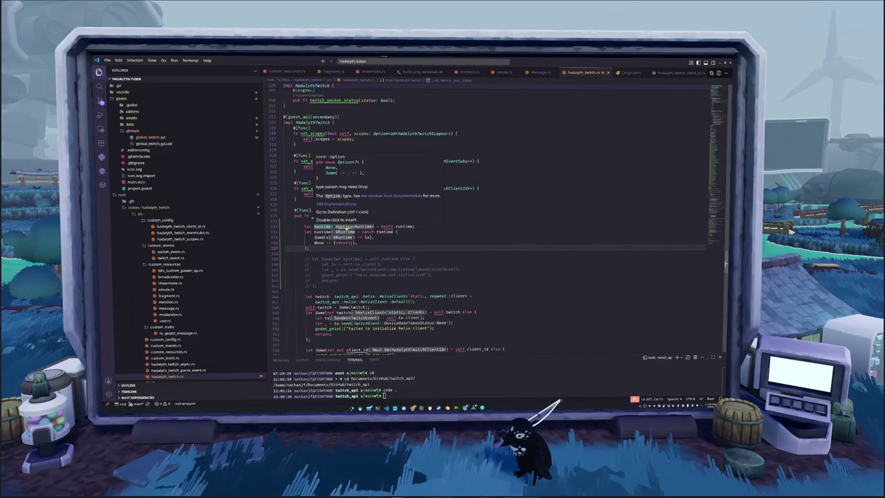
pyautogui.moveTo(318, 247); pyautogui.dragTo(285, 222)
# - Delete the runtime match block and uncomment the original let-else guard
pyautogui.press('BackSpace')
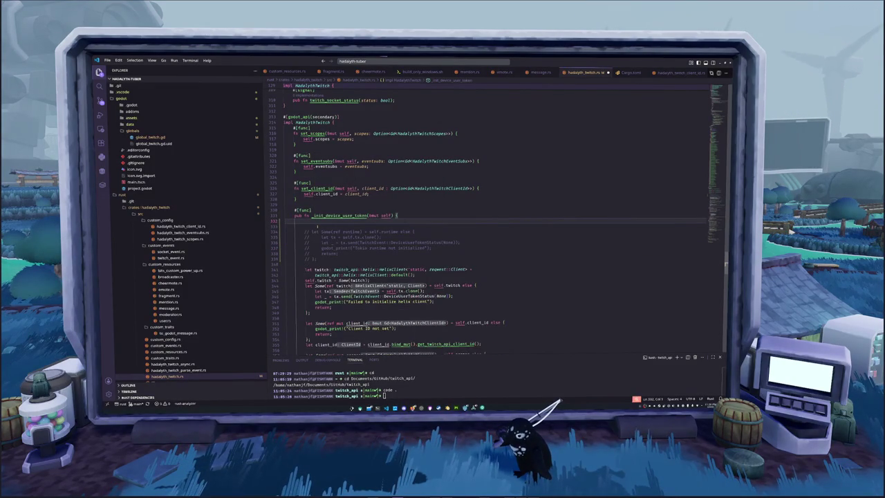
pyautogui.press('BackSpace')
pyautogui.moveTo(319, 254)
pyautogui.mouseDown()
pyautogui.moveTo(285, 248)
pyautogui.moveTo(285, 222)
pyautogui.mouseUp()
pyautogui.hotkey('ctrl', '/')
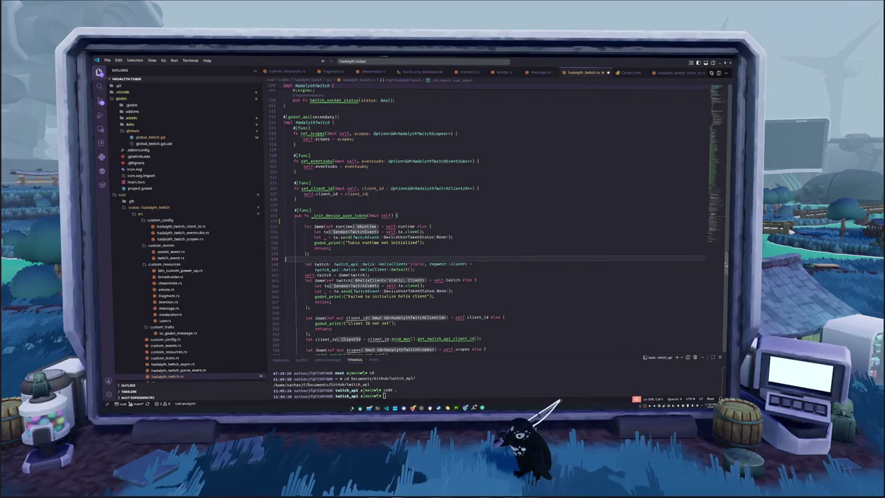
# - Scroll down to the runtime.spawn call and inspect the spawned future's function path
pyautogui.scroll(-2, 494, 222)
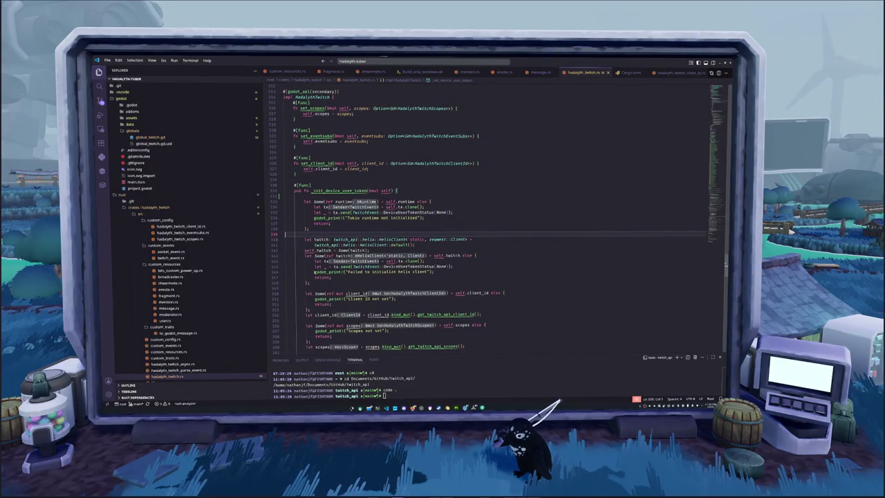
pyautogui.scroll(-5, 487, 221)
pyautogui.click(309, 293)
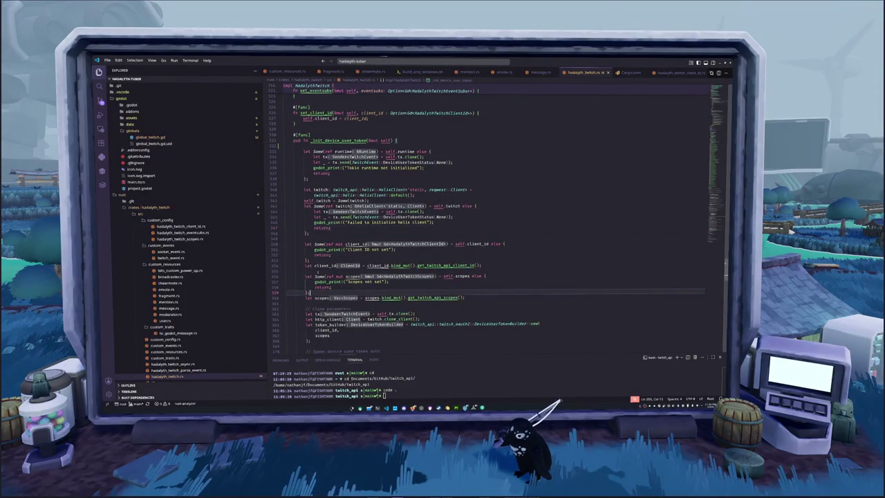
pyautogui.scroll(-2, 309, 293)
pyautogui.scroll(-1, 310, 292)
pyautogui.scroll(-1, 309, 293)
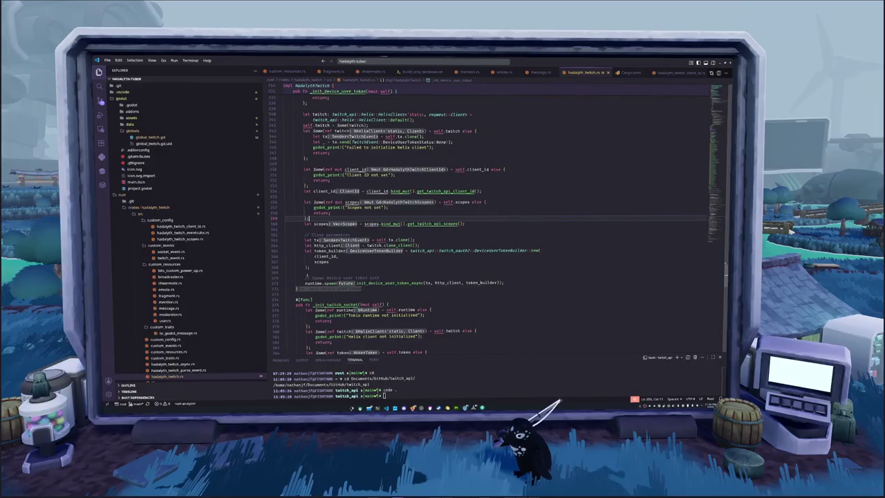
pyautogui.click(305, 272)
pyautogui.scroll(-2, 305, 272)
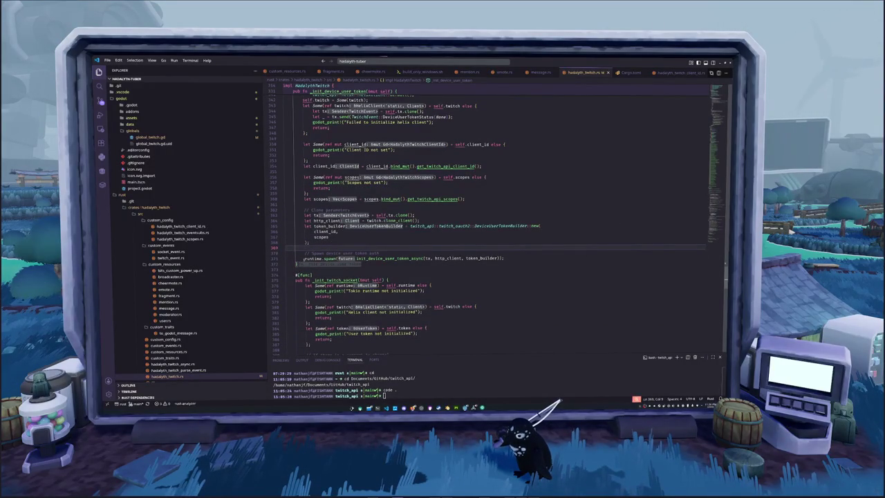
pyautogui.moveTo(304, 258); pyautogui.dragTo(424, 258)
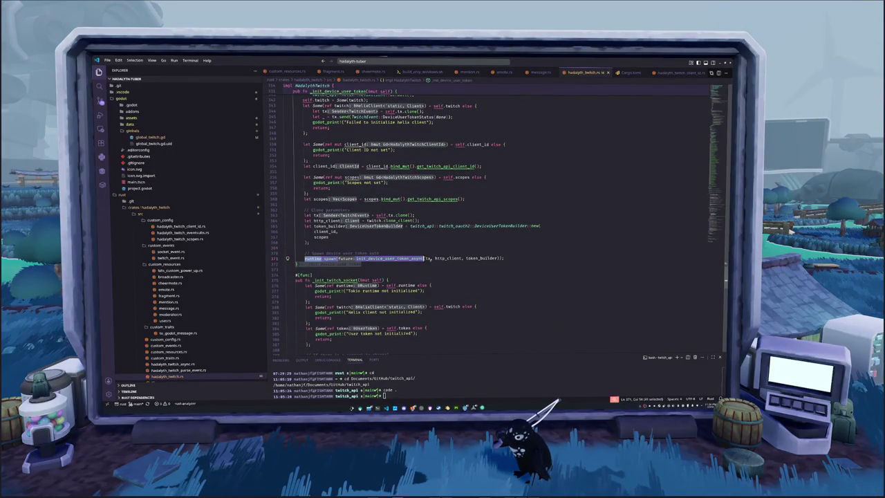
pyautogui.click(509, 258)
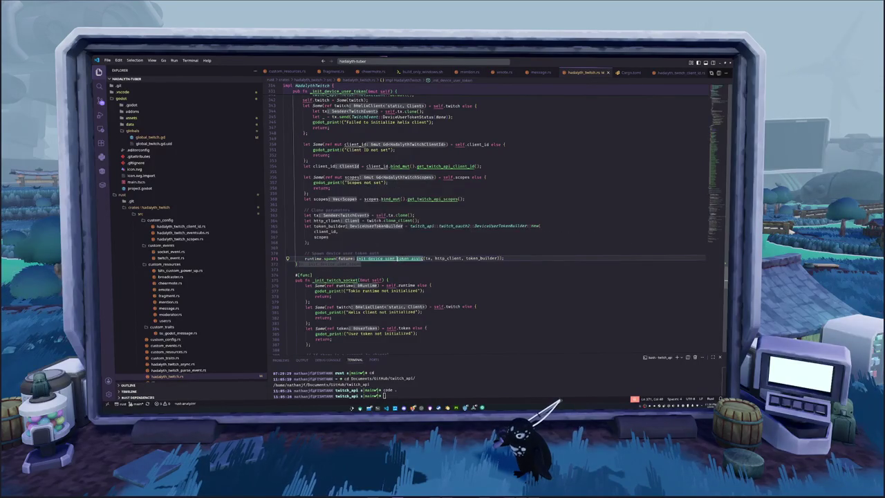
pyautogui.keyDown('ctrl'); pyautogui.click(398, 259); pyautogui.keyUp('ctrl')
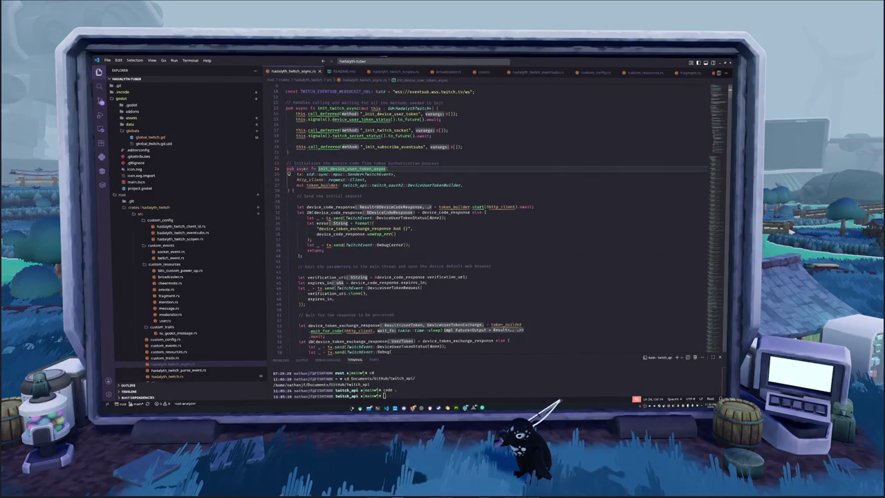
pyautogui.scroll(2, 314, 72)
pyautogui.click(314, 71)
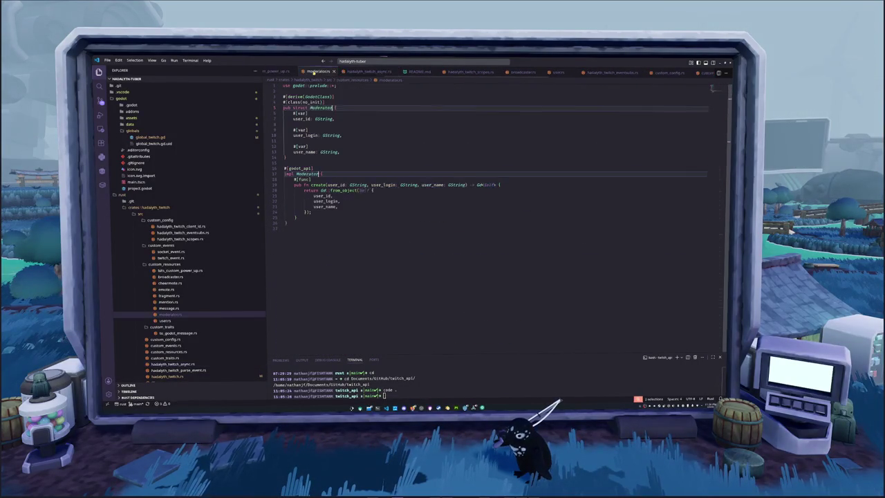
pyautogui.click(314, 71)
pyautogui.click(301, 72)
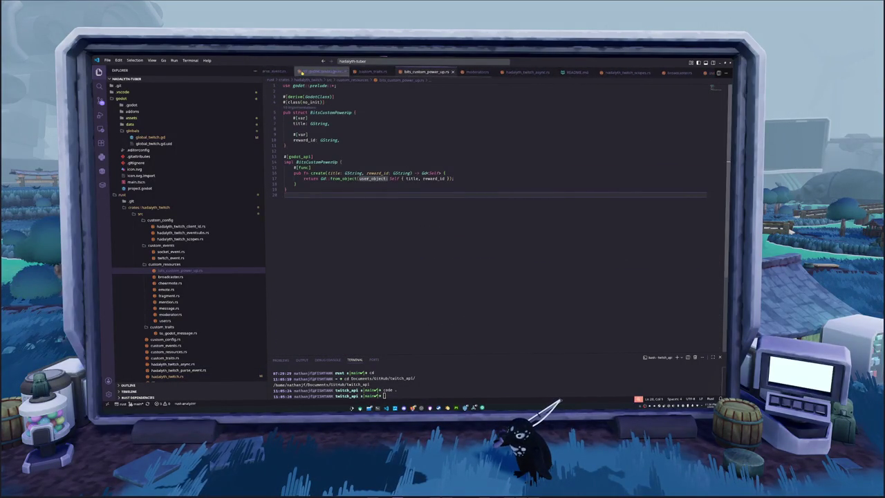
pyautogui.scroll(-2, 167, 336)
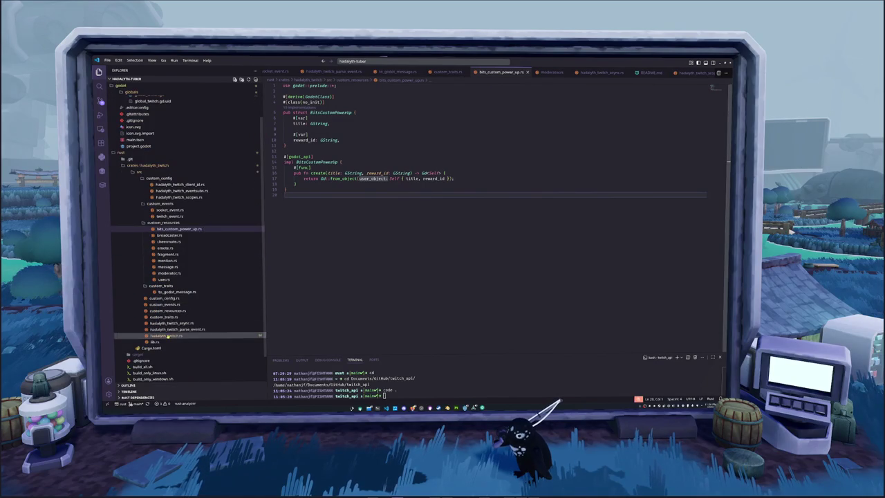
pyautogui.click(167, 336)
pyautogui.click(322, 247)
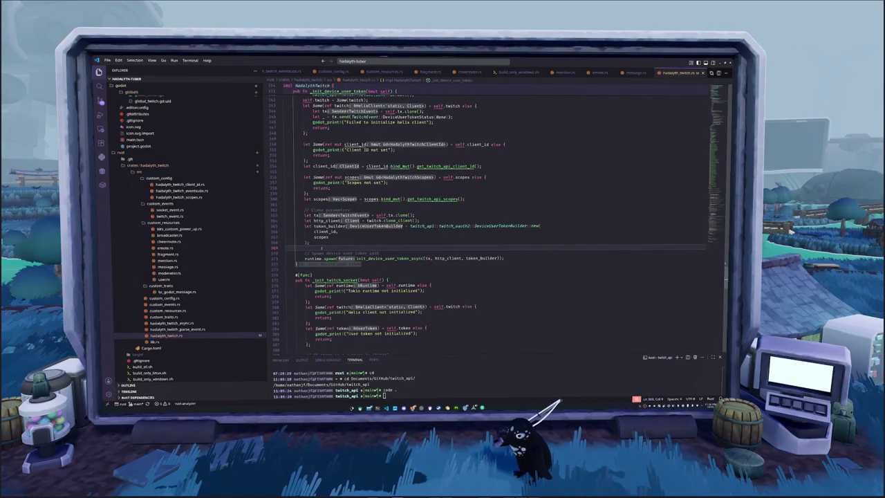
pyautogui.press('Return')
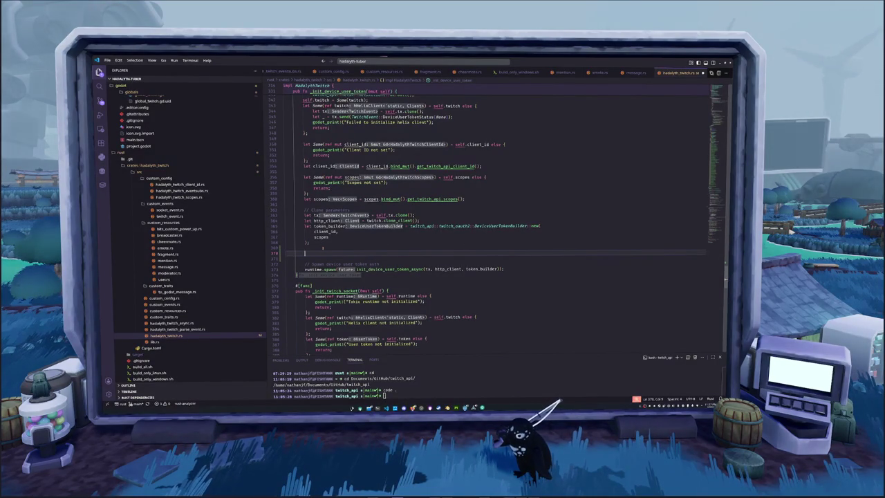
pyautogui.moveTo(357, 269); pyautogui.dragTo(499, 269)
pyautogui.hotkey('ctrl', 'c')
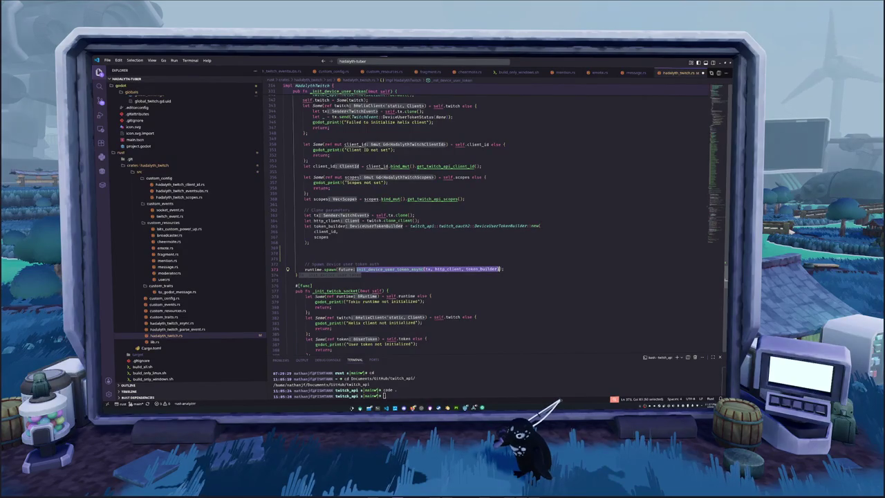
pyautogui.click(332, 252)
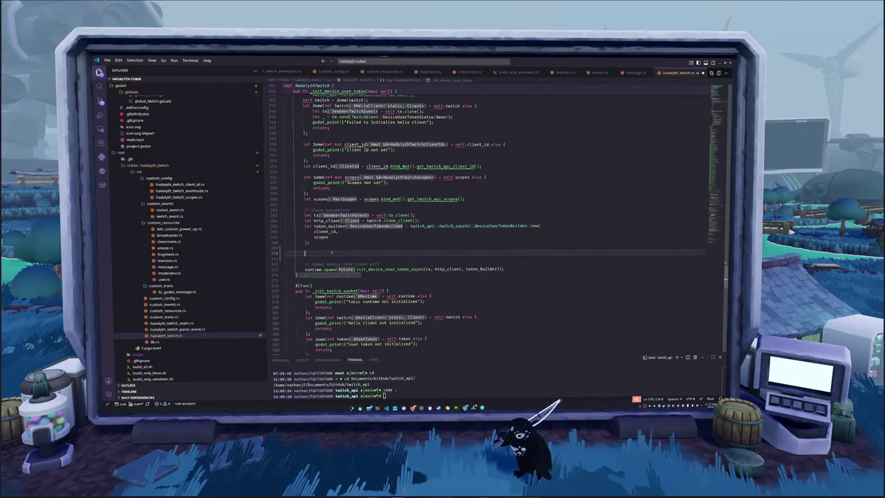
pyautogui.write('let x =')
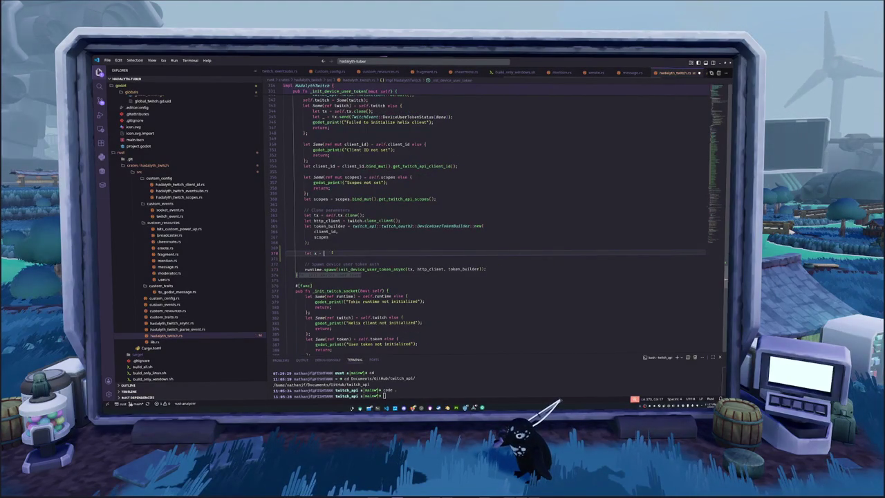
pyautogui.hotkey('ctrl', 'v')
pyautogui.write(';')
pyautogui.hotkey('ctrl', 's')
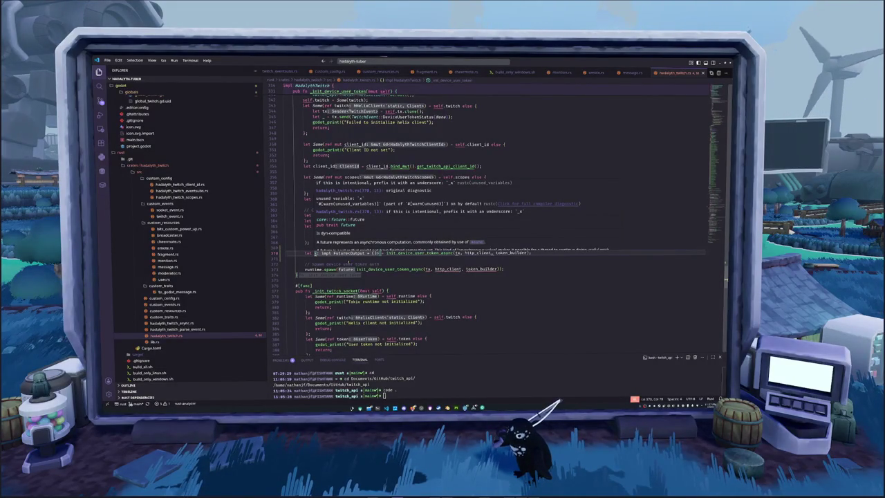
pyautogui.click(288, 253)
pyautogui.press('BackSpace')
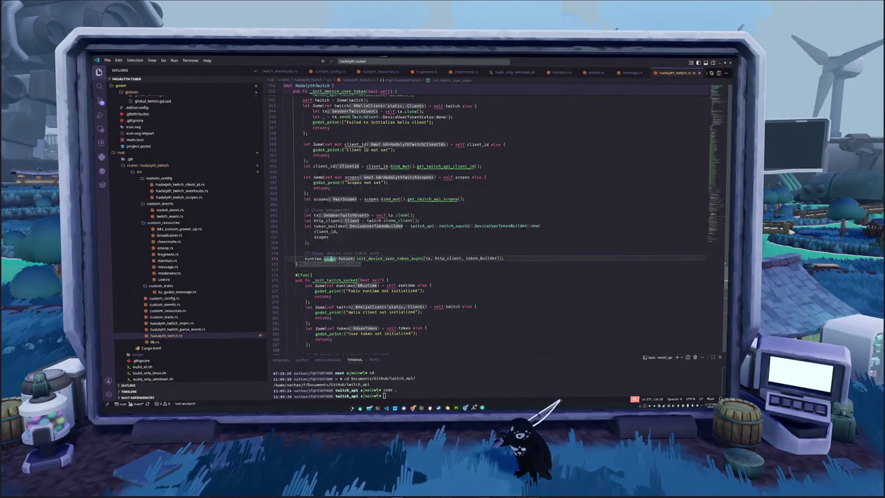
# - Read Tokio's spawn definition and docs in runtime.rs, then return to Blender
pyautogui.keyDown('ctrl'); pyautogui.click(330, 259); pyautogui.keyUp('ctrl')
pyautogui.scroll(-1, 326, 253)
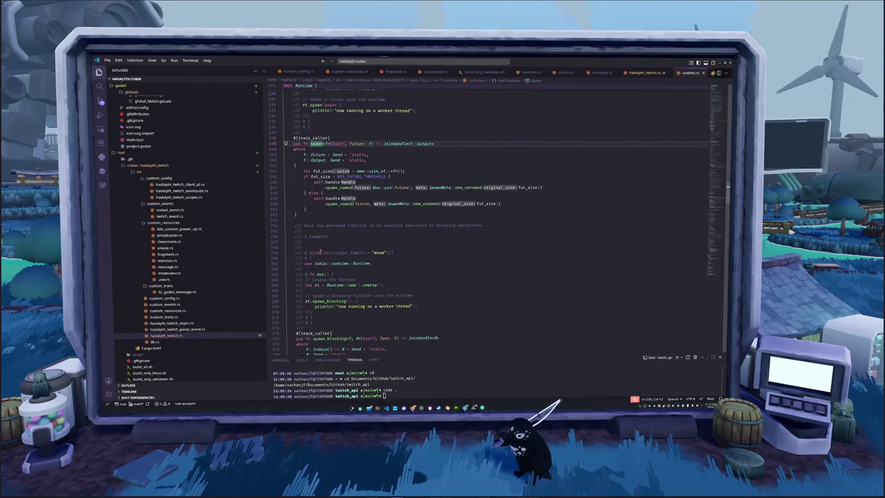
pyautogui.scroll(1, 320, 253)
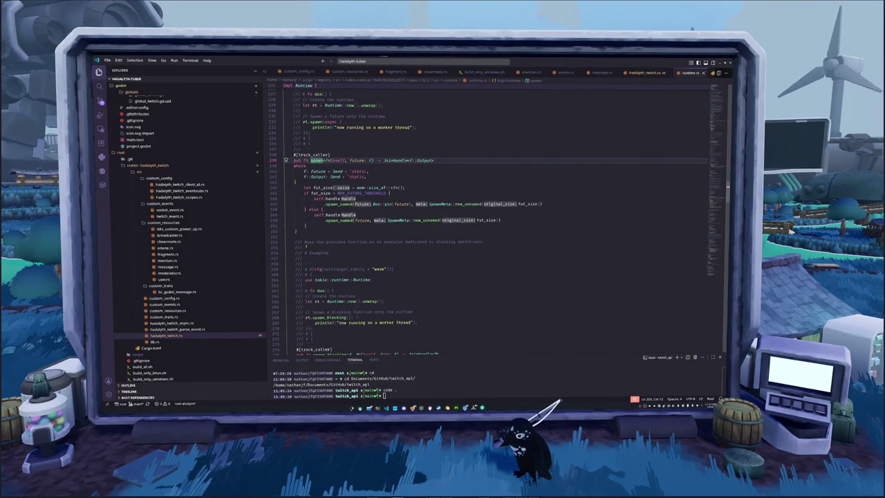
pyautogui.moveTo(315, 154)
pyautogui.moveTo(317, 172)
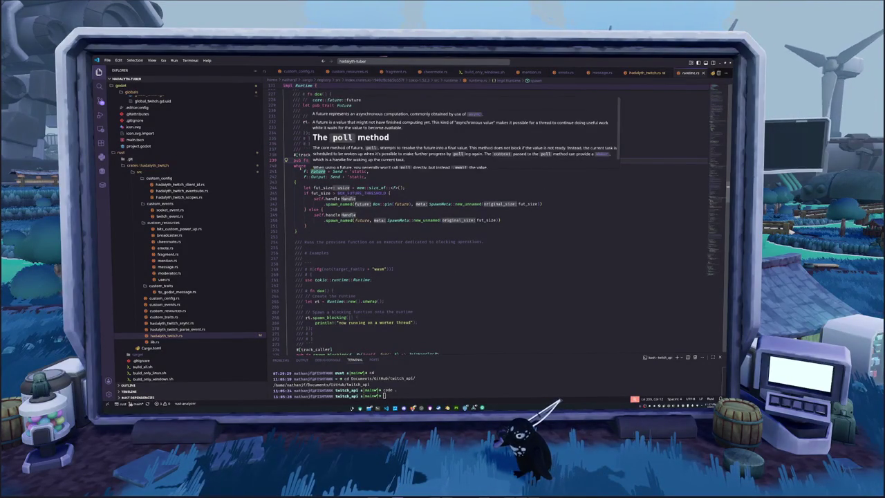
pyautogui.click(304, 171)
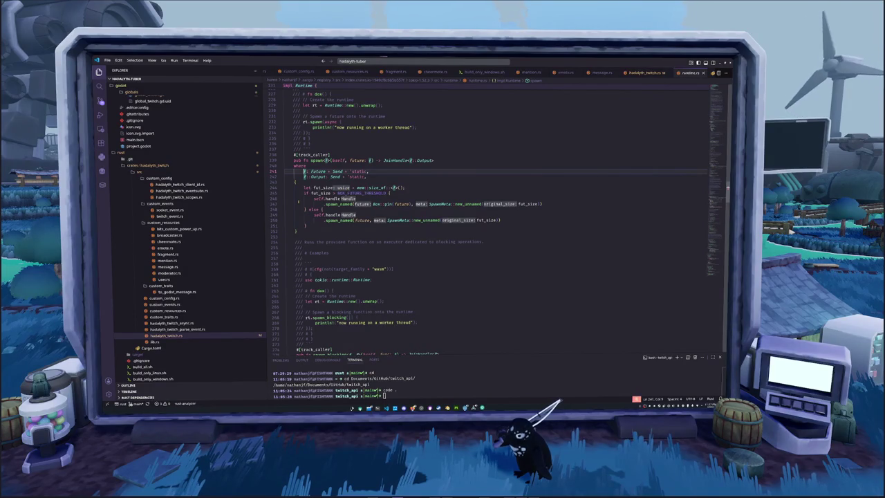
pyautogui.scroll(-1, 307, 173)
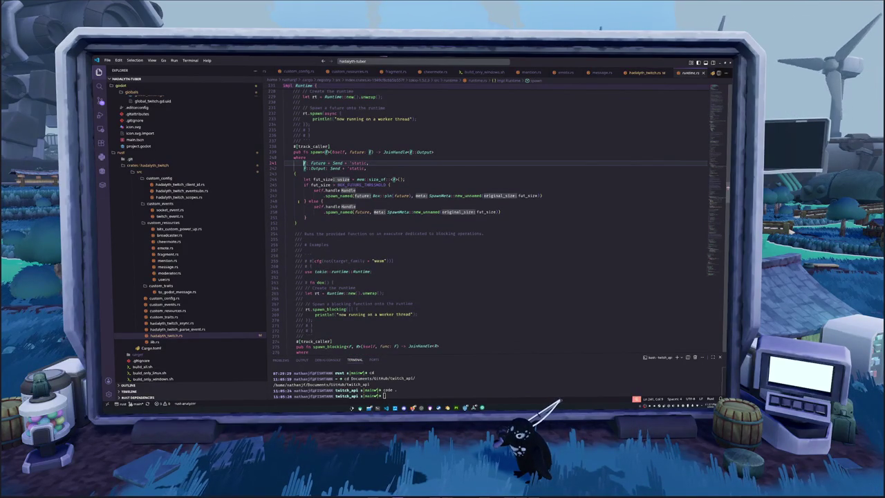
pyautogui.moveTo(325, 171)
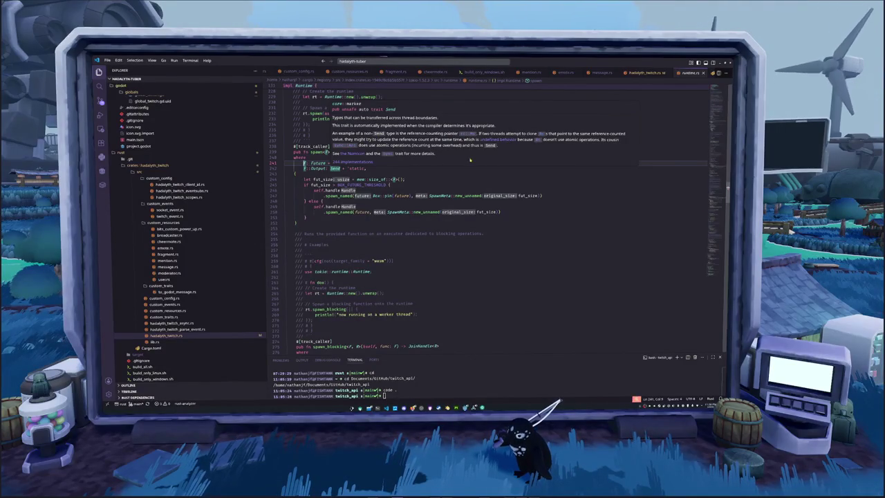
pyautogui.scroll(-1, 420, 184)
pyautogui.scroll(-1, 378, 202)
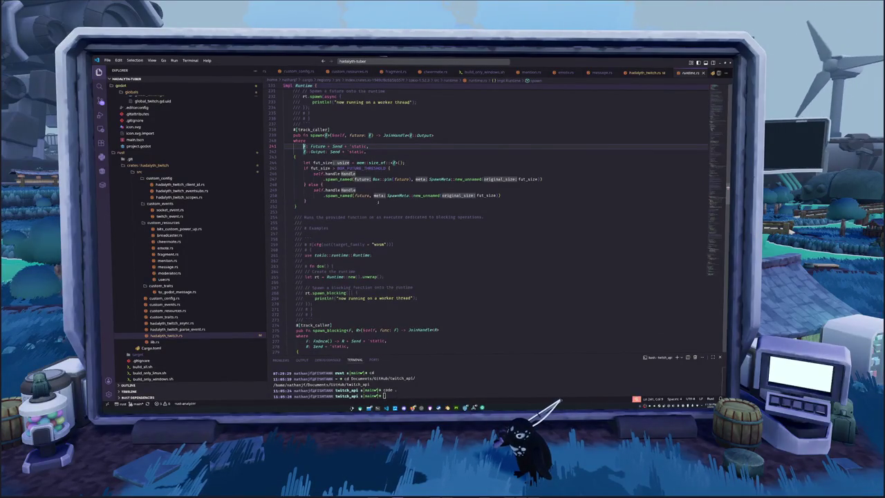
pyautogui.scroll(1, 378, 203)
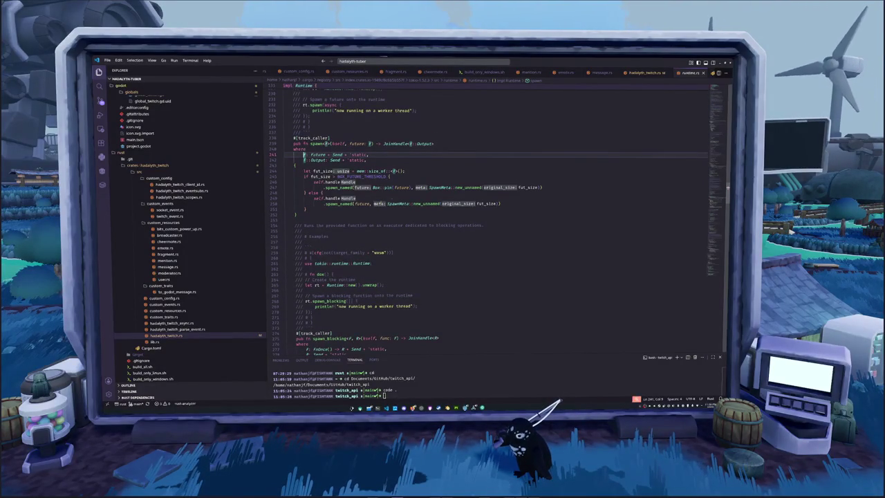
pyautogui.hotkey('alt', 'Tab')
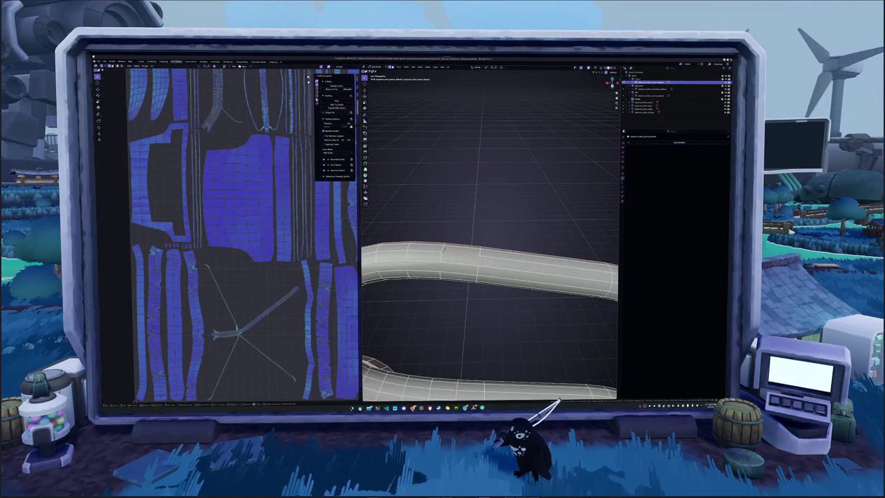
# - Orbit and zoom around the strap loop's tube and select an edge ring around it
pyautogui.moveTo(490, 208); pyautogui.dragTo(490, 249, button='middle')
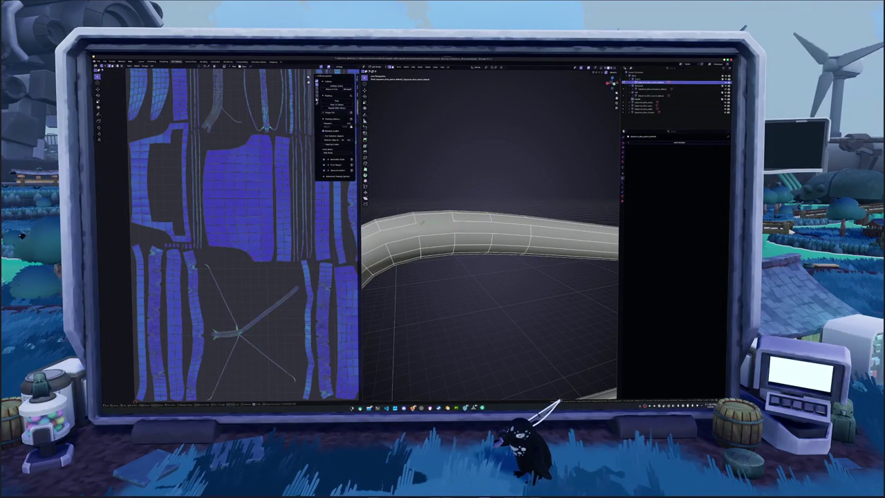
pyautogui.moveTo(490, 276)
pyautogui.mouseDown(button='middle')
pyautogui.moveTo(511, 290)
pyautogui.moveTo(498, 304)
pyautogui.moveTo(504, 228)
pyautogui.moveTo(499, 217)
pyautogui.moveTo(479, 232)
pyautogui.moveTo(492, 242)
pyautogui.moveTo(487, 222)
pyautogui.mouseUp(button='middle')
pyautogui.scroll(3, 486, 223)
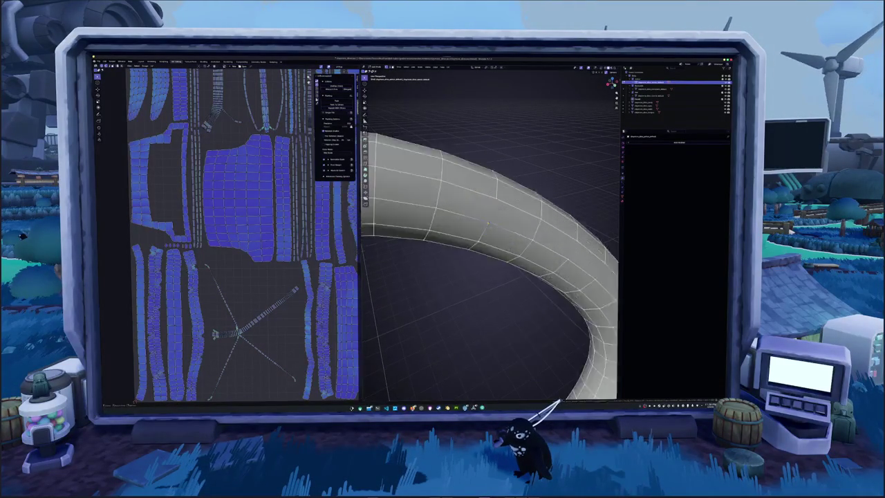
pyautogui.scroll(3, 488, 223)
pyautogui.scroll(-2, 488, 222)
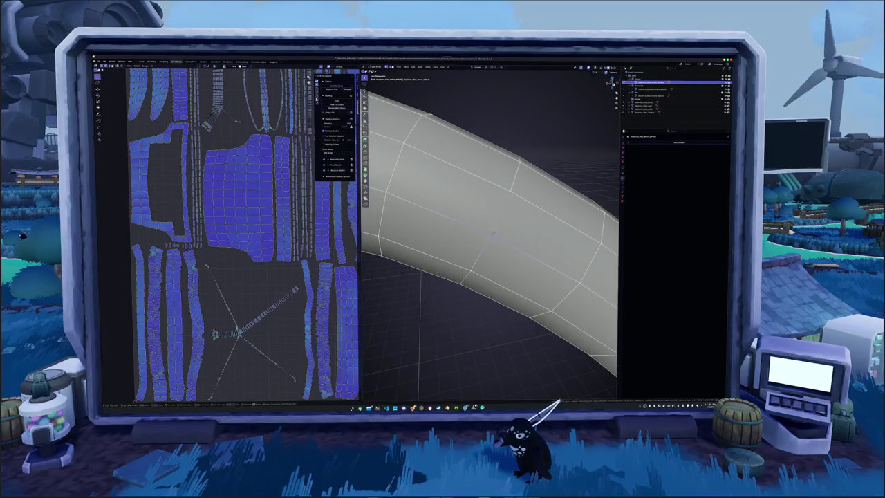
pyautogui.scroll(-2, 491, 235)
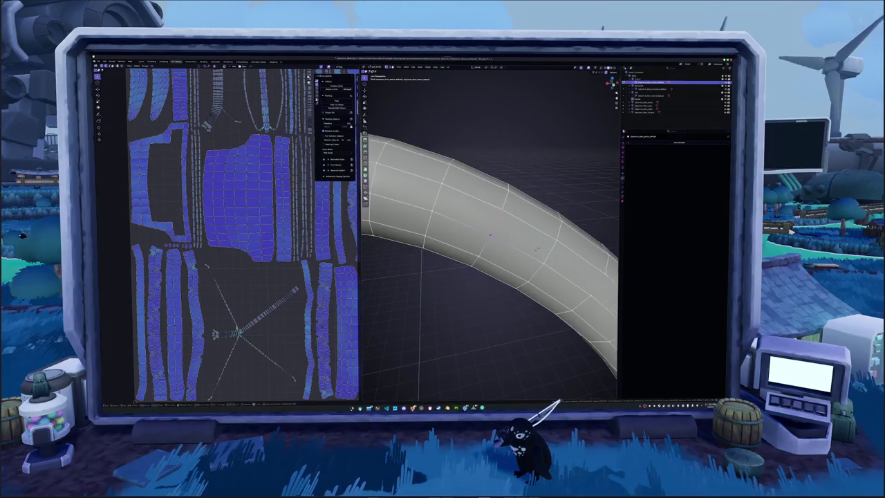
pyautogui.scroll(-2, 498, 214)
pyautogui.scroll(-1, 500, 208)
pyautogui.scroll(-2, 459, 228)
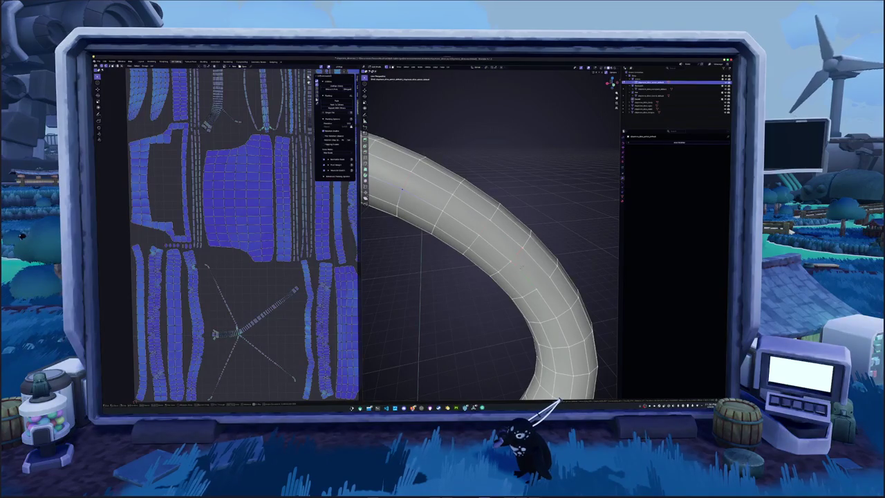
pyautogui.keyDown('alt'); pyautogui.click(515, 252); pyautogui.keyUp('alt')
# - Bring up the edge context menu for the selected ring to mark it as a seam
pyautogui.scroll(-1, 485, 228)
pyautogui.scroll(-1, 484, 228)
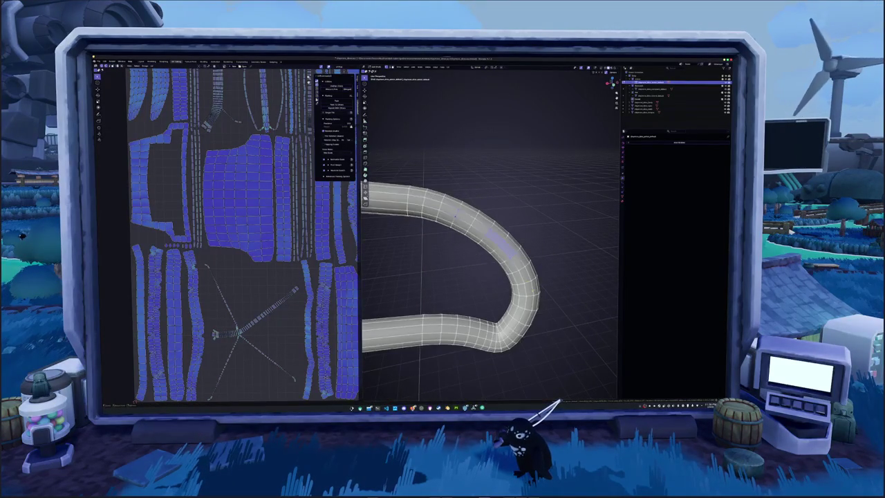
pyautogui.moveTo(545, 319); pyautogui.dragTo(540, 356, button='middle')
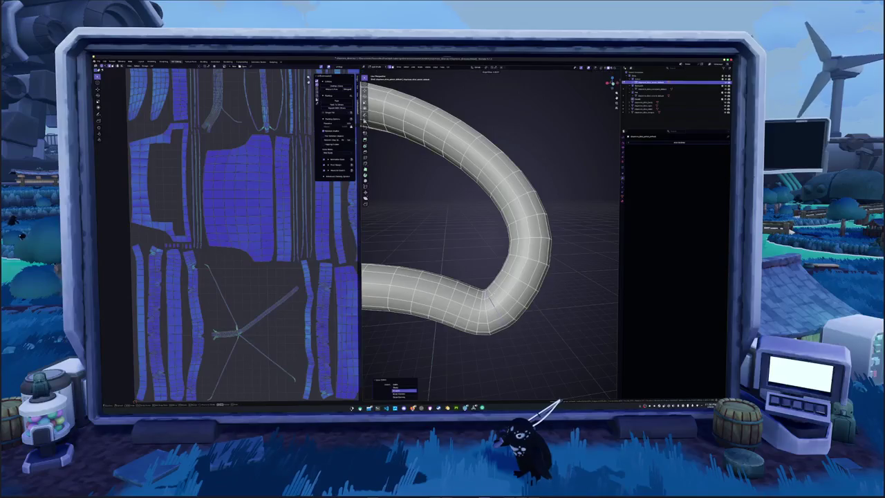
pyautogui.moveTo(492, 291)
pyautogui.mouseDown(button='middle')
pyautogui.moveTo(492, 309)
pyautogui.moveTo(465, 280)
pyautogui.moveTo(513, 274)
pyautogui.moveTo(477, 216)
pyautogui.moveTo(468, 282)
pyautogui.moveTo(409, 276)
pyautogui.moveTo(471, 285)
pyautogui.mouseUp(button='middle')
pyautogui.rightClick(471, 285)
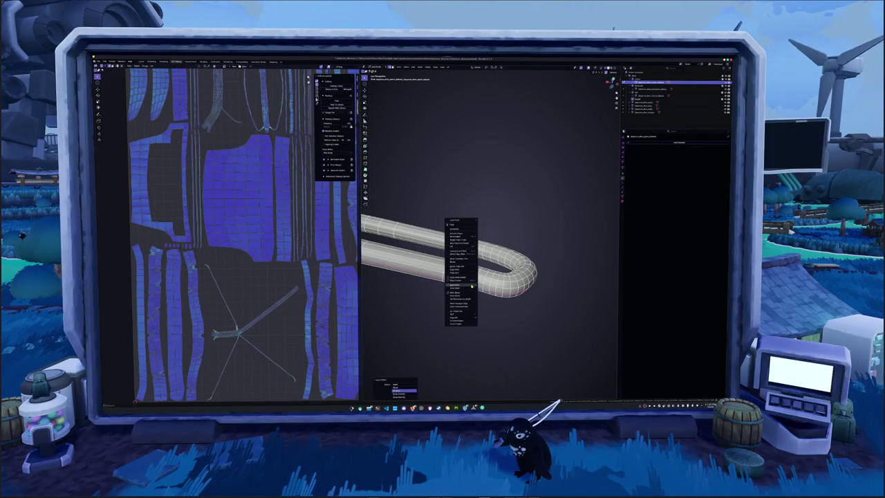
# - Isolate a single strap tube loop in local view and frame it up close
pyautogui.click(472, 285)
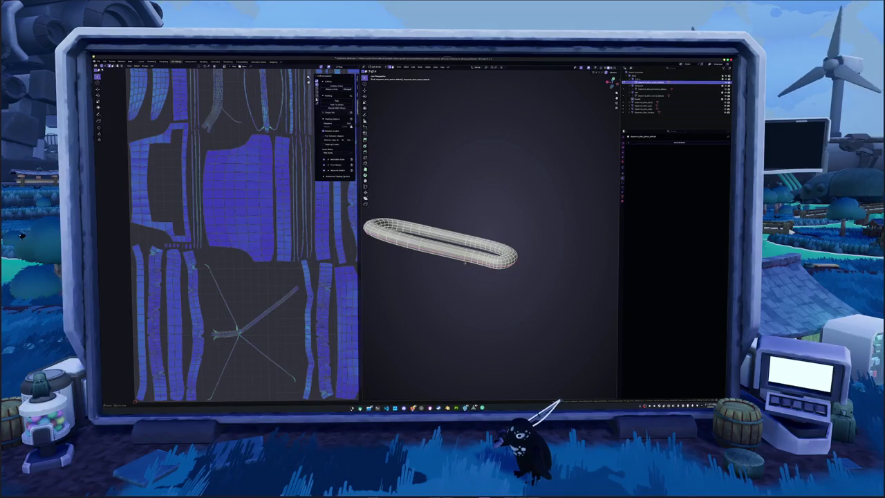
pyautogui.moveTo(442, 277); pyautogui.dragTo(457, 284, button='middle')
pyautogui.press('KP_Divide')
pyautogui.press('KP_Decimal')
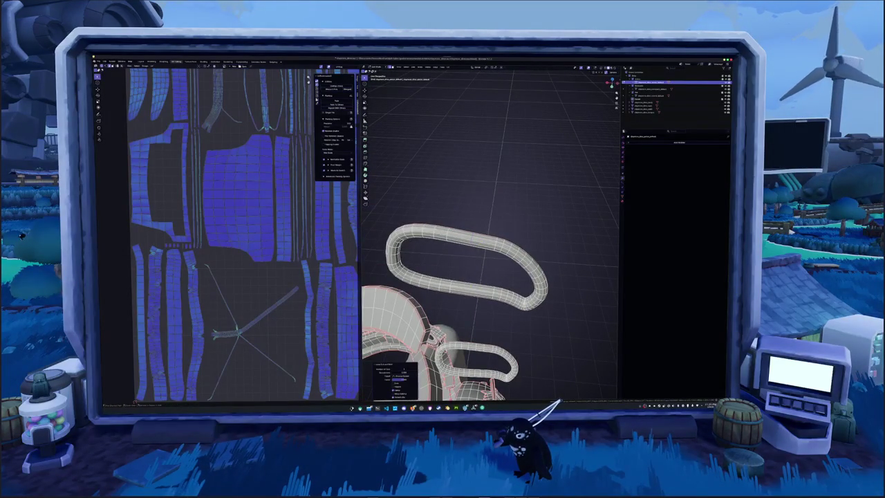
pyautogui.press('KP_Divide')
pyautogui.scroll(2, 423, 272)
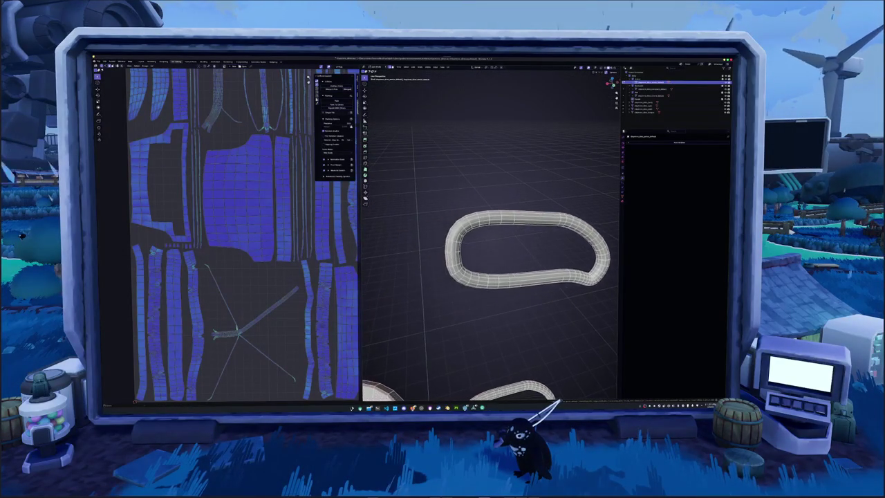
pyautogui.scroll(3, 423, 272)
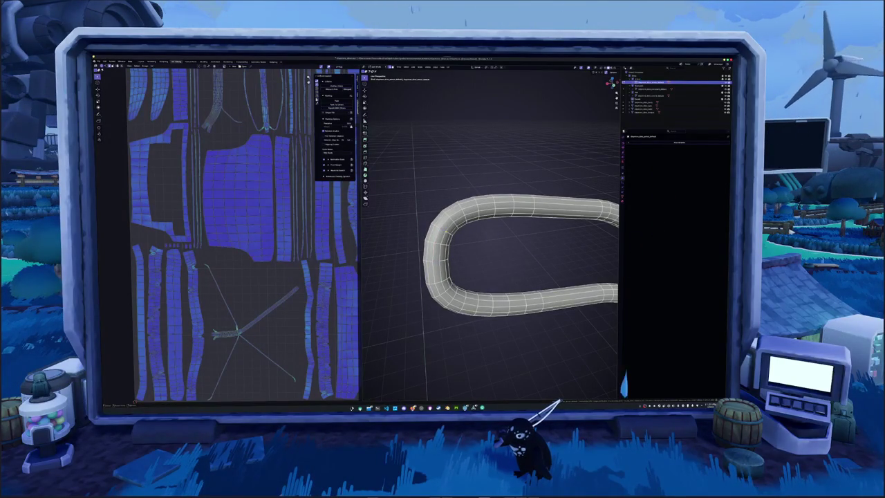
pyautogui.moveTo(460, 243)
pyautogui.mouseDown(button='middle')
pyautogui.moveTo(517, 253)
pyautogui.moveTo(486, 262)
pyautogui.mouseUp(button='middle')
# - Select and deselect the loop, then reframe it while toggling local view on and off
pyautogui.press('a')
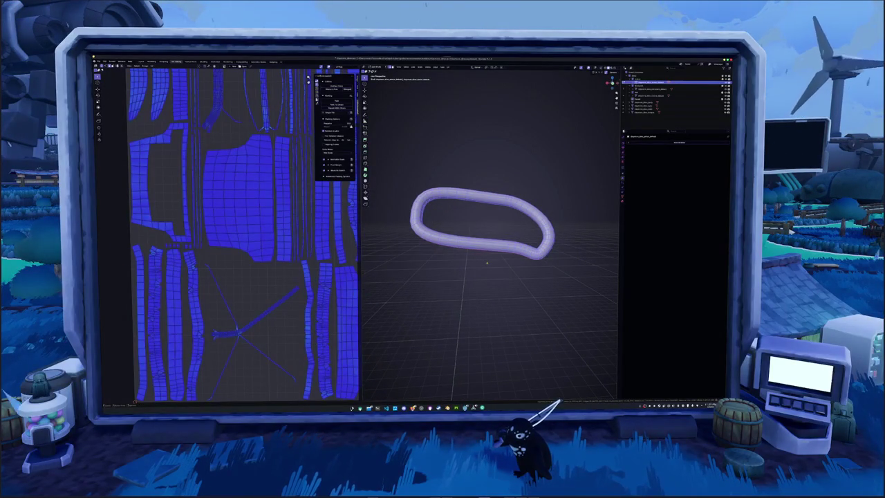
pyautogui.hotkey('alt', 'a')
pyautogui.scroll(2, 490, 235)
pyautogui.scroll(4, 490, 236)
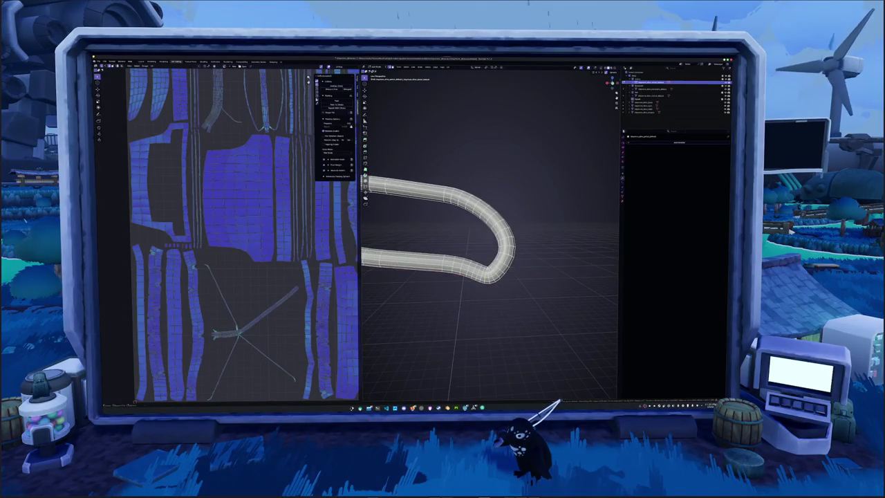
pyautogui.press('F9')
pyautogui.moveTo(484, 238); pyautogui.dragTo(492, 257, button='middle')
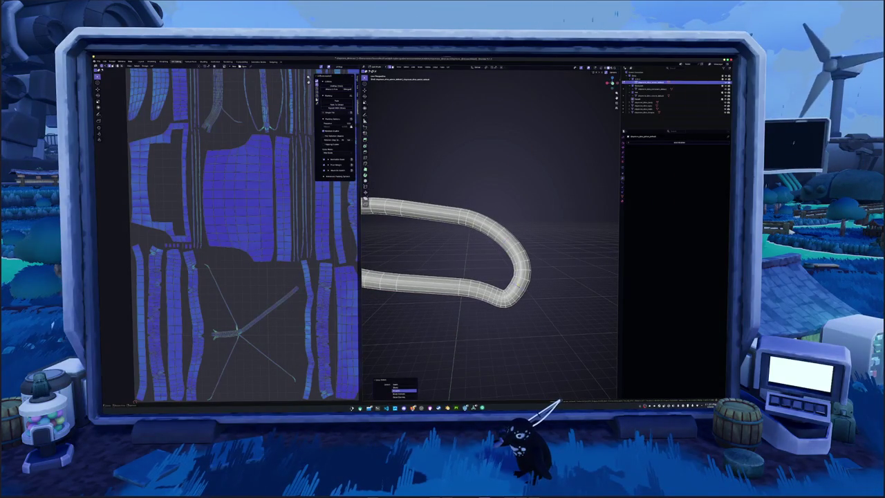
pyautogui.press('KP_Decimal')
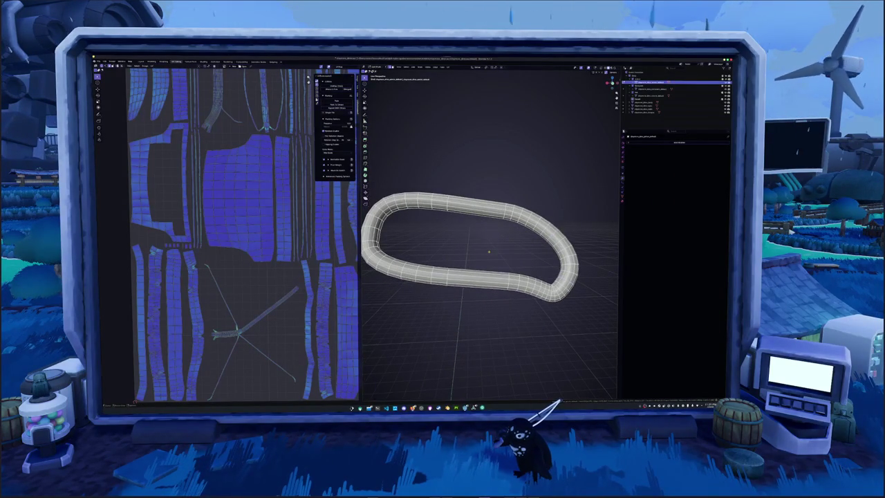
pyautogui.press('KP_Divide')
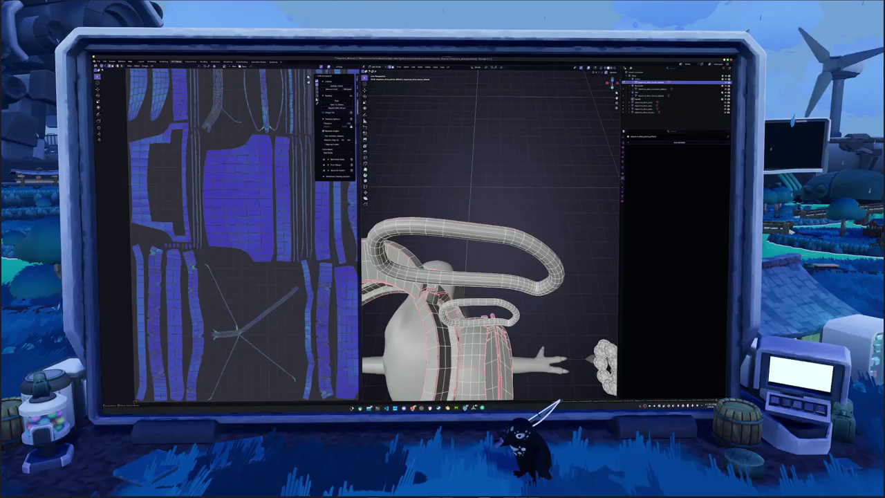
pyautogui.press('KP_Divide')
pyautogui.press('KP_Divide')
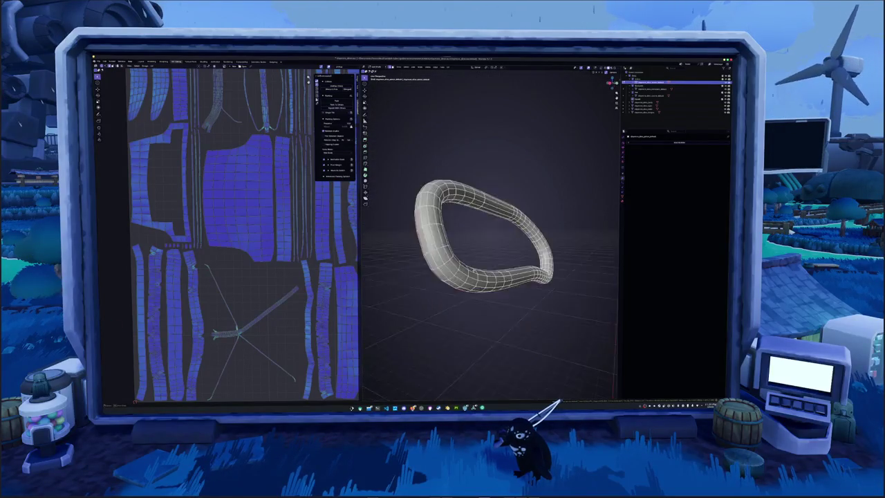
pyautogui.press('KP_Divide')
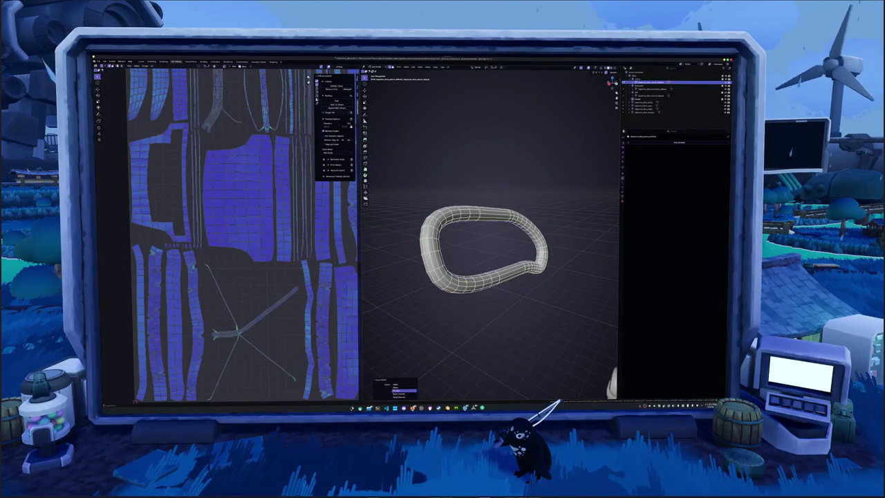
pyautogui.moveTo(484, 262)
pyautogui.mouseDown(button='middle')
pyautogui.moveTo(474, 254)
pyautogui.moveTo(494, 230)
pyautogui.mouseUp(button='middle')
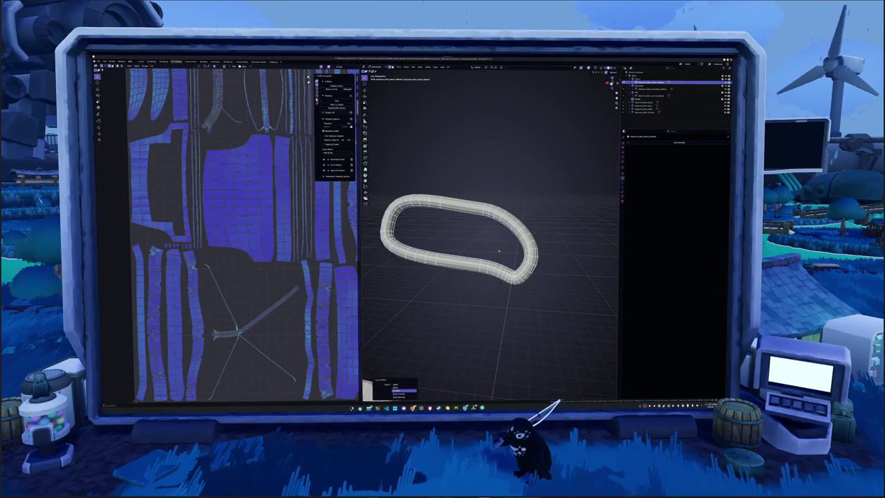
# - Mark a seam along the selected edges of the first strap loop
pyautogui.rightClick(458, 208)
pyautogui.click(460, 235)
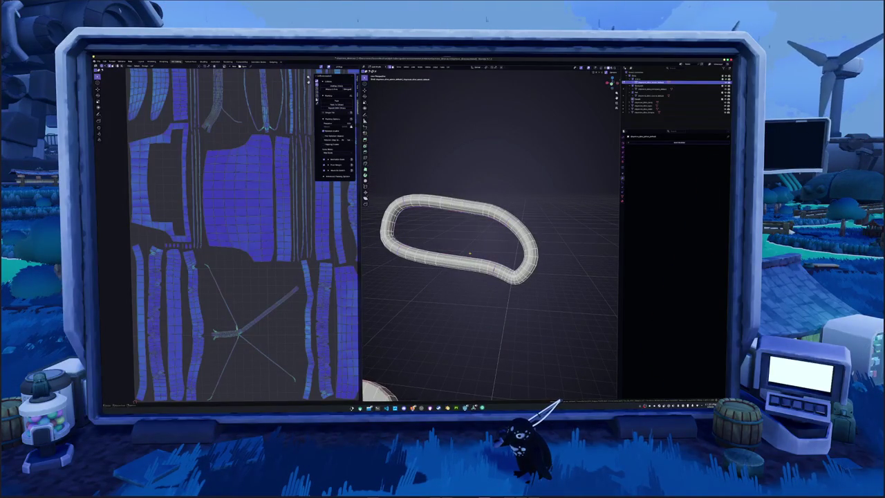
pyautogui.scroll(-3, 470, 249)
# - Isolate the other strap loop, view it from above, and mark its edges as a seam
pyautogui.moveTo(468, 327); pyautogui.dragTo(480, 278, button='middle')
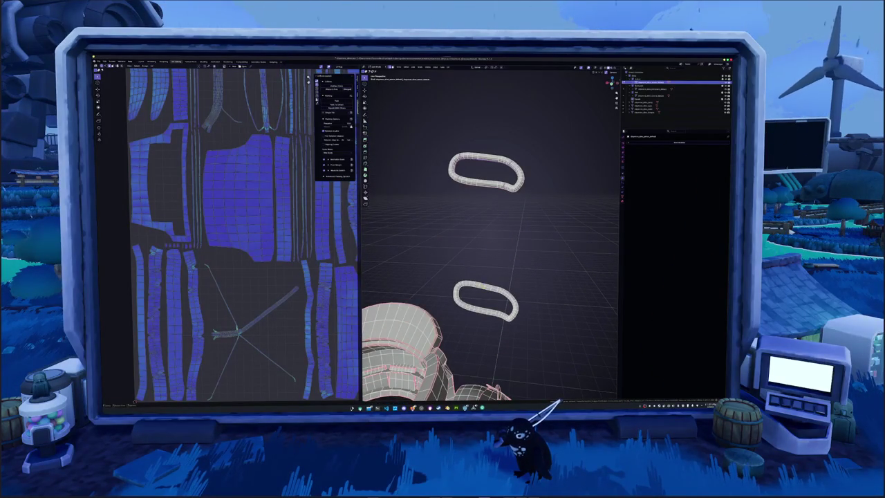
pyautogui.scroll(5, 490, 208)
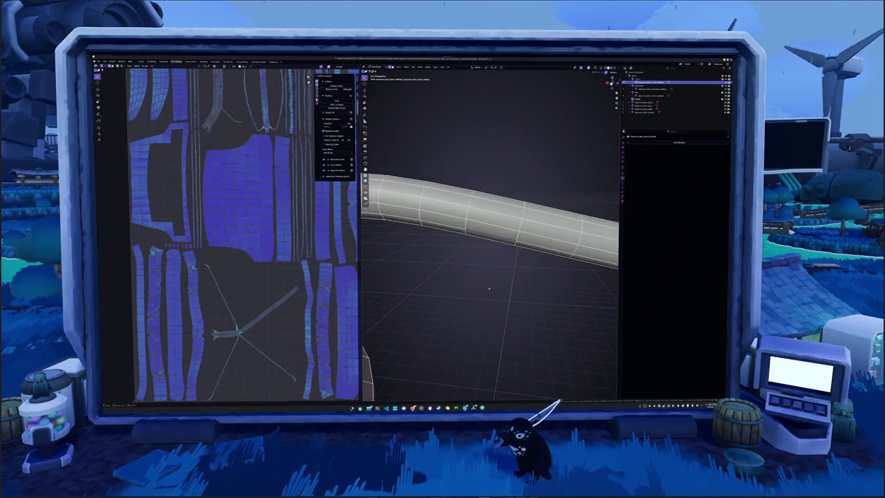
pyautogui.scroll(-3, 489, 274)
pyautogui.scroll(-2, 489, 273)
pyautogui.moveTo(489, 273)
pyautogui.mouseDown(button='middle')
pyautogui.moveTo(471, 307)
pyautogui.moveTo(498, 277)
pyautogui.moveTo(470, 314)
pyautogui.mouseUp(button='middle')
pyautogui.press('KP_Divide')
pyautogui.press('KP_Divide')
pyautogui.press('KP_Decimal')
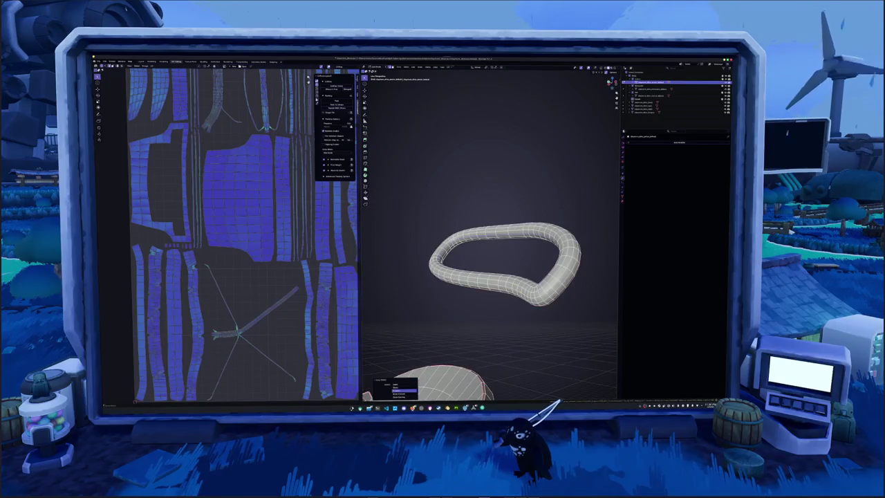
pyautogui.moveTo(520, 288); pyautogui.dragTo(531, 301, button='middle')
pyautogui.moveTo(498, 277); pyautogui.dragTo(511, 262, button='middle')
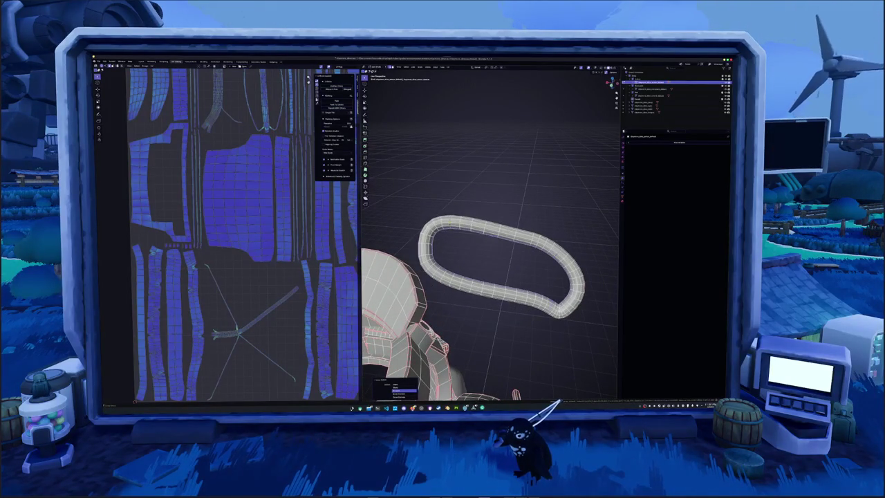
pyautogui.rightClick(456, 197)
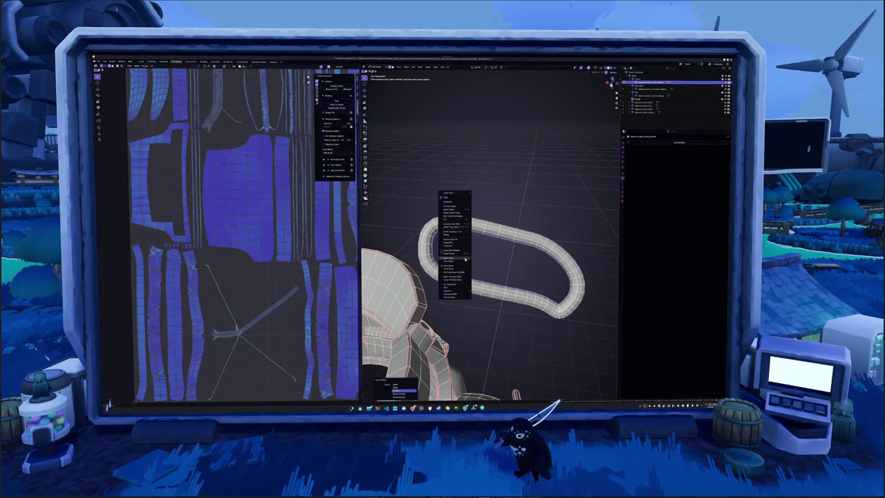
pyautogui.click(456, 242)
# - Select all the armor geometry and bring up the UV menu
pyautogui.moveTo(484, 277)
pyautogui.mouseDown(button='middle')
pyautogui.moveTo(505, 256)
pyautogui.moveTo(490, 273)
pyautogui.moveTo(512, 267)
pyautogui.moveTo(477, 273)
pyautogui.mouseUp(button='middle')
pyautogui.scroll(5, 511, 266)
pyautogui.press('a')
pyautogui.scroll(-5, 490, 277)
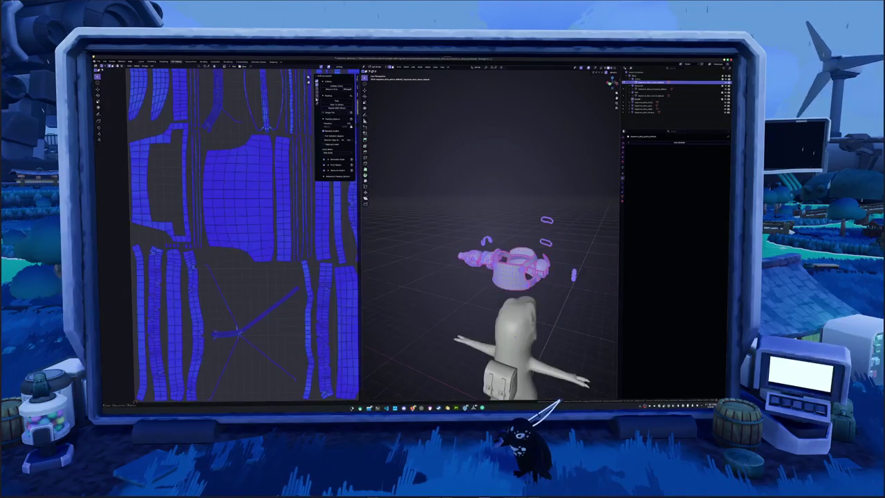
pyautogui.click(448, 67)
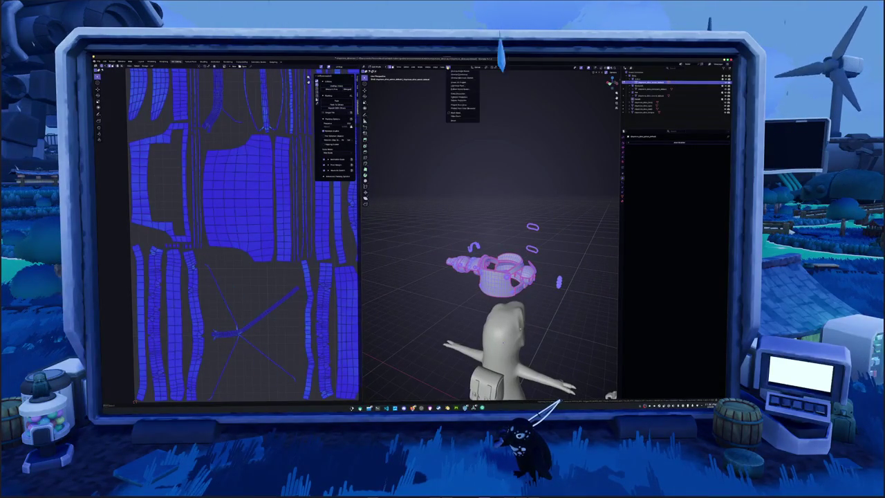
# - Unwrap the selected armor, loops and backpack into a new UV layout
pyautogui.click(457, 72)
pyautogui.scroll(-3, 265, 303)
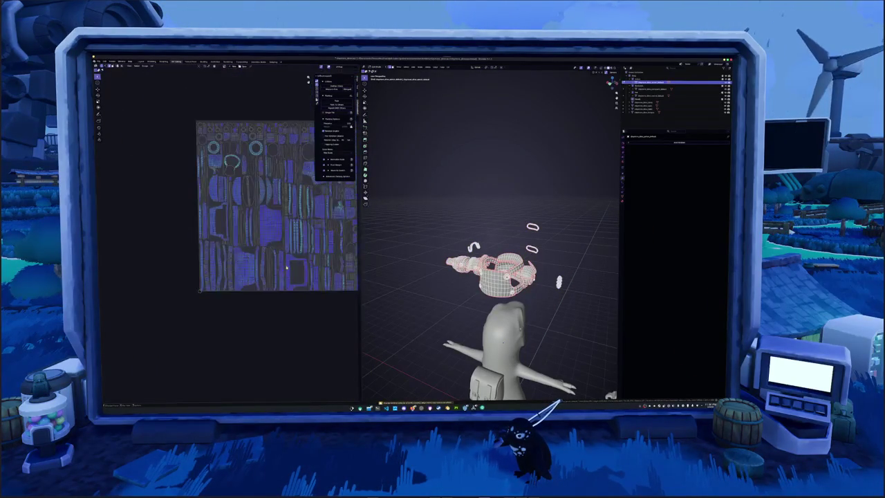
pyautogui.scroll(-2, 265, 303)
pyautogui.moveTo(488, 277); pyautogui.dragTo(428, 256, button='middle')
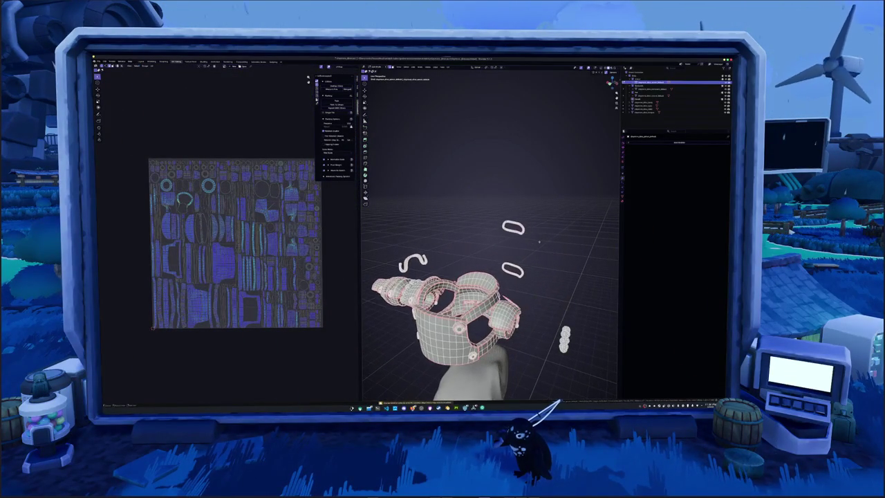
# - Lower the strap ring vertically along Z in front view, then exit to Object Mode
pyautogui.press('KP_1')
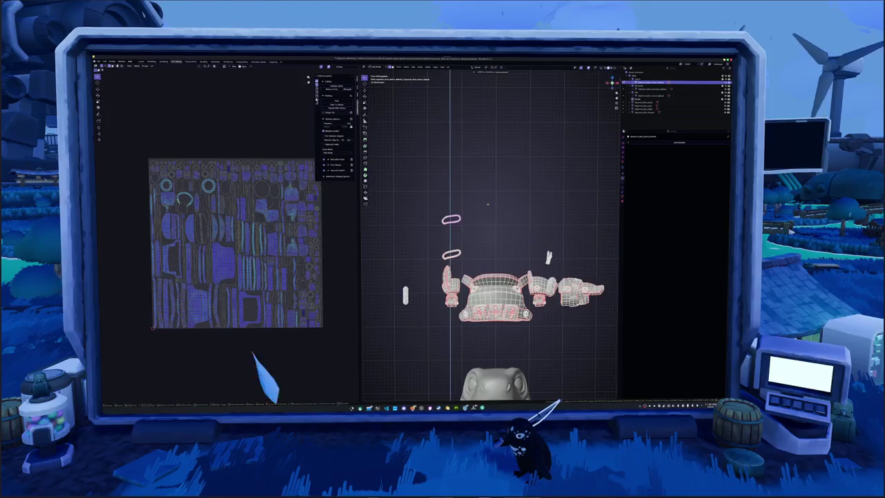
pyautogui.scroll(1, 480, 232)
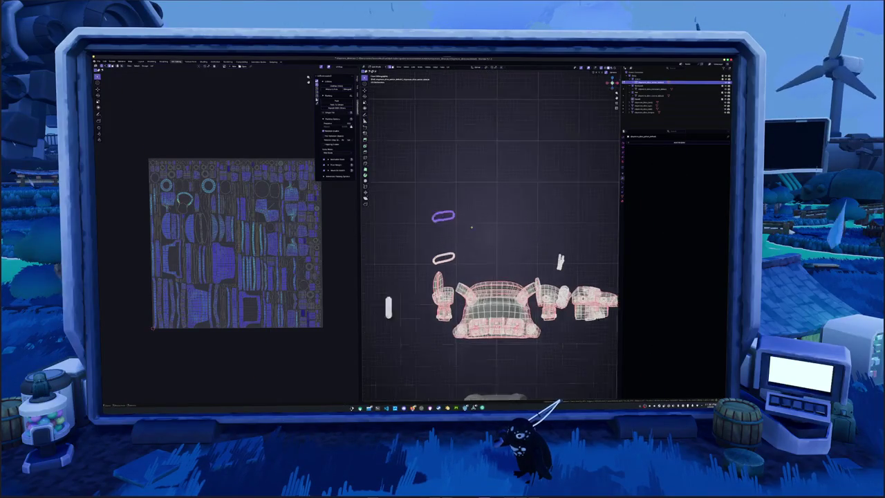
pyautogui.scroll(1, 473, 228)
pyautogui.press('g')
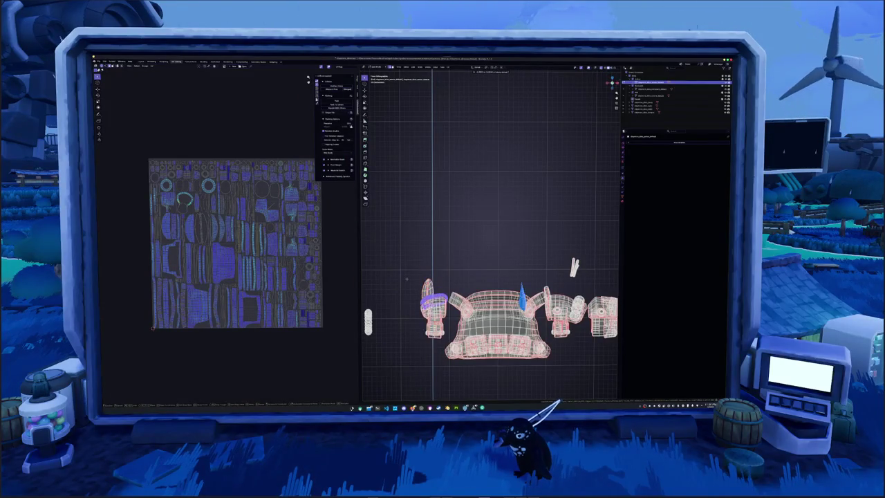
pyautogui.click(408, 288)
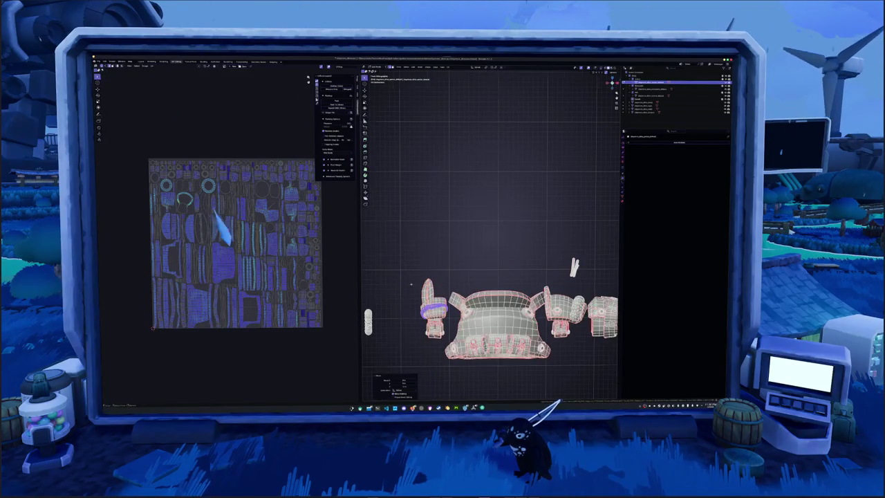
pyautogui.moveTo(408, 287); pyautogui.dragTo(415, 263, button='middle')
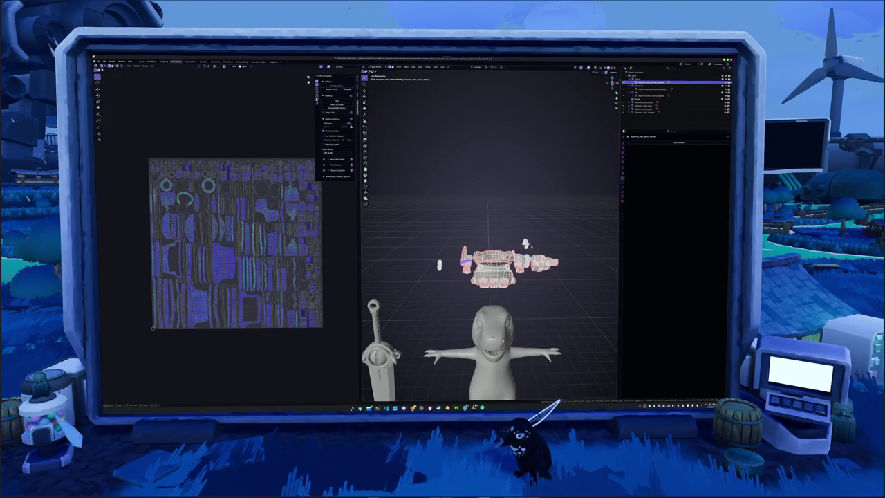
pyautogui.press('KP_1')
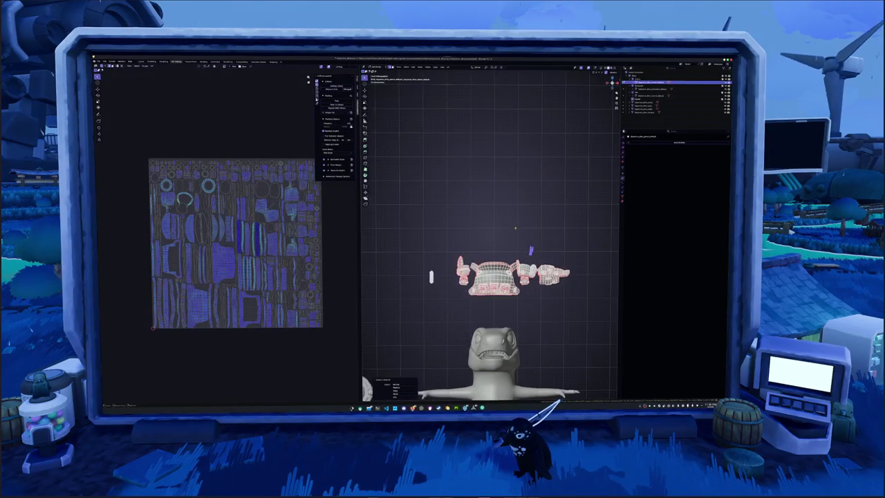
pyautogui.scroll(3, 491, 290)
pyautogui.press('g')
pyautogui.press('z')
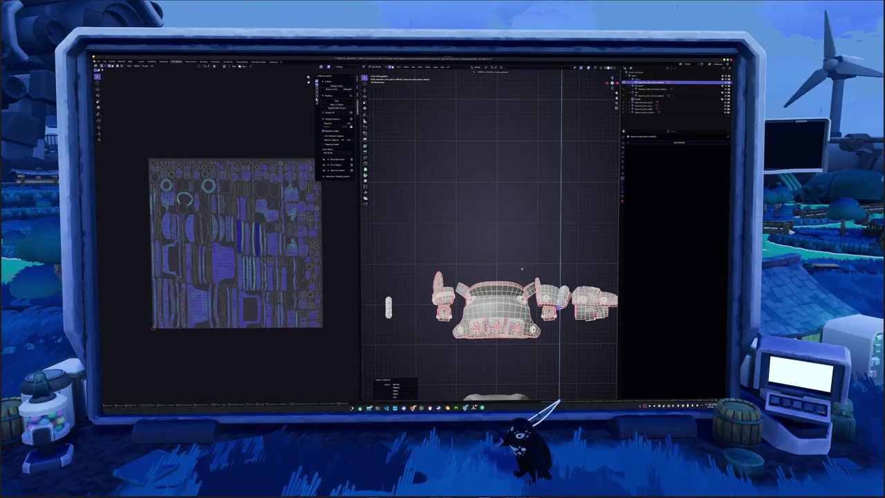
pyautogui.click(523, 268)
pyautogui.press('Tab')
pyautogui.scroll(-3, 522, 269)
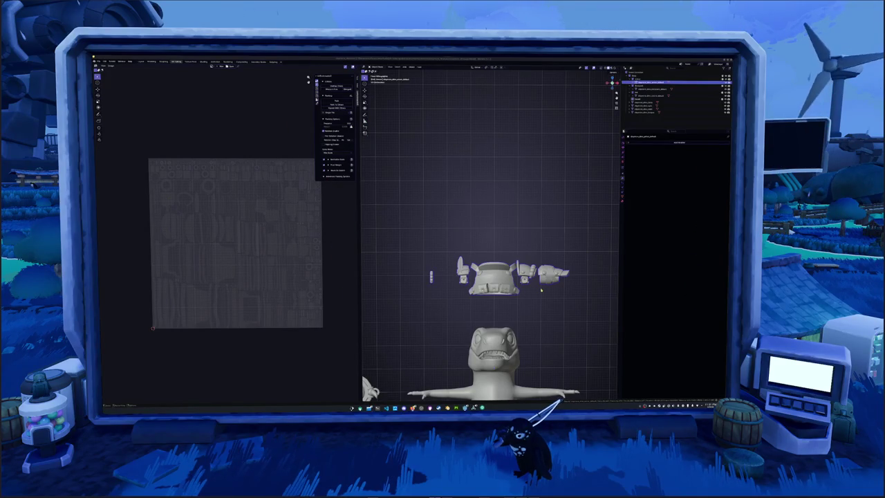
# - Box-select the row of floating armor pieces and return them onto the character, viewed from the front
pyautogui.moveTo(551, 253); pyautogui.dragTo(573, 300, button='middle')
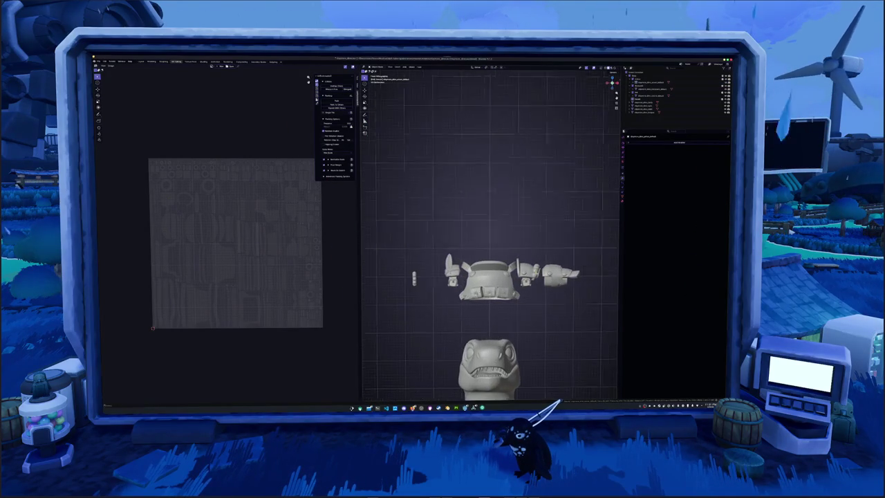
pyautogui.moveTo(578, 302); pyautogui.dragTo(381, 223)
pyautogui.moveTo(381, 223)
pyautogui.mouseDown(button='middle')
pyautogui.moveTo(496, 258)
pyautogui.moveTo(496, 290)
pyautogui.mouseUp(button='middle')
pyautogui.hotkey('alt', 'a')
pyautogui.hotkey('ctrl', 'z')
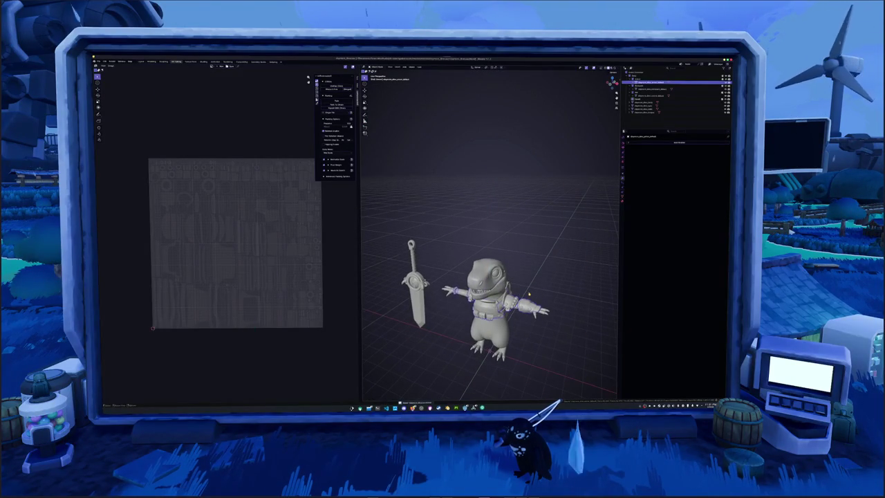
pyautogui.press('KP_1')
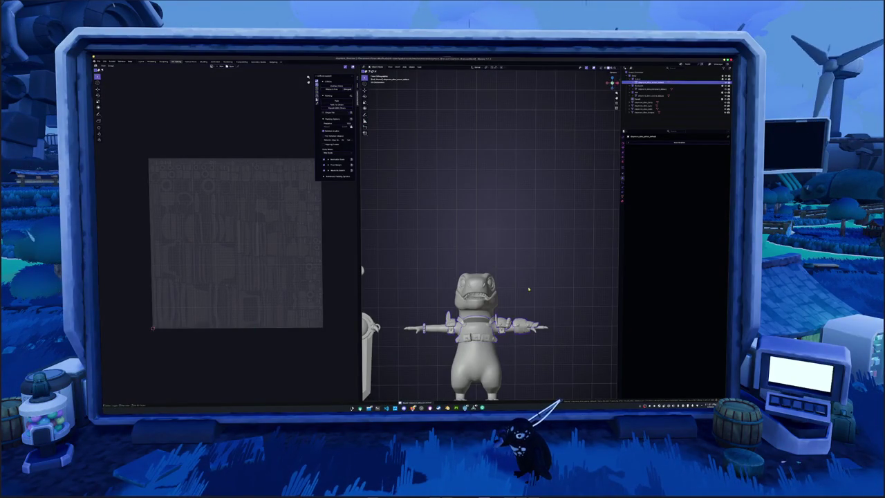
# - Briefly enter Edit Mode to frame the armor mesh, then view the whole character again
pyautogui.moveTo(529, 289)
pyautogui.mouseDown(button='middle')
pyautogui.moveTo(424, 267)
pyautogui.moveTo(484, 266)
pyautogui.mouseUp(button='middle')
pyautogui.scroll(5, 498, 277)
pyautogui.press('Tab')
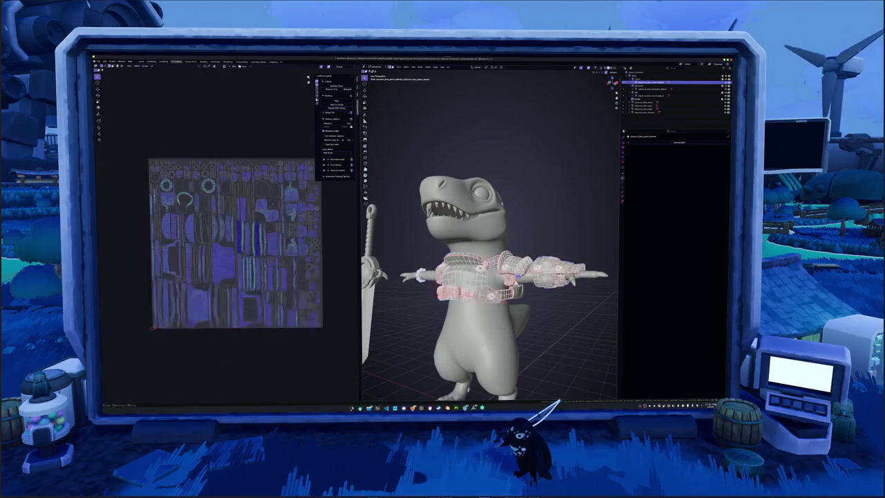
pyautogui.press('KP_Decimal')
pyautogui.press('Tab')
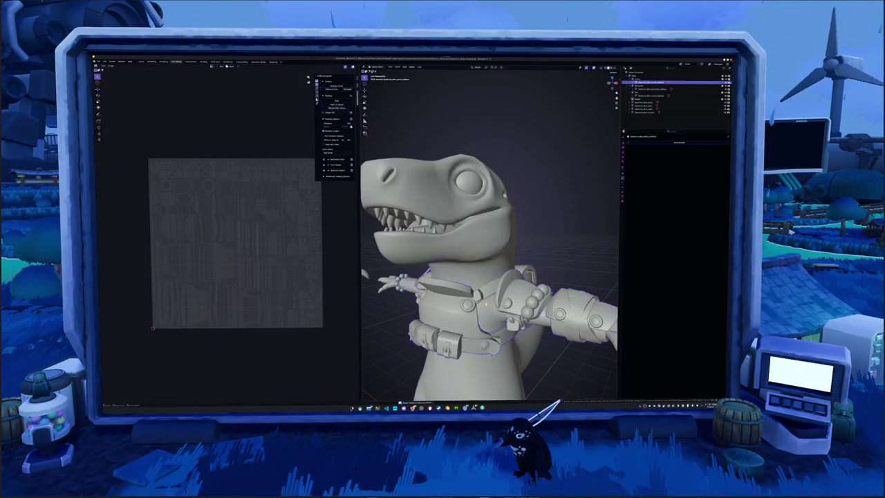
pyautogui.press('Home')
# - Apply object transforms to the armor and the next object picked from the outliner
pyautogui.rightClick(509, 299)
pyautogui.click(509, 298)
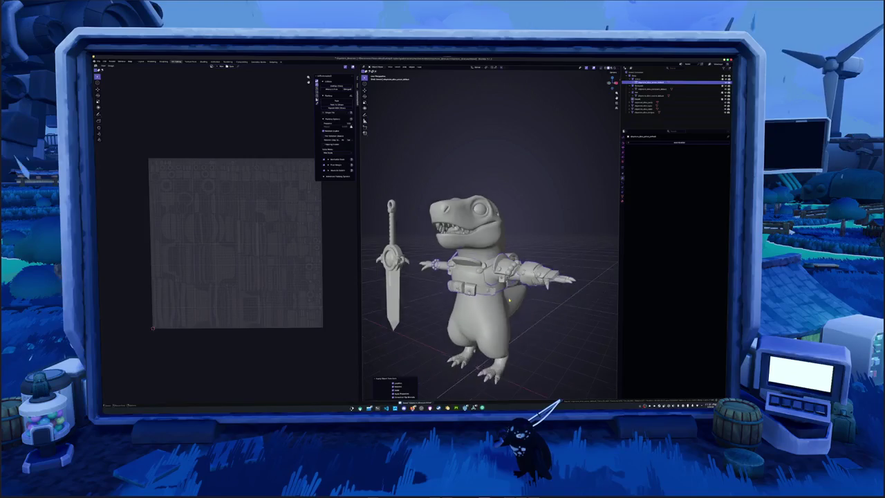
pyautogui.scroll(3, 484, 215)
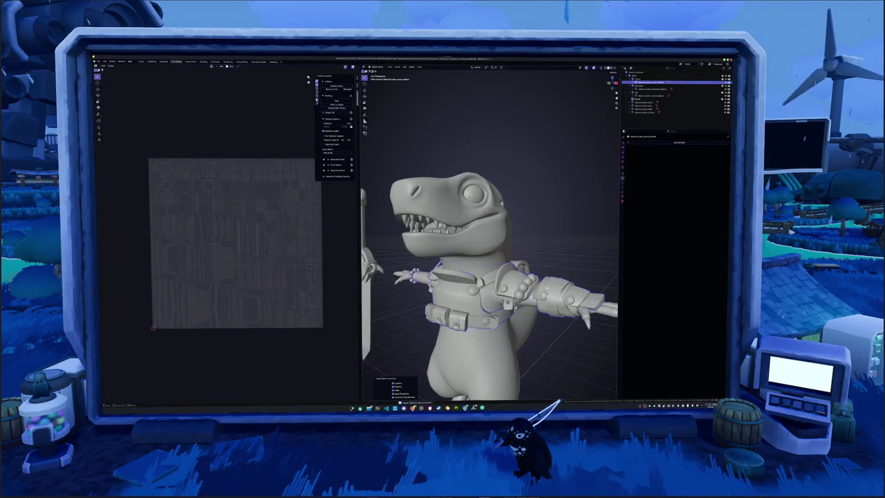
pyautogui.scroll(-4, 555, 295)
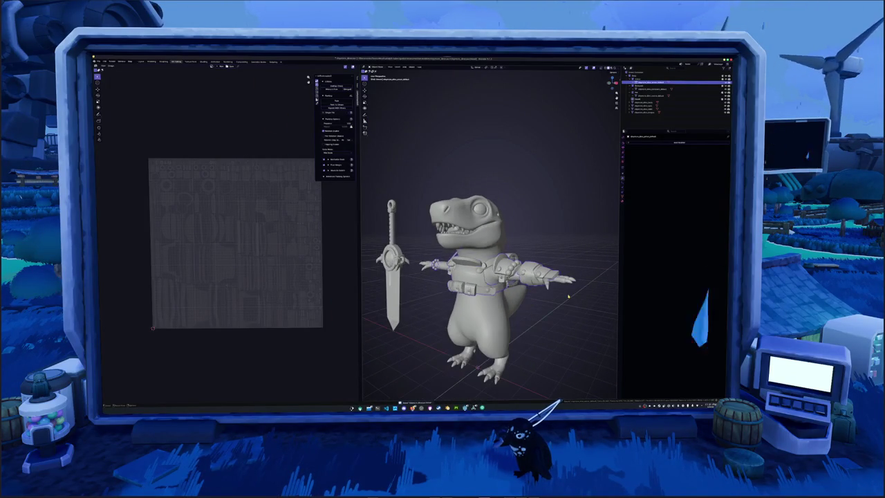
pyautogui.click(647, 102)
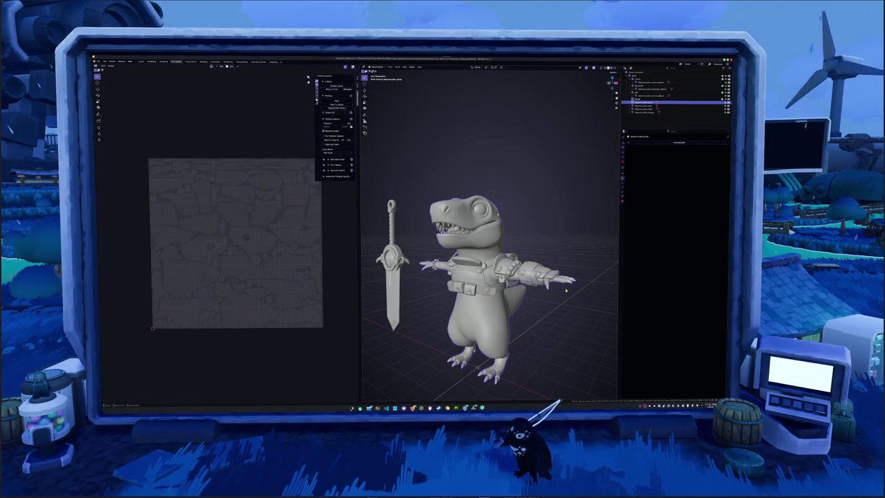
pyautogui.hotkey('ctrl', 'a')
pyautogui.click(566, 290)
pyautogui.moveTo(566, 291); pyautogui.dragTo(546, 263, button='middle')
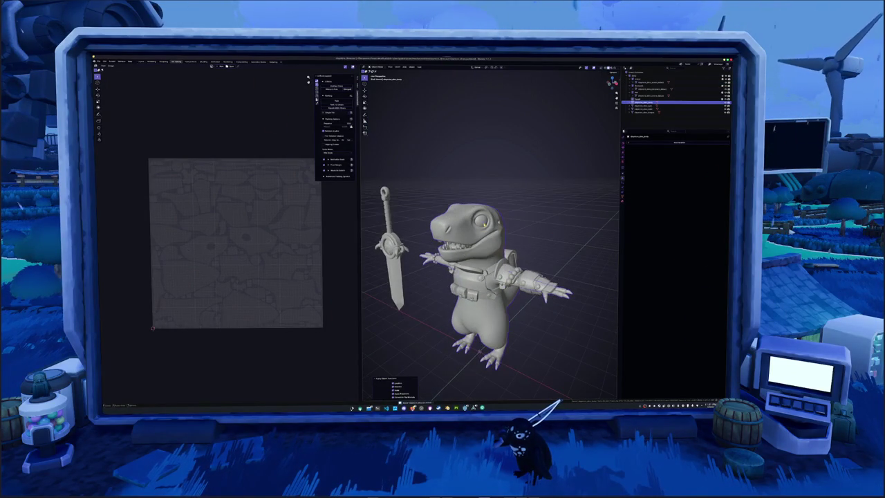
# - Apply transforms to two more objects selected from the outliner
pyautogui.click(647, 105)
pyautogui.hotkey('ctrl', 'a')
pyautogui.click(484, 222)
pyautogui.moveTo(484, 222); pyautogui.dragTo(456, 224, button='middle')
pyautogui.hotkey('ctrl', 'a')
pyautogui.click(450, 256)
pyautogui.moveTo(449, 256); pyautogui.dragTo(435, 253, button='middle')
pyautogui.scroll(-1, 436, 253)
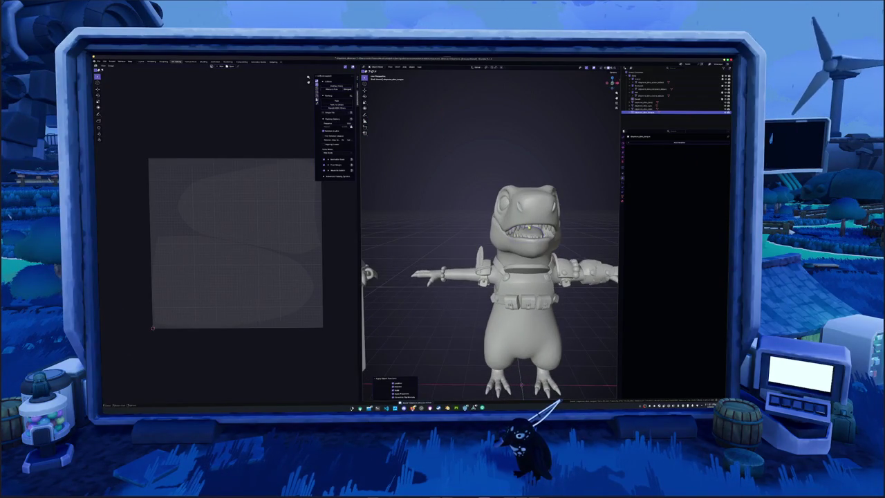
# - Select the teeth, another object, and finally the character's body
pyautogui.click(515, 224)
pyautogui.scroll(-2, 431, 256)
pyautogui.click(429, 256)
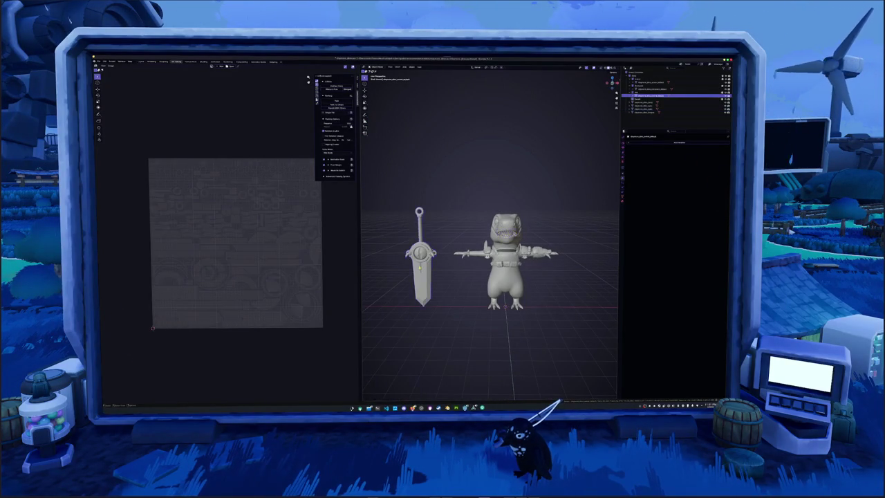
pyautogui.scroll(-2, 489, 238)
pyautogui.moveTo(553, 313); pyautogui.dragTo(465, 202)
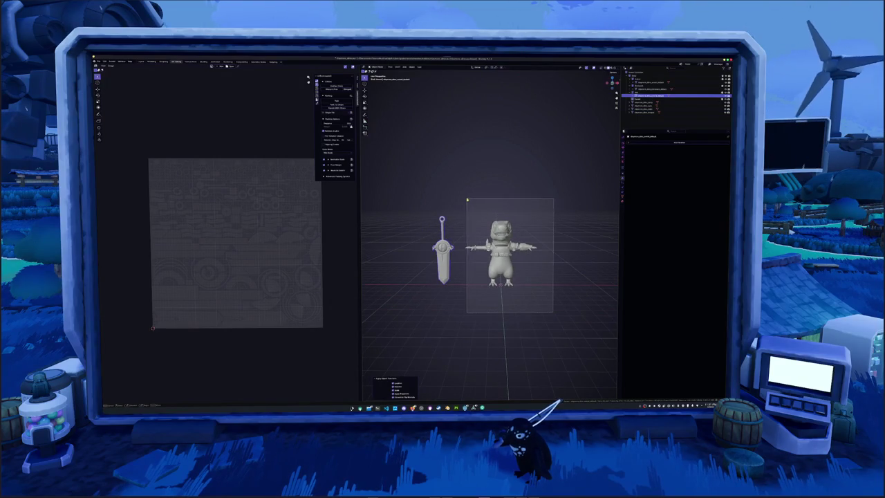
pyautogui.scroll(1, 566, 265)
pyautogui.scroll(1, 566, 265)
pyautogui.moveTo(540, 274); pyautogui.dragTo(553, 271, button='middle')
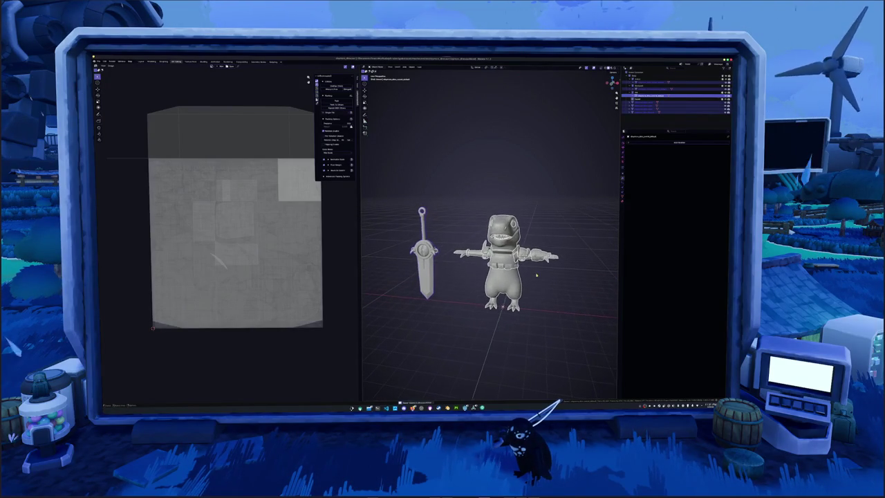
# - Clear the selection and pick the whole backpack piece with L, viewed from behind
pyautogui.press('a')
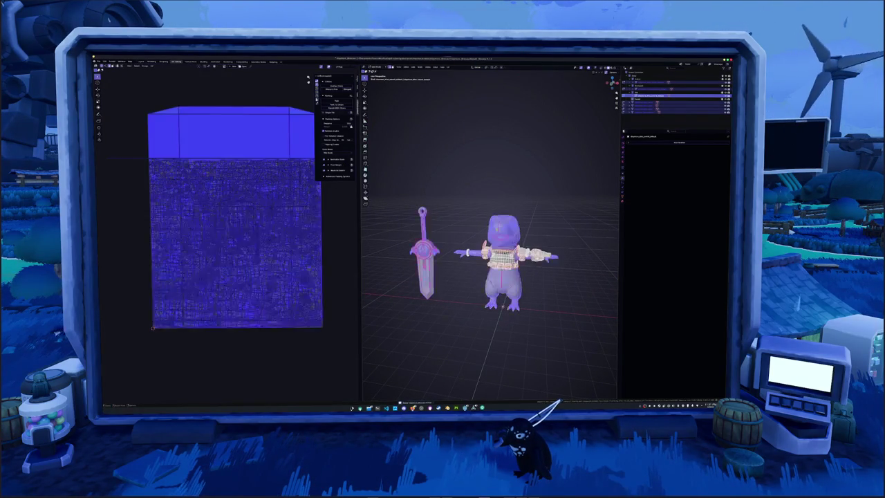
pyautogui.hotkey('alt', 'a')
pyautogui.moveTo(484, 277); pyautogui.dragTo(539, 277, button='middle')
pyautogui.press('l')
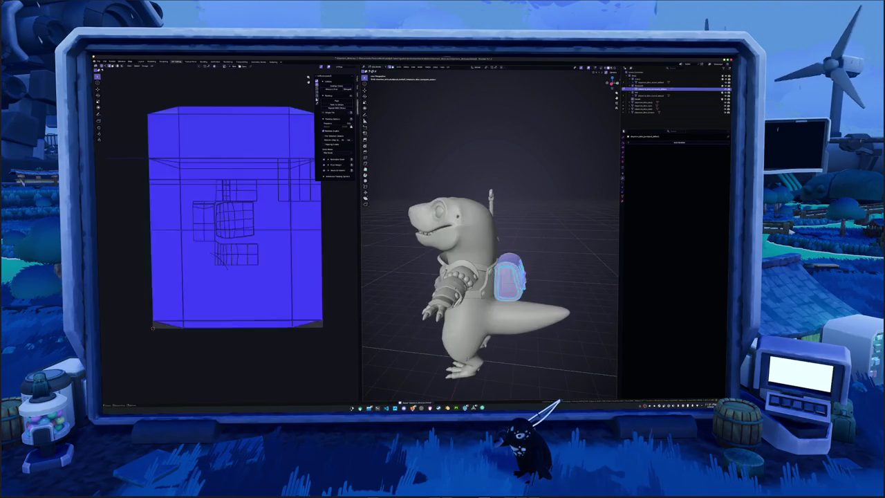
pyautogui.moveTo(484, 277); pyautogui.dragTo(553, 276, button='middle')
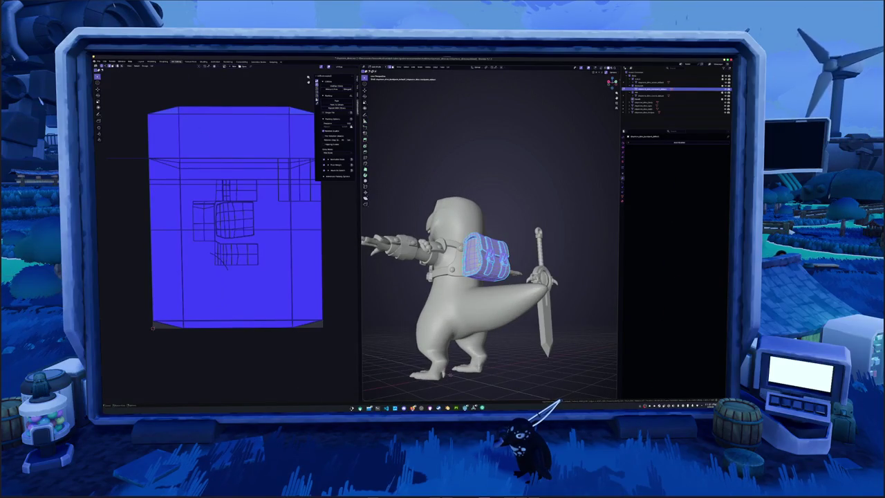
pyautogui.press('a')
pyautogui.scroll(4, 484, 276)
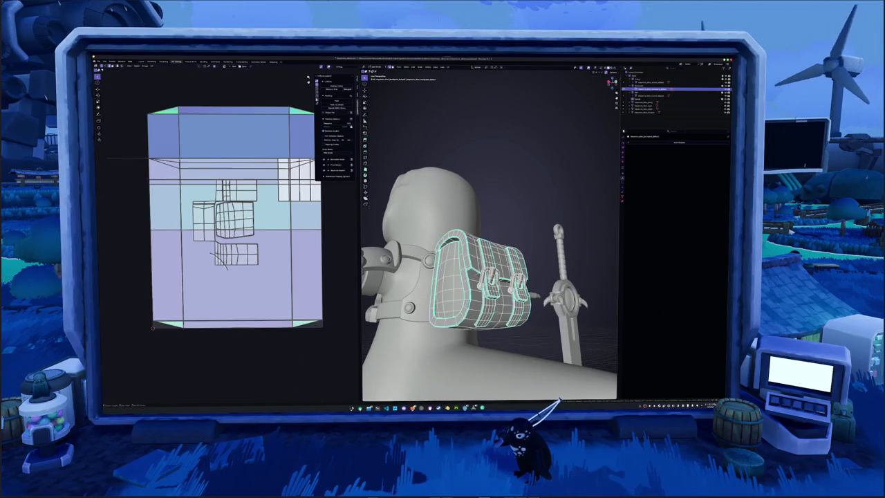
# - Extend the selection with Select Similar to the entire backpack mesh and leave Edit Mode
pyautogui.hotkey('shift', 'g')
pyautogui.click(481, 252)
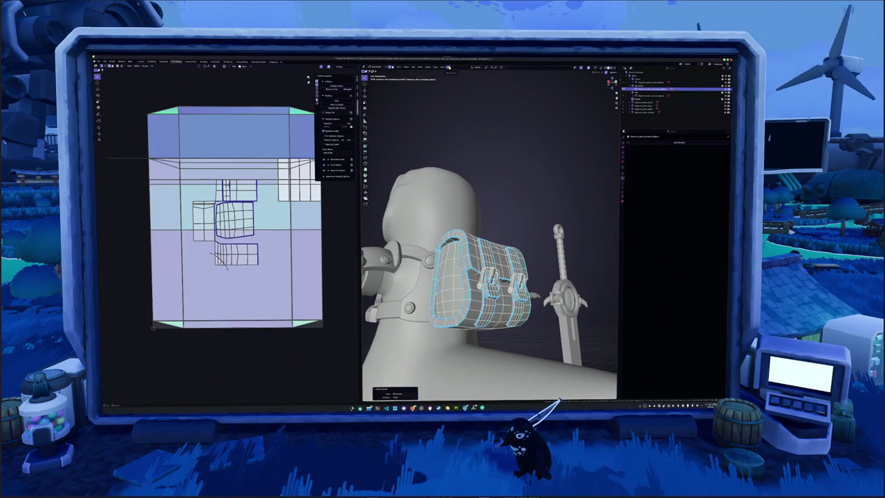
pyautogui.hotkey('shift', 'g')
pyautogui.click(453, 133)
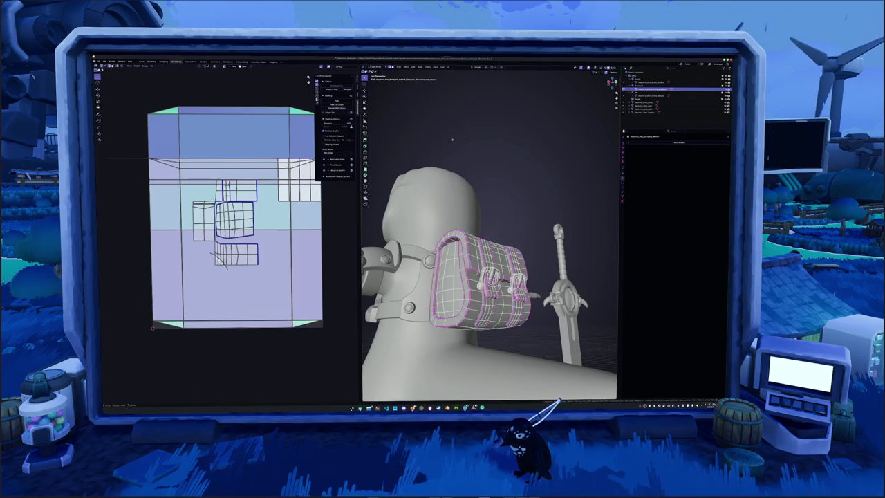
pyautogui.moveTo(478, 171); pyautogui.dragTo(525, 304, button='middle')
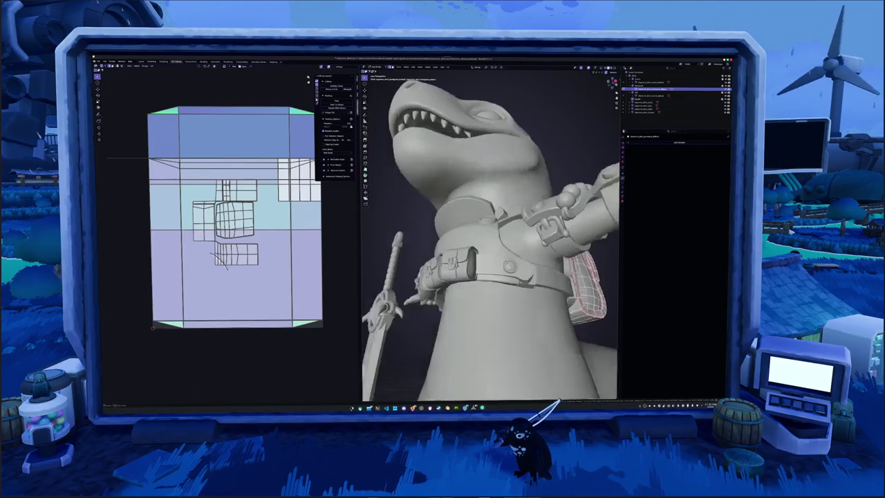
pyautogui.press('Tab')
pyautogui.press('Tab')
# - Select both buckle meshes with Ctrl+L and return to Object Mode
pyautogui.moveTo(484, 242)
pyautogui.mouseDown(button='middle')
pyautogui.moveTo(505, 263)
pyautogui.moveTo(415, 284)
pyautogui.moveTo(446, 280)
pyautogui.mouseUp(button='middle')
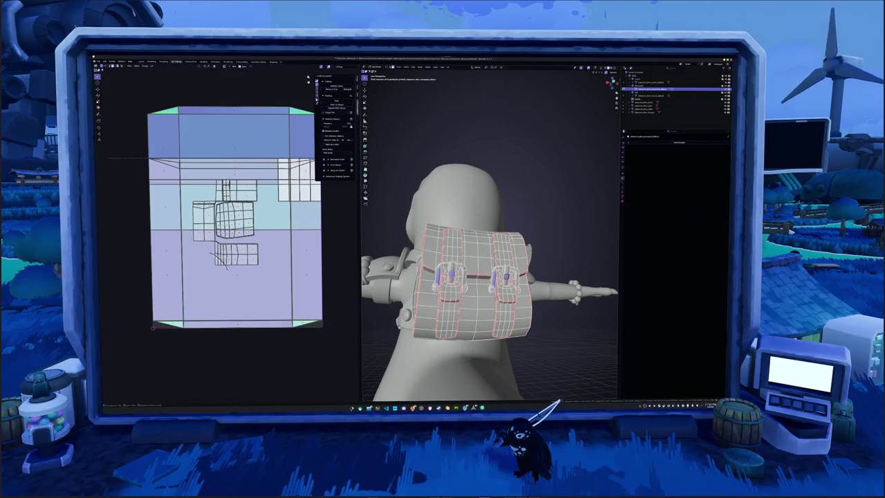
pyautogui.hotkey('ctrl', 'l')
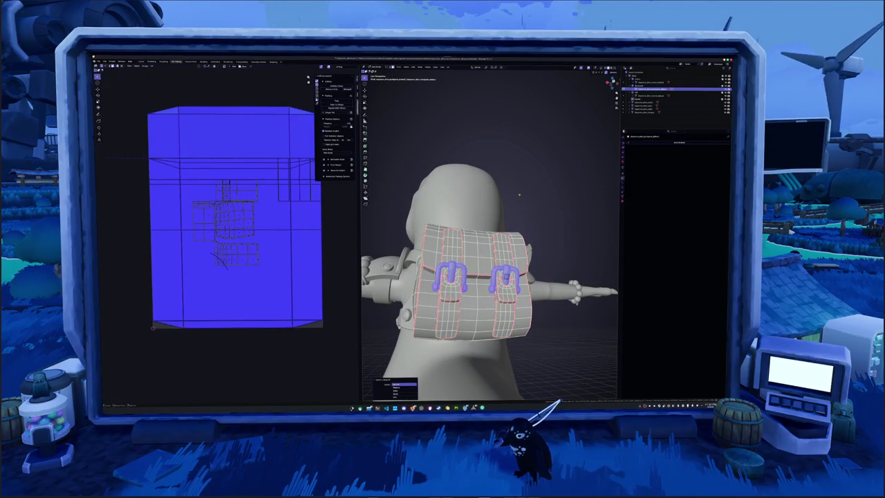
pyautogui.rightClick(519, 194)
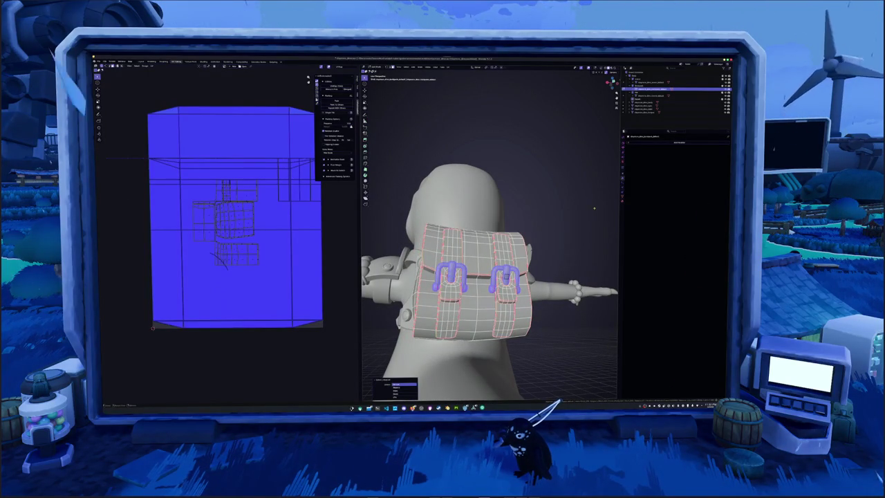
pyautogui.press('Tab')
pyautogui.click(649, 145)
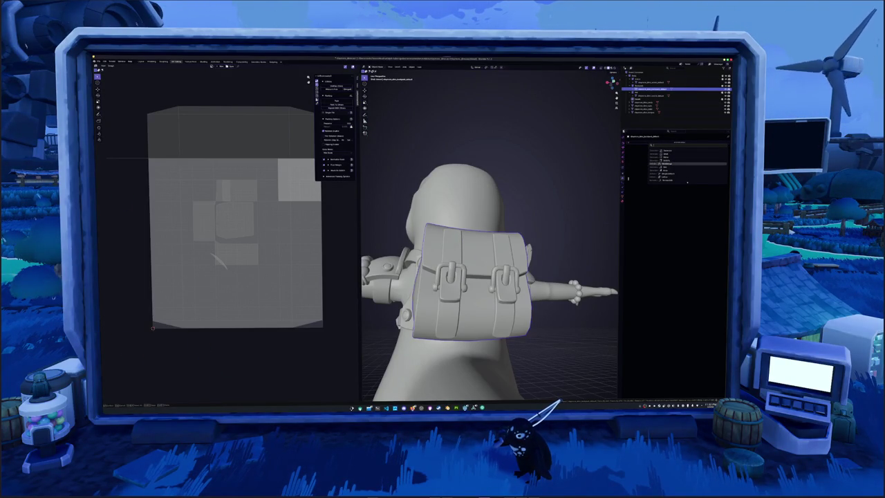
# - Change options in the Properties editor's drop-down lists
pyautogui.click(672, 163)
pyautogui.click(647, 138)
pyautogui.click(632, 146)
pyautogui.rightClick(552, 182)
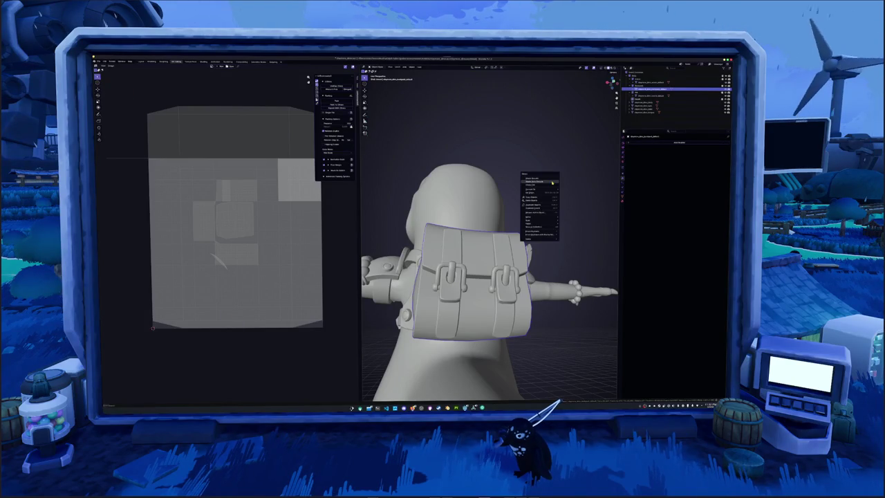
pyautogui.click(553, 182)
# - Select all the backpack geometry in Edit Mode and run an option from the U menu
pyautogui.press('Tab')
pyautogui.press('u')
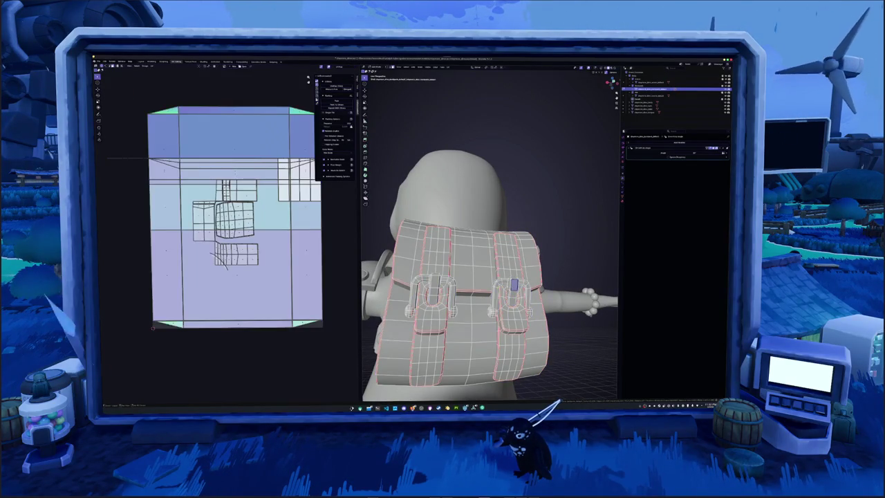
pyautogui.press('Tab')
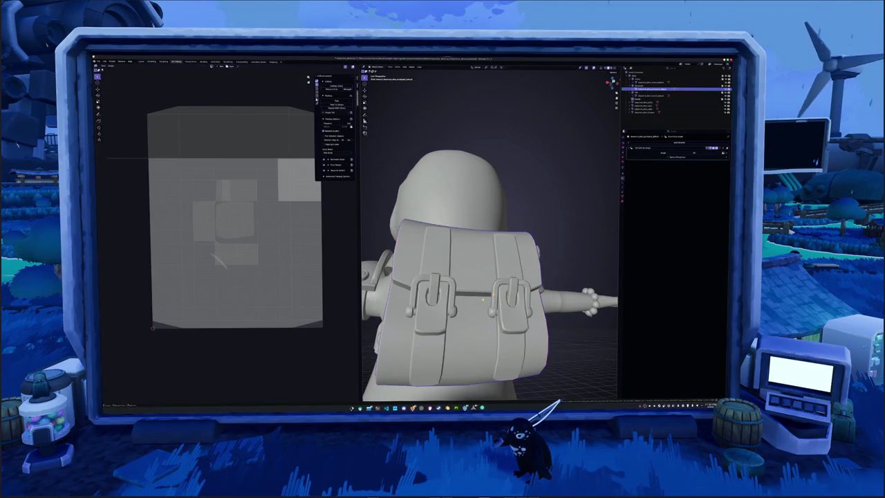
pyautogui.press('Tab')
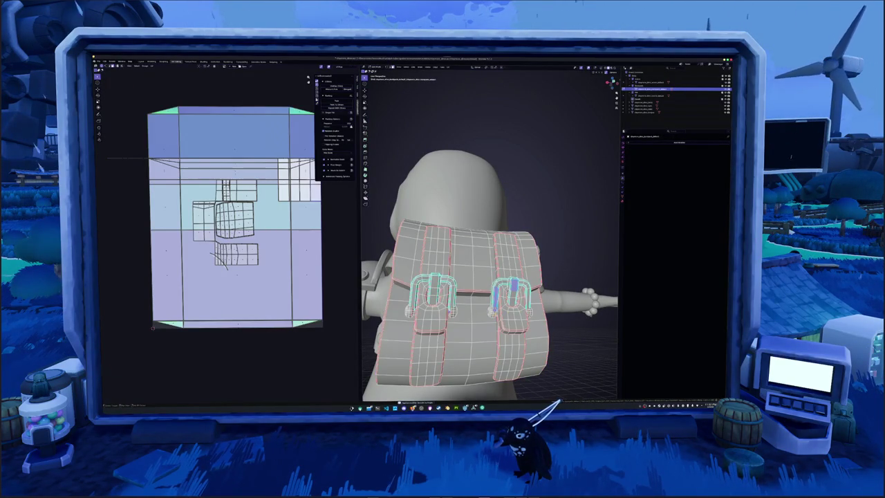
pyautogui.moveTo(484, 262); pyautogui.dragTo(477, 283, button='middle')
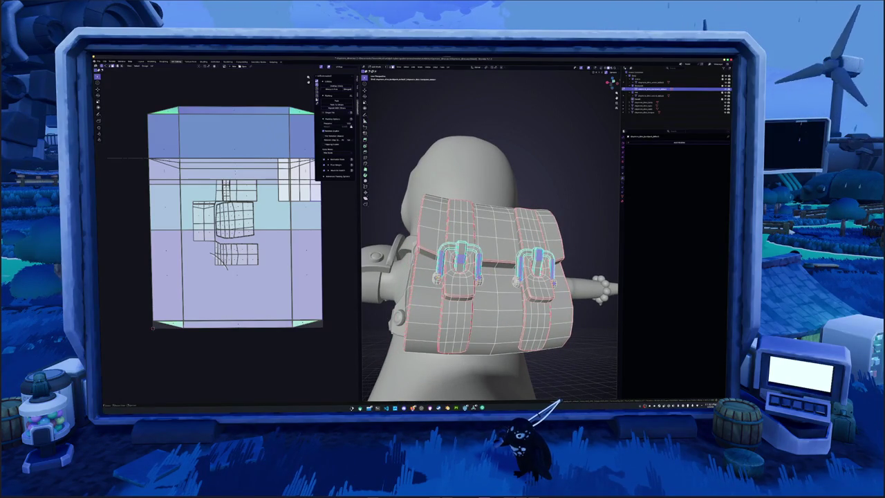
pyautogui.press('a')
pyautogui.press('u')
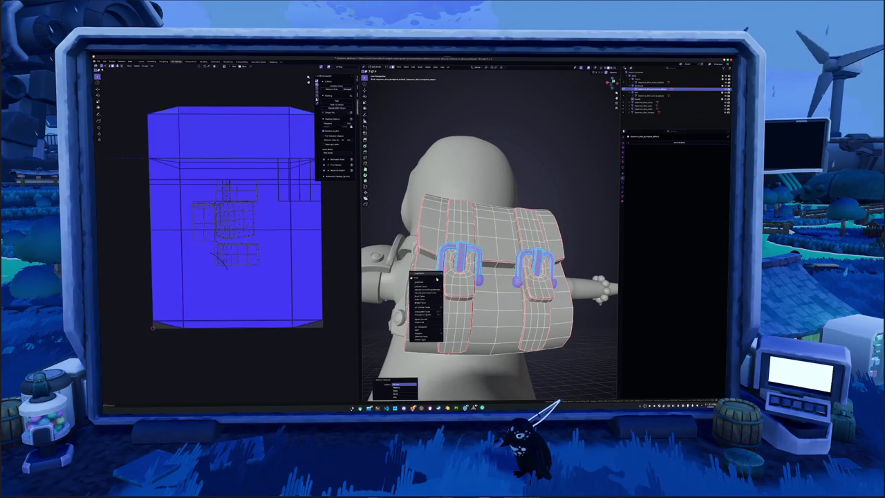
pyautogui.click(394, 386)
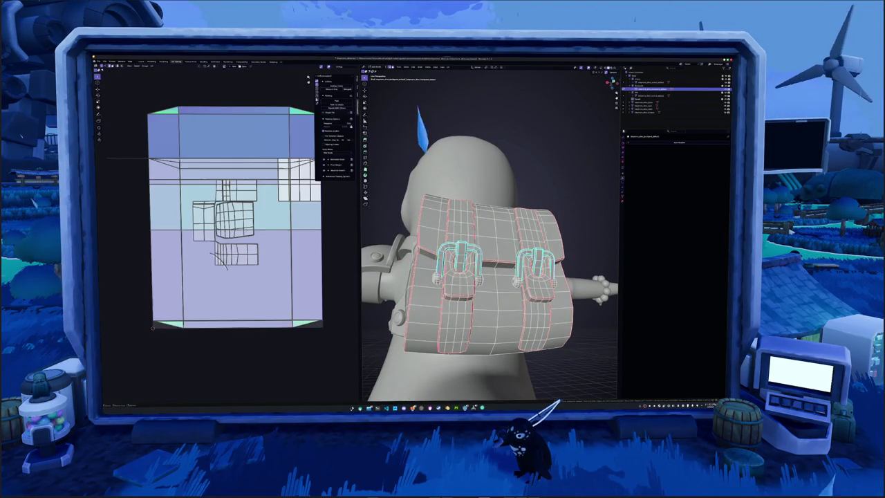
pyautogui.press('Tab')
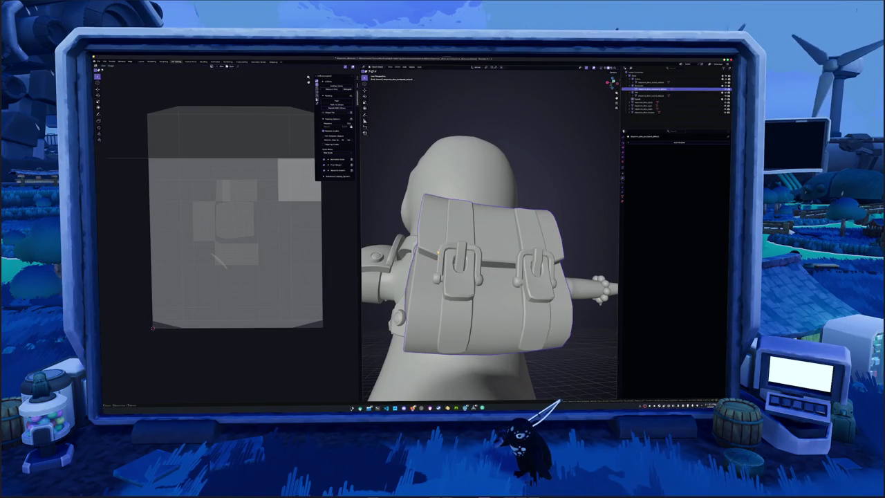
pyautogui.press('Tab')
# - Inspect the bag in Object Mode, then turn the backpack to show its left side
pyautogui.moveTo(440, 251)
pyautogui.mouseDown(button='middle')
pyautogui.moveTo(441, 218)
pyautogui.moveTo(401, 220)
pyautogui.moveTo(415, 229)
pyautogui.mouseUp(button='middle')
pyautogui.scroll(4, 484, 235)
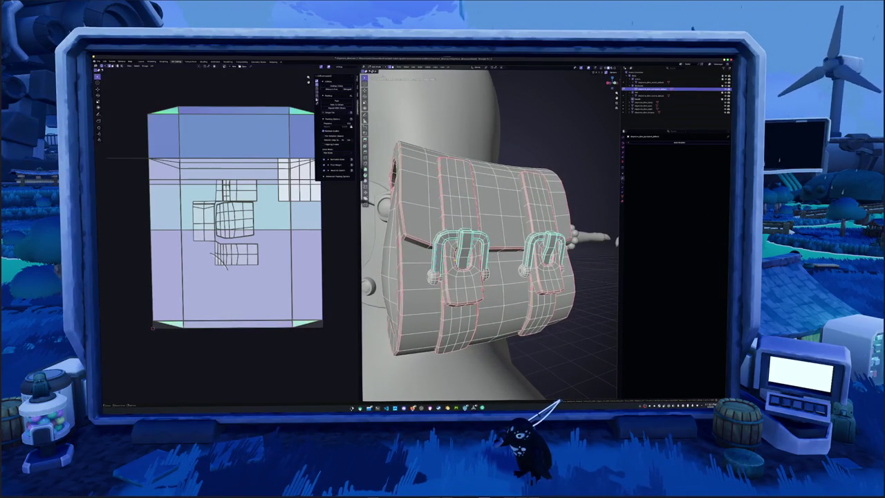
pyautogui.press('Tab')
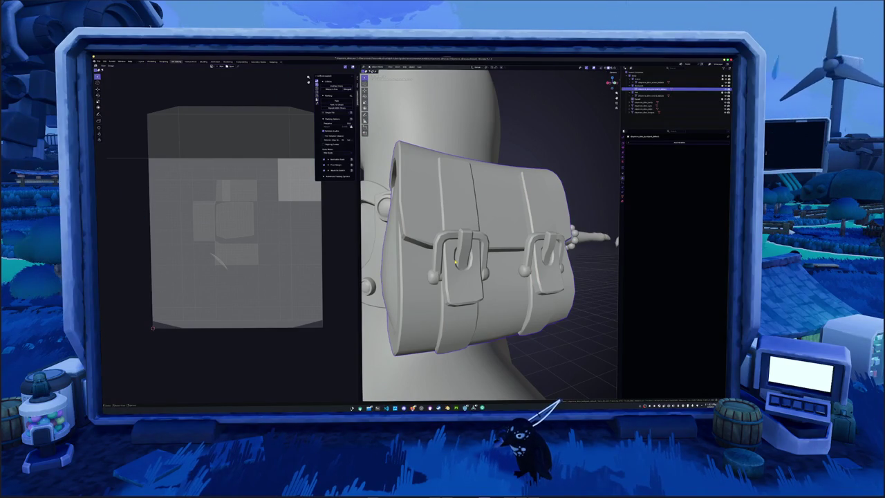
pyautogui.press('Tab')
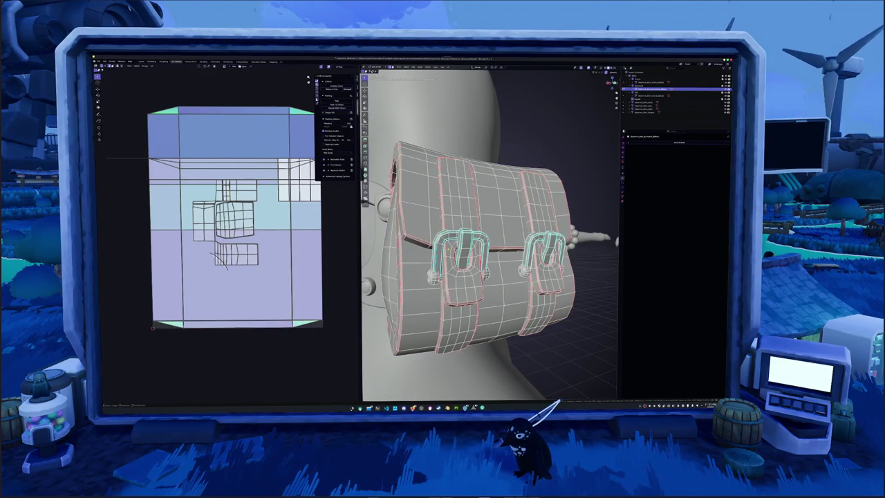
pyautogui.moveTo(484, 123); pyautogui.dragTo(471, 122, button='middle')
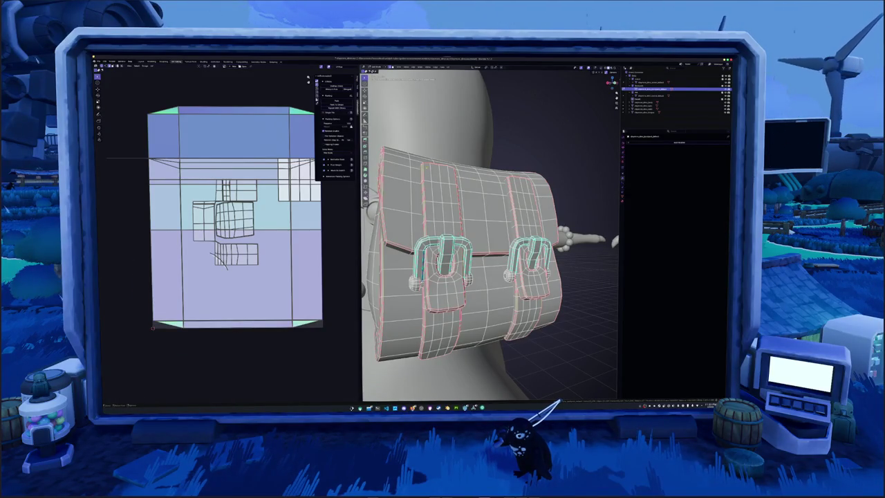
# - Select every seam edge via Select Similar, then the whole bag, and bring up the UV menu
pyautogui.hotkey('shift', 'g')
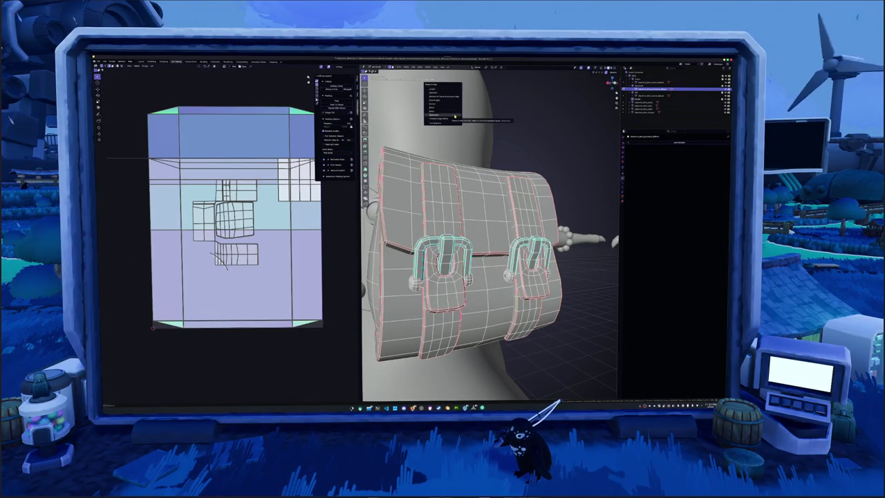
pyautogui.click(454, 116)
pyautogui.scroll(-3, 454, 115)
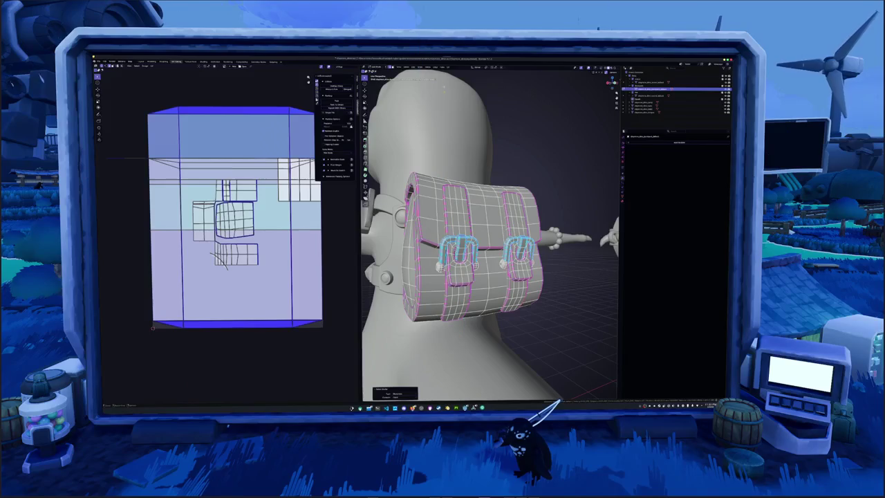
pyautogui.press('a')
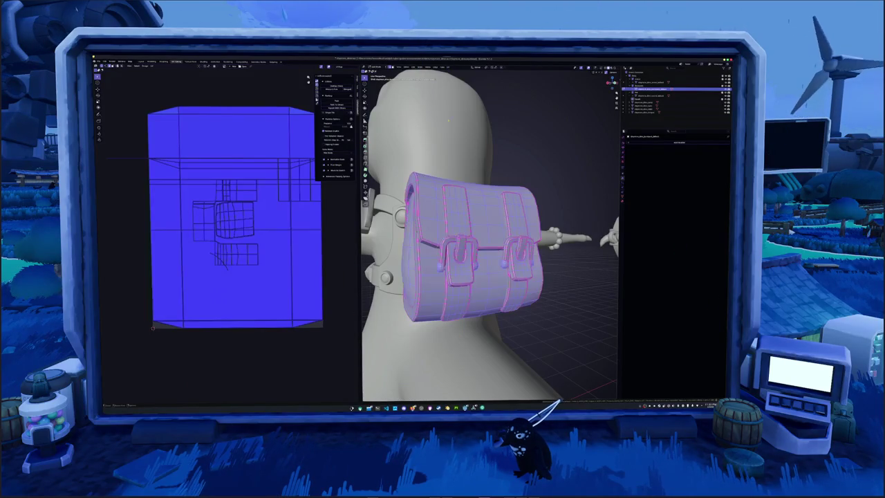
pyautogui.click(448, 67)
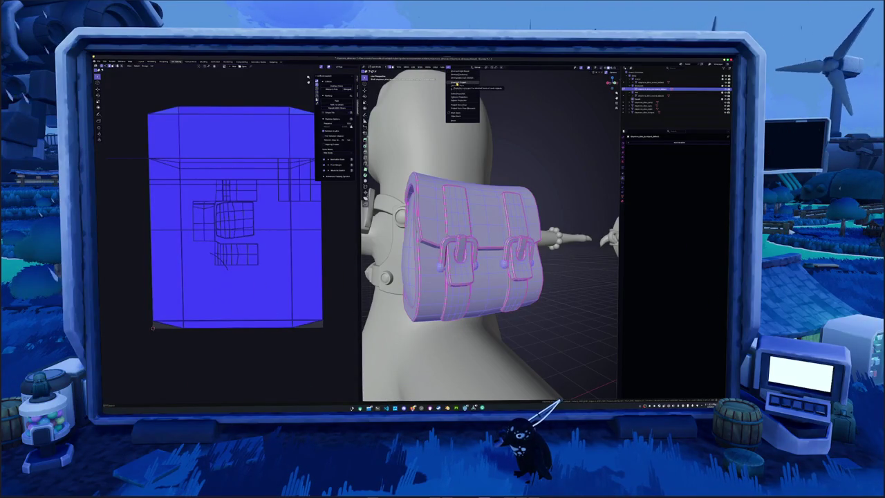